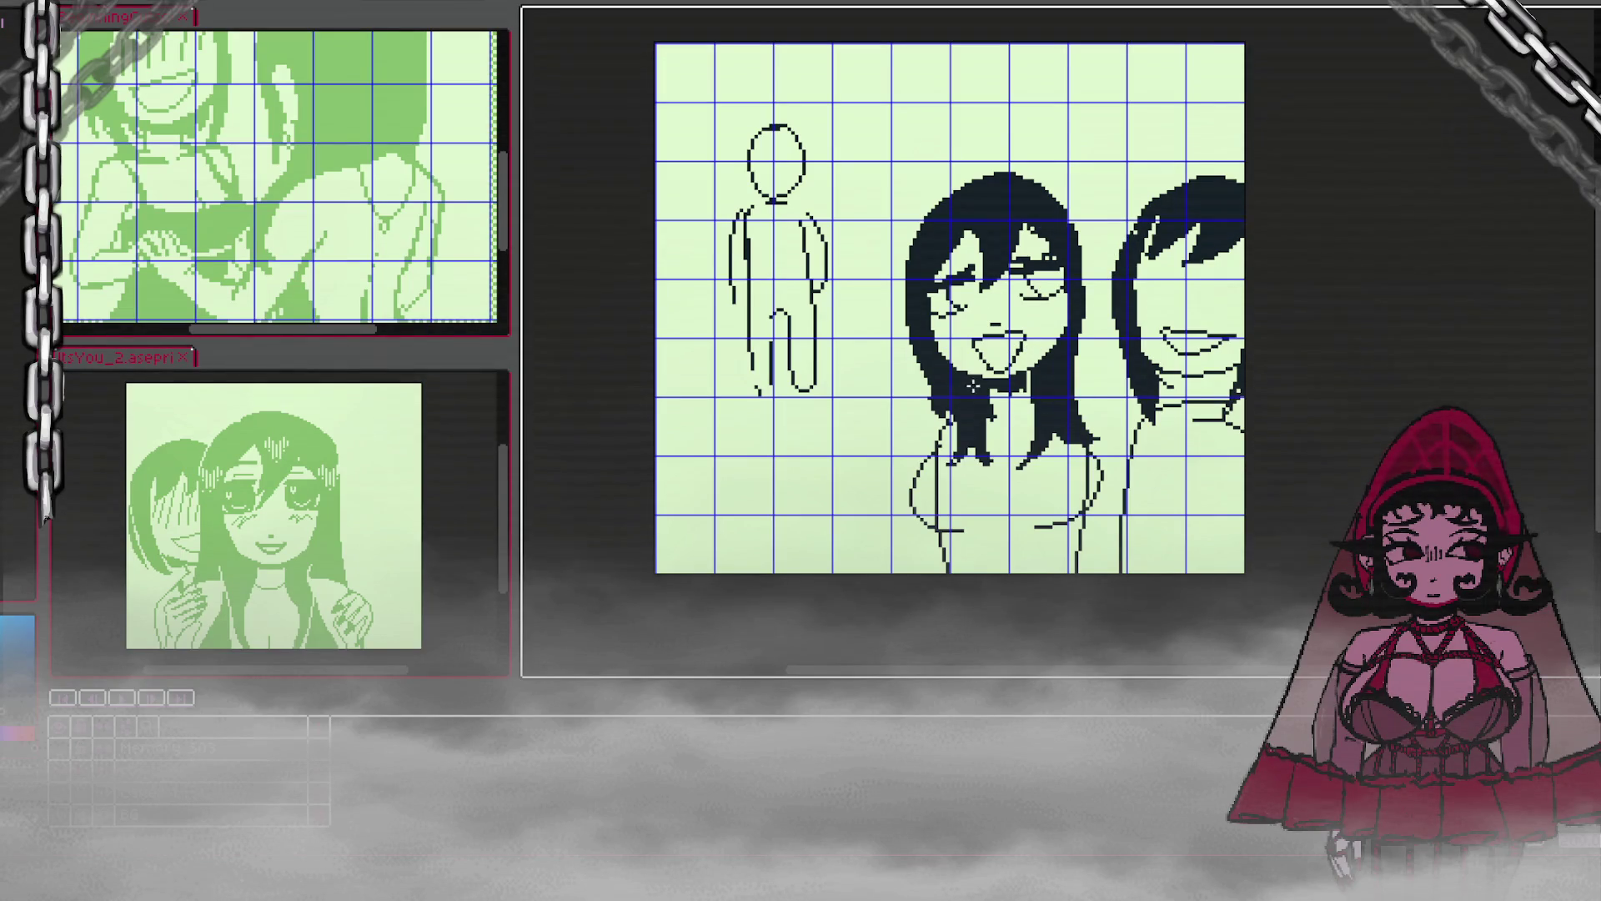
# Step: Pencil a V neckline on the middle girl and bucket-fill her top navy
pyautogui.moveTo(963, 425)
pyautogui.mouseDown()
pyautogui.moveTo(953, 440)
pyautogui.moveTo(975, 510)
pyautogui.moveTo(1005, 533)
pyautogui.moveTo(1057, 447)
pyautogui.mouseUp()
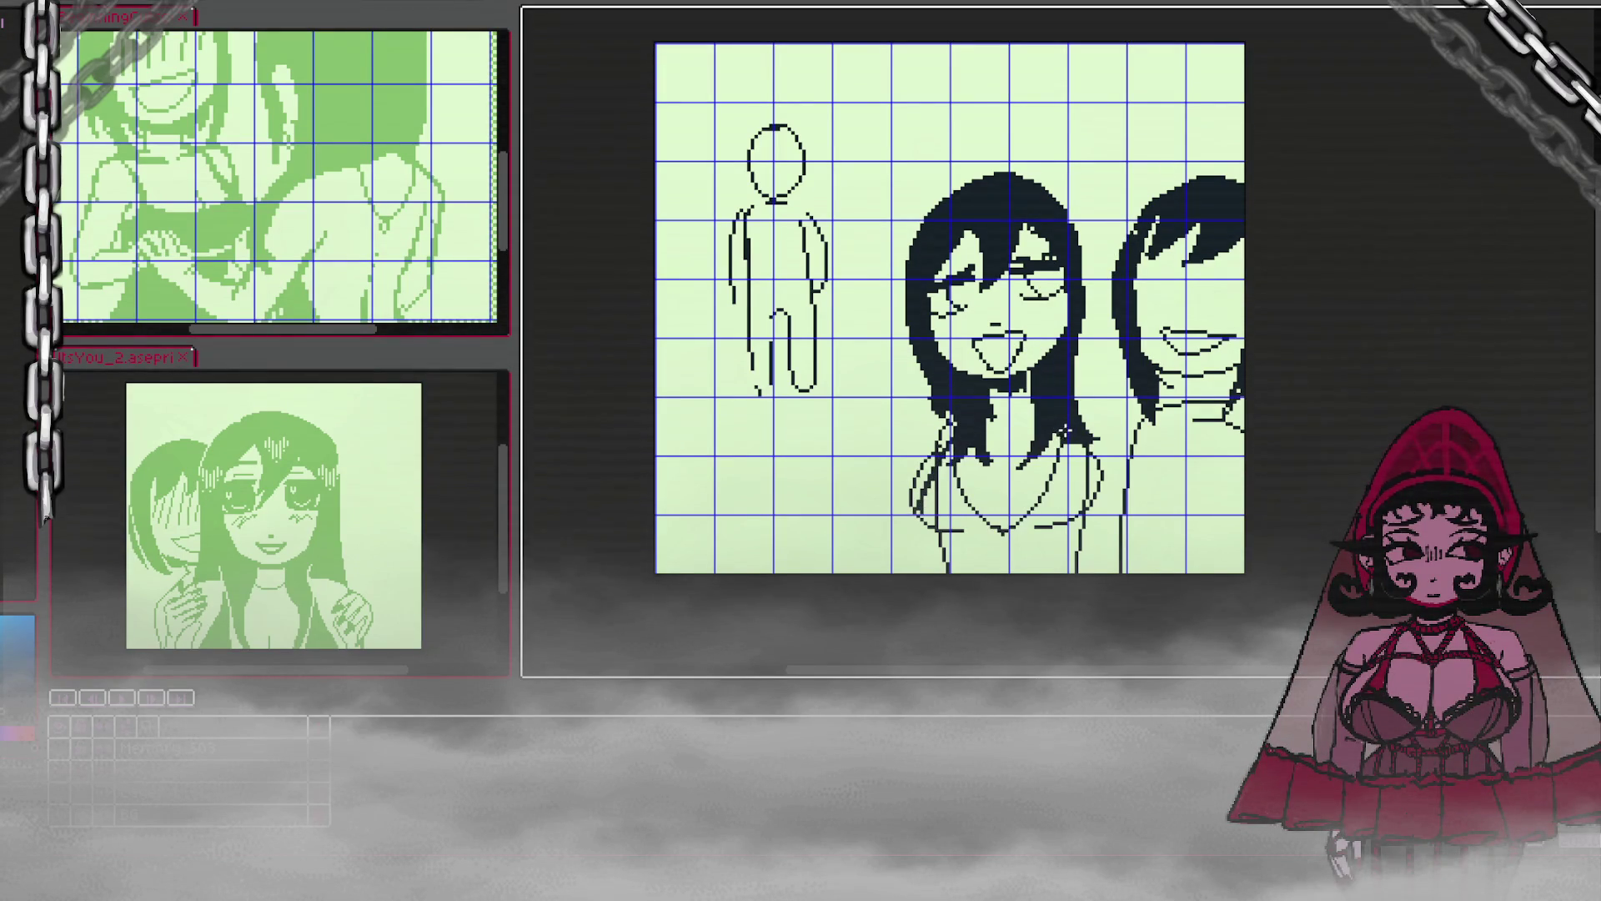
pyautogui.click(1059, 506)
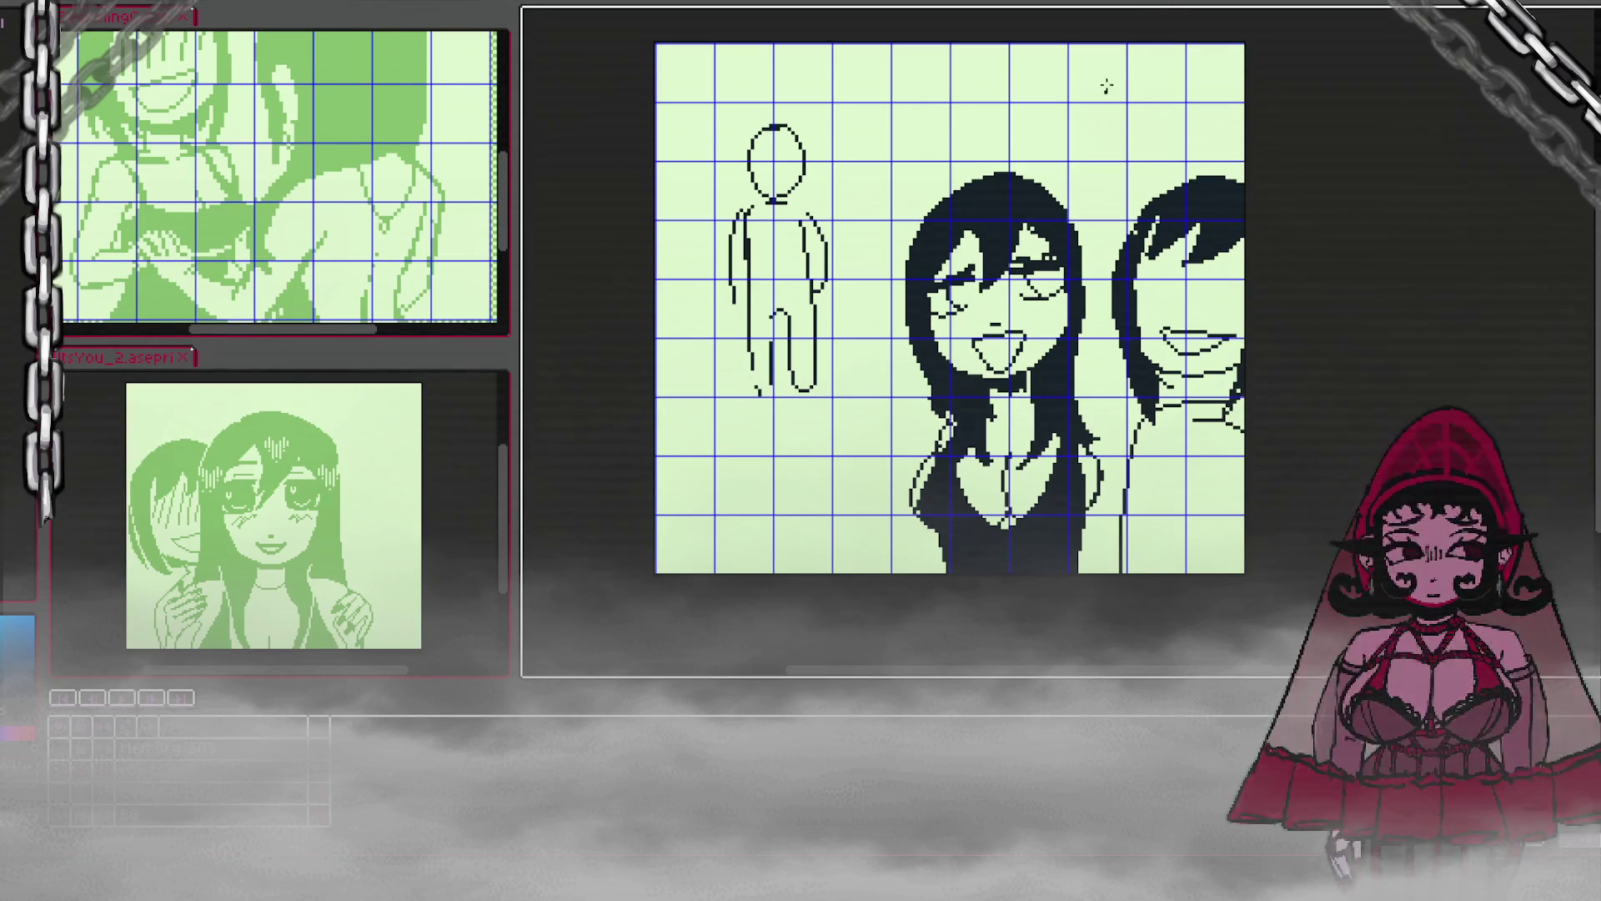
# Step: Draw curved hair and shoulder strokes on the middle girl and shade her lower-left torso navy
pyautogui.moveTo(949, 416); pyautogui.dragTo(899, 471)
pyautogui.press('ctrl')
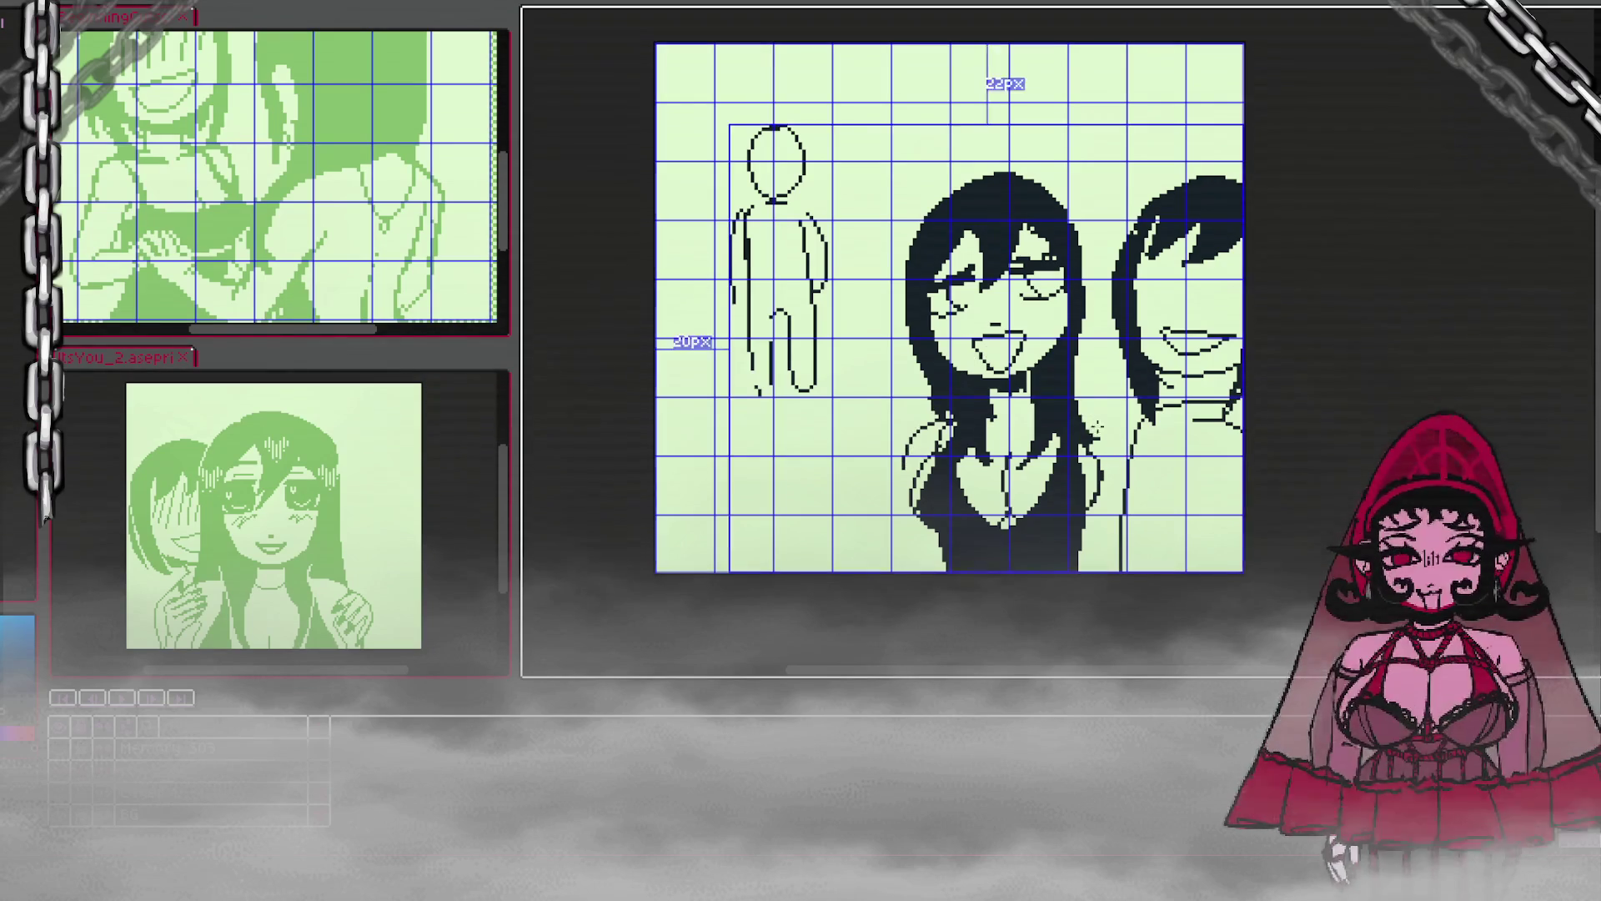
pyautogui.moveTo(1067, 409); pyautogui.dragTo(1117, 446)
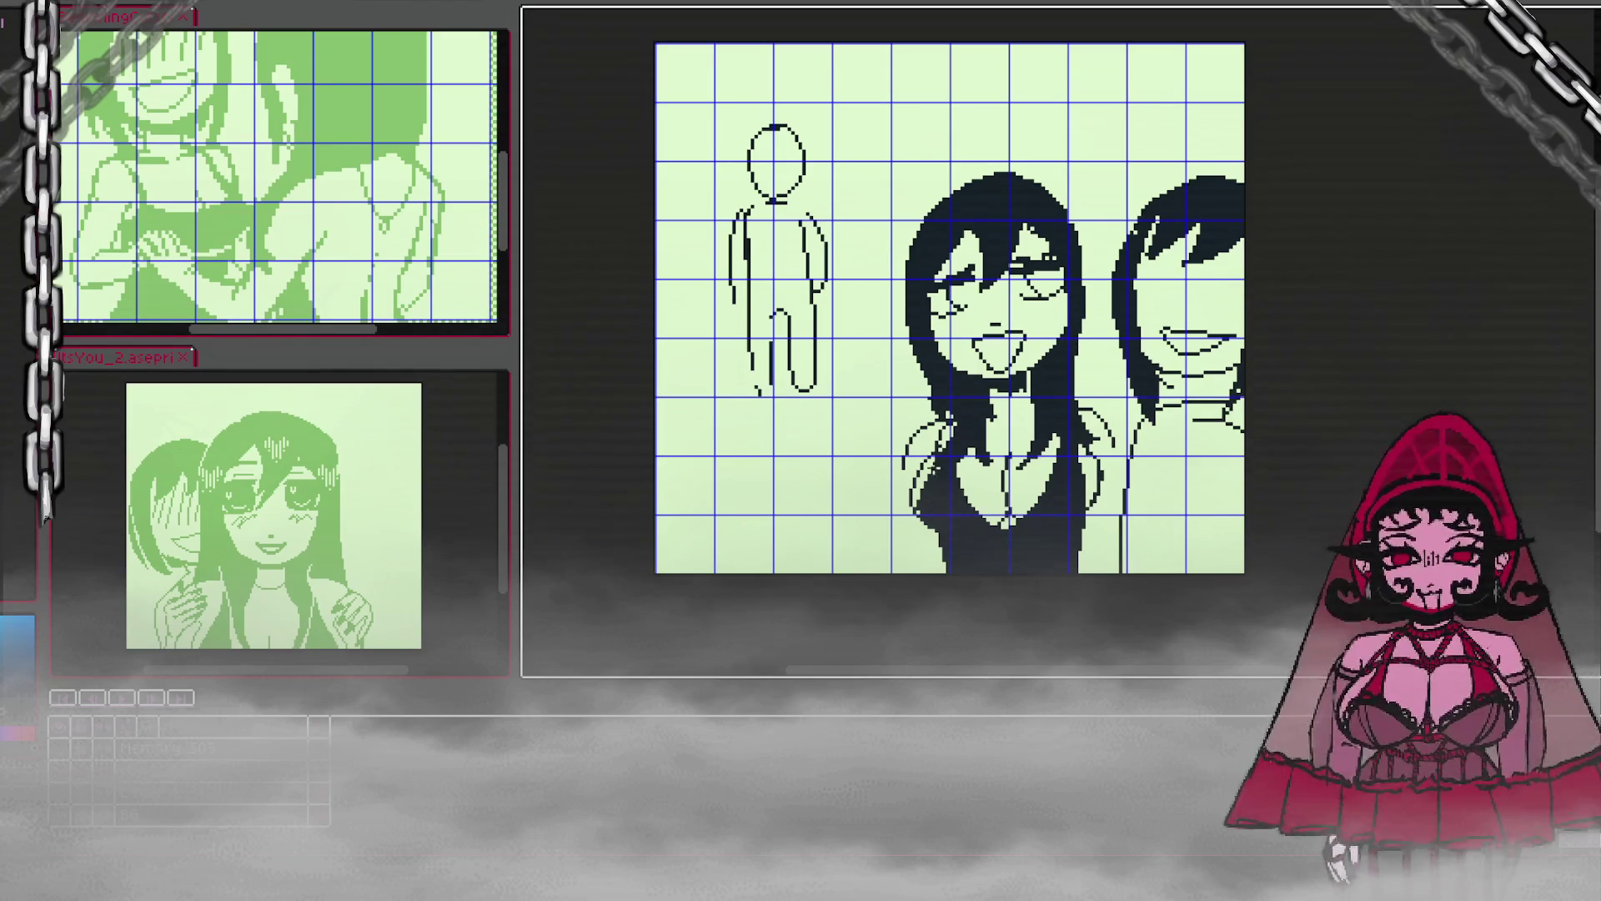
pyautogui.moveTo(917, 510); pyautogui.dragTo(940, 532)
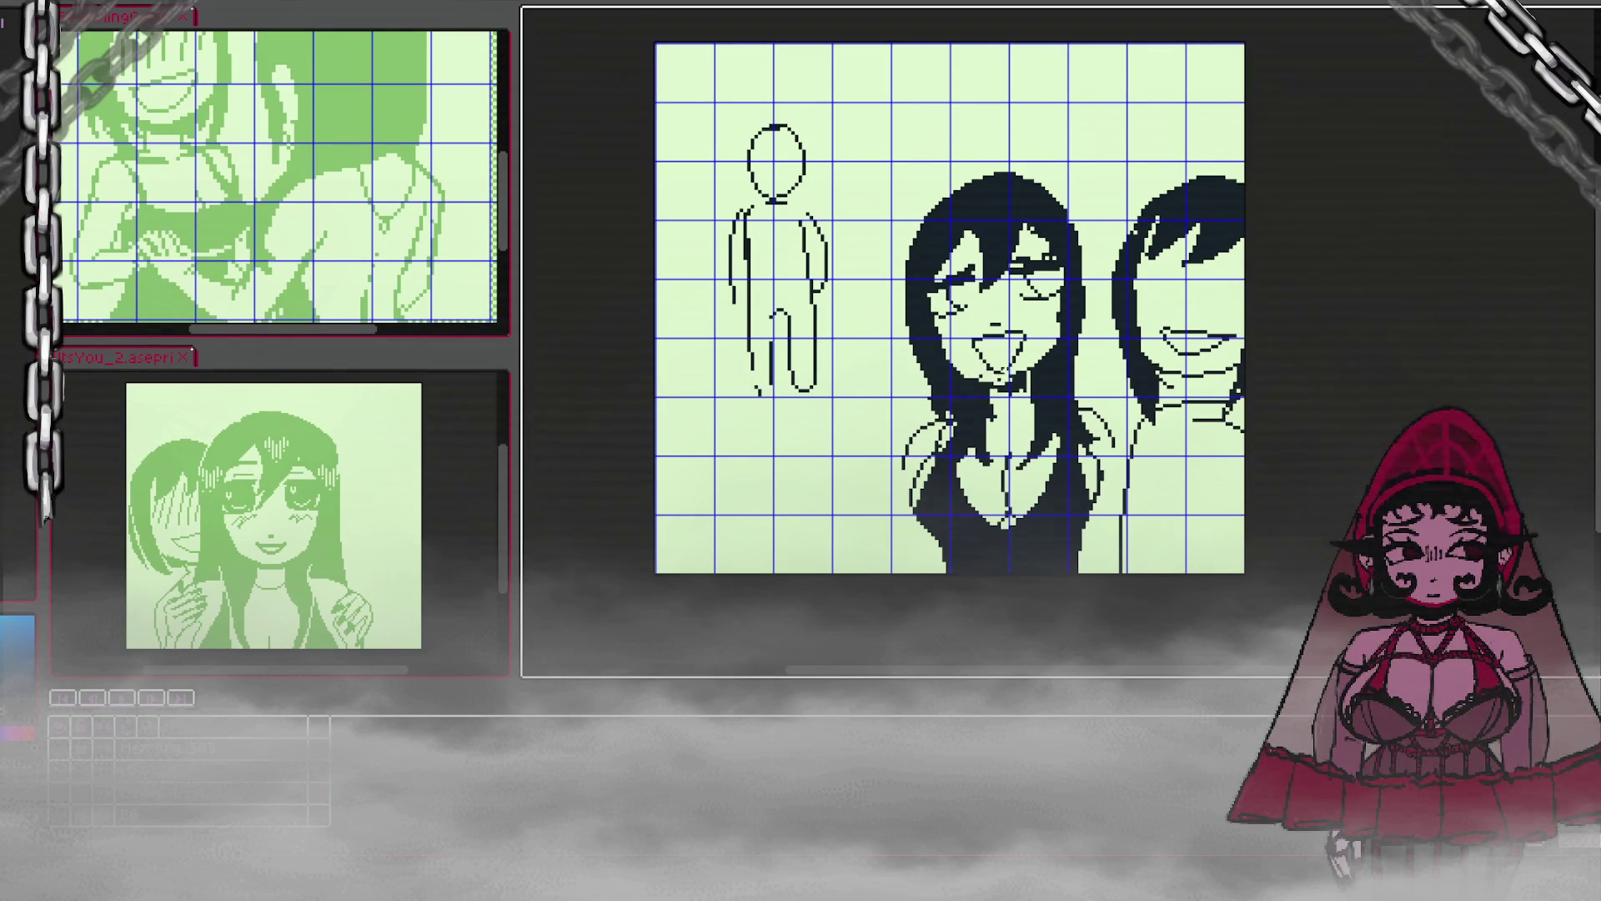
# Step: Erase the stray pixels under the middle girl's mouth and darken her left eye
pyautogui.moveTo(989, 377); pyautogui.dragTo(1017, 378)
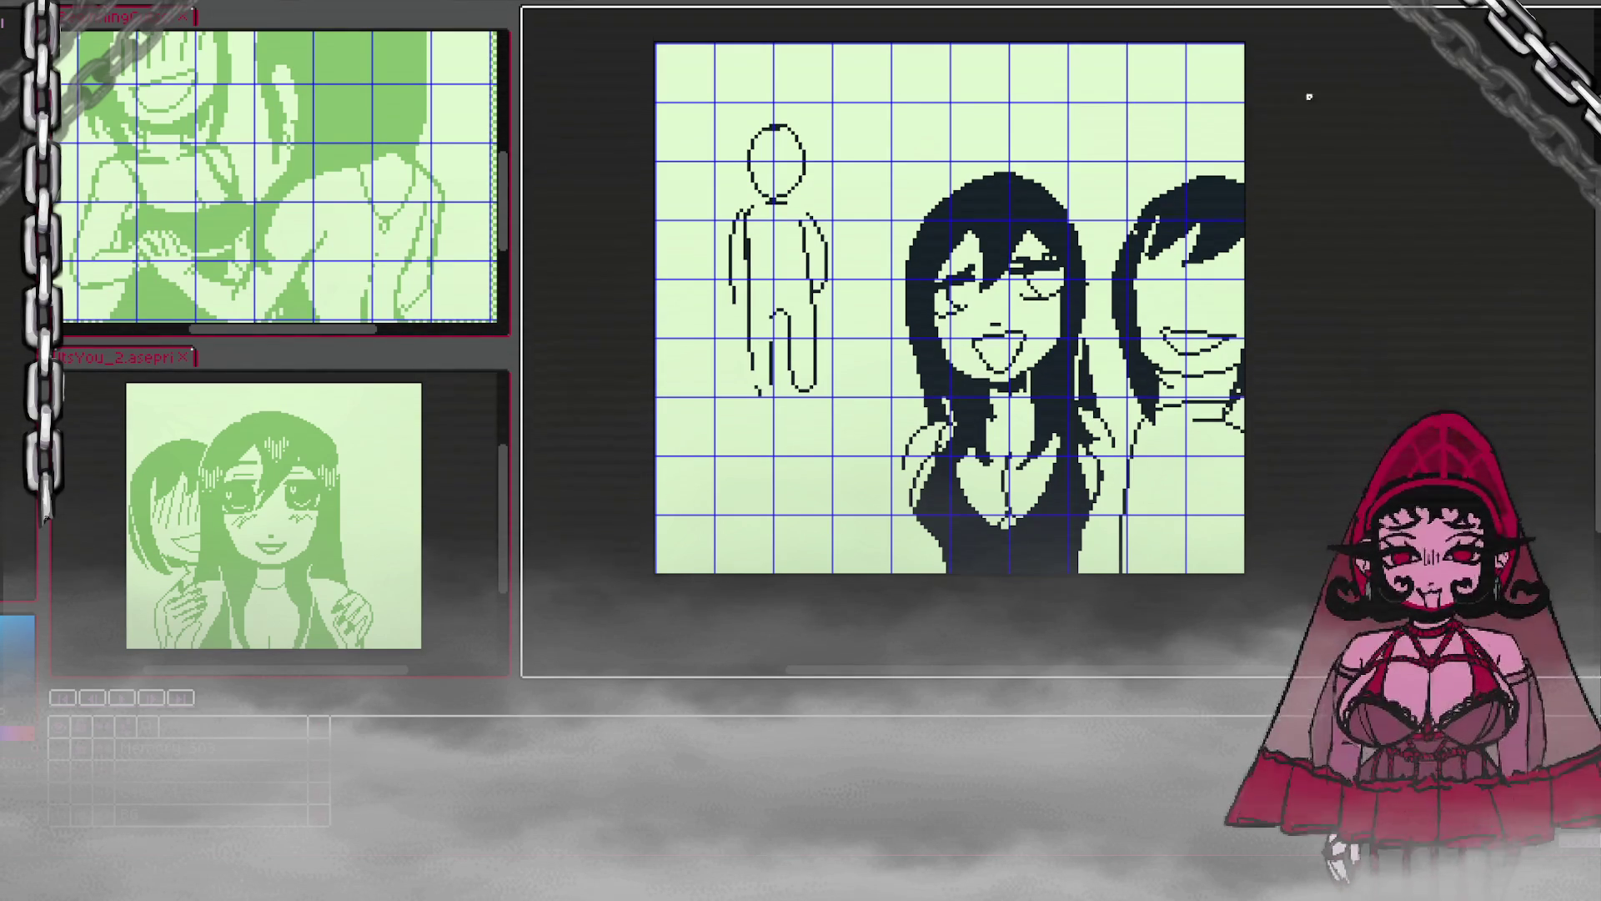
pyautogui.moveTo(959, 288)
pyautogui.mouseDown()
pyautogui.moveTo(965, 310)
pyautogui.moveTo(1063, 281)
pyautogui.moveTo(1084, 259)
pyautogui.mouseUp()
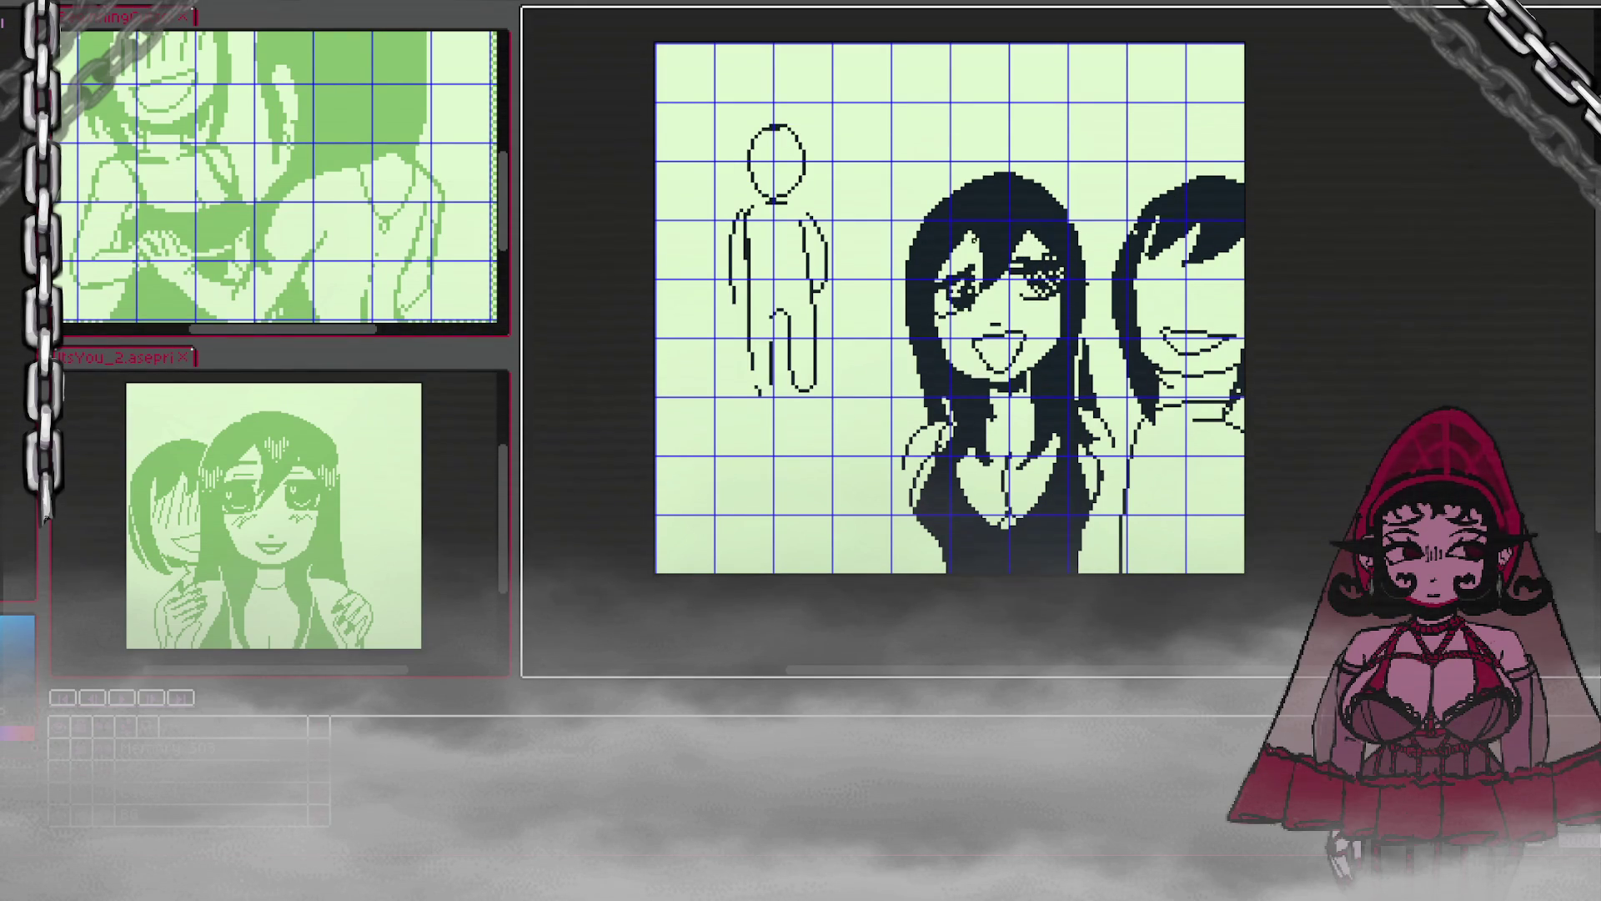
# Step: Lighten the left iris, mark under the right eye, and start a light strand in the right girl's hair
pyautogui.moveTo(963, 279)
pyautogui.mouseDown()
pyautogui.moveTo(965, 308)
pyautogui.moveTo(981, 293)
pyautogui.mouseUp()
pyautogui.moveTo(1034, 304)
pyautogui.mouseDown()
pyautogui.moveTo(1031, 360)
pyautogui.moveTo(1028, 321)
pyautogui.moveTo(1015, 342)
pyautogui.mouseUp()
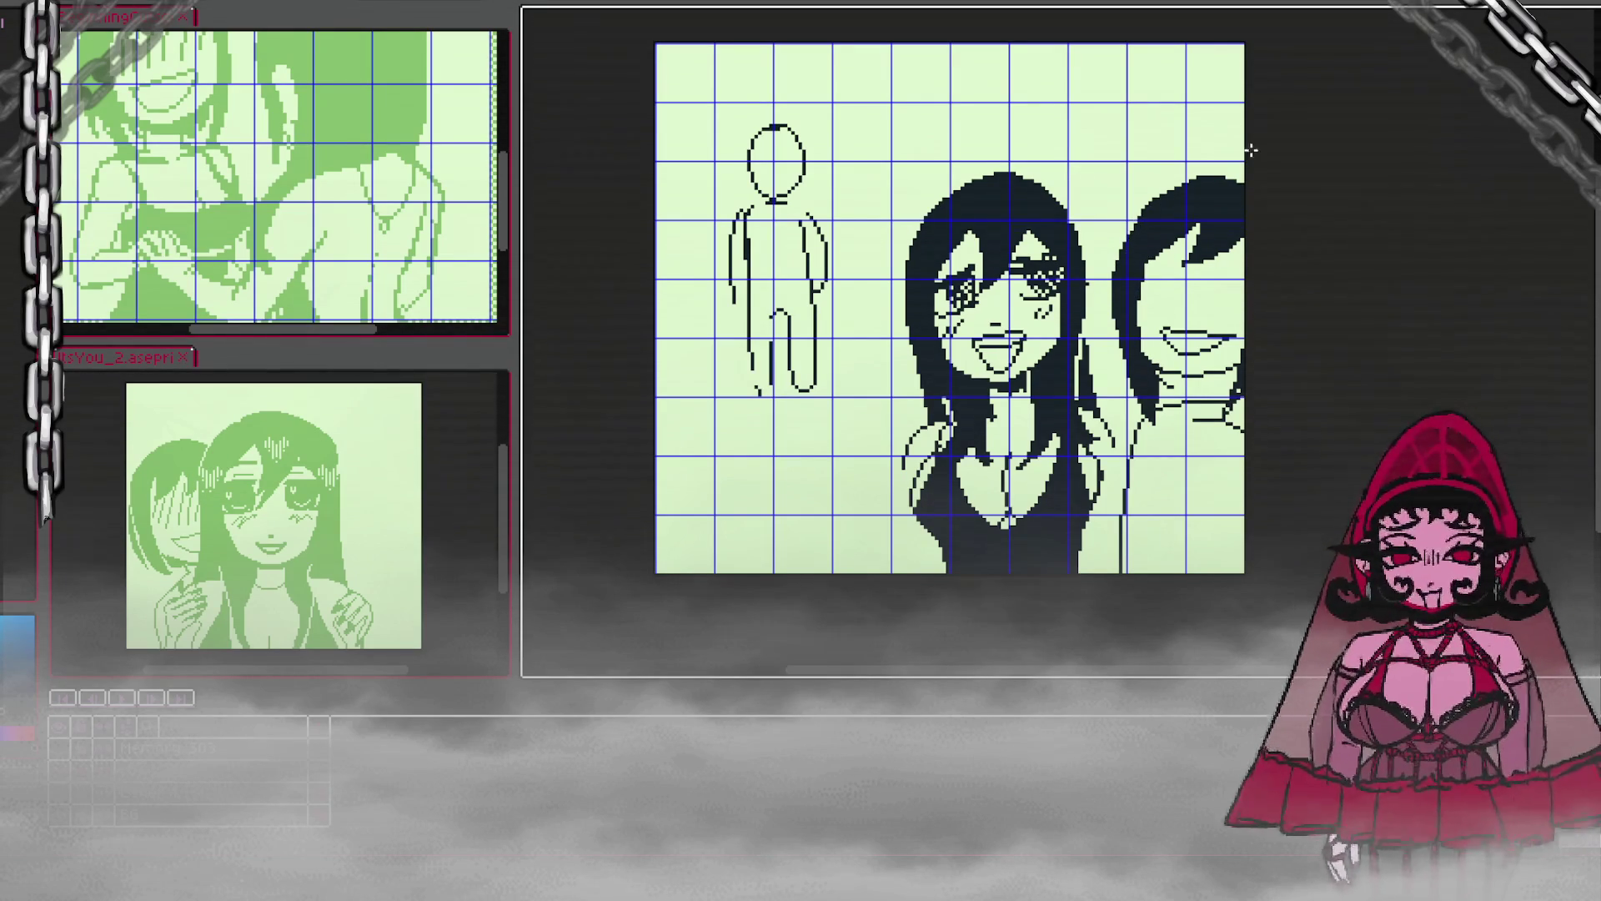
pyautogui.moveTo(1161, 234); pyautogui.dragTo(1154, 259)
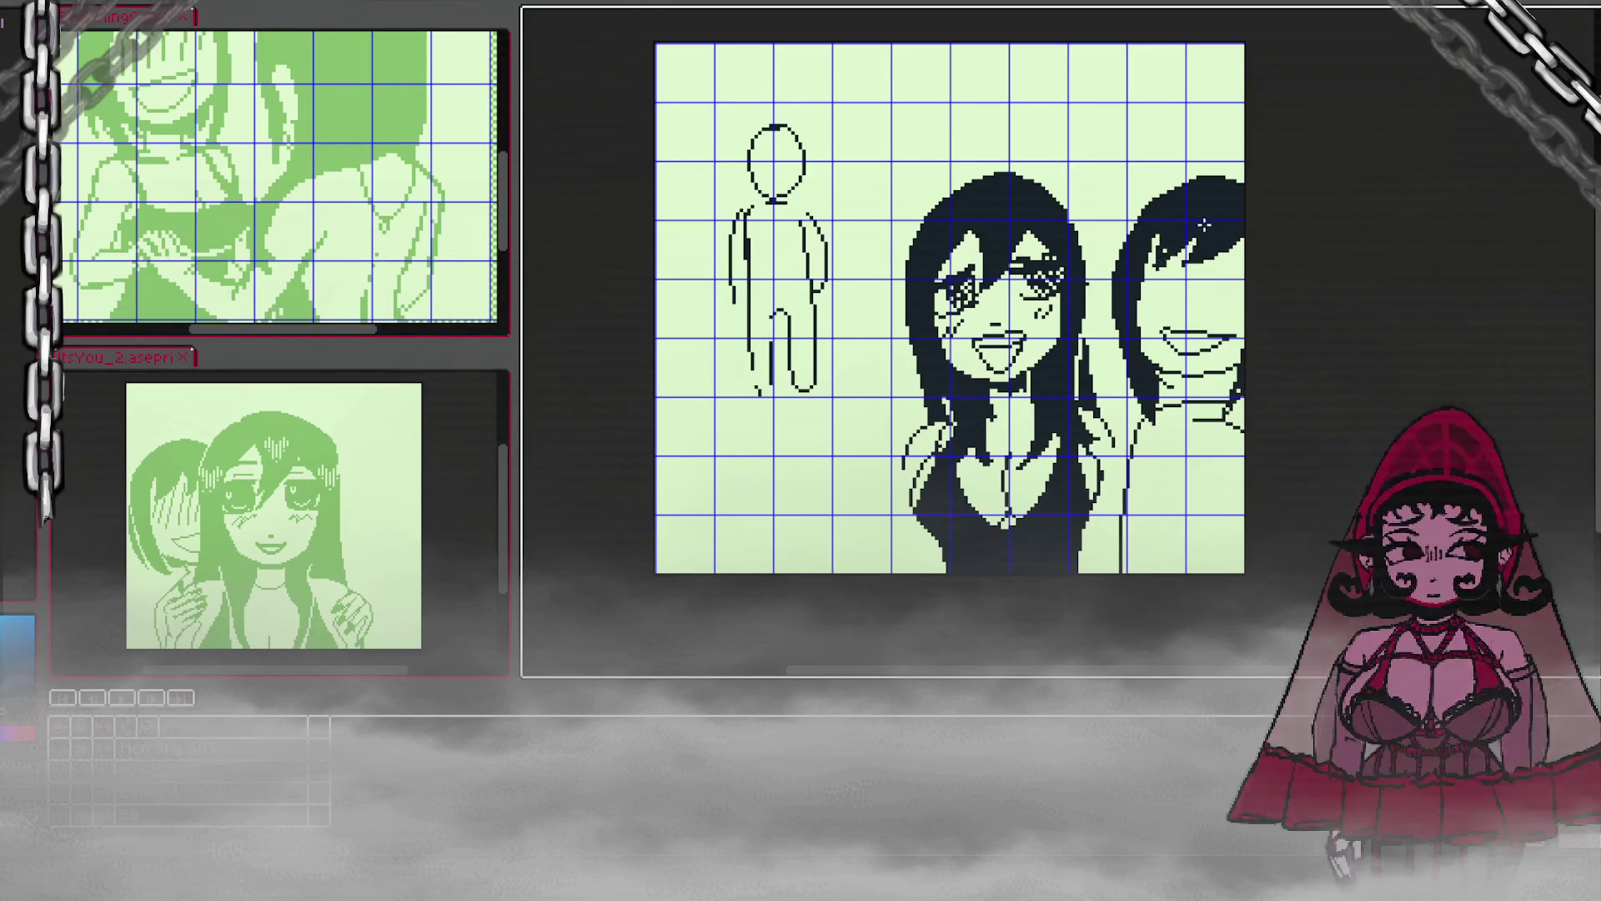
# Step: Add light strands and dark strand fills through the right girl's hair and bangs
pyautogui.moveTo(1184, 261); pyautogui.dragTo(1204, 239)
pyautogui.moveTo(1214, 214)
pyautogui.mouseDown()
pyautogui.moveTo(1191, 267)
pyautogui.moveTo(1241, 248)
pyautogui.moveTo(1196, 268)
pyautogui.mouseUp()
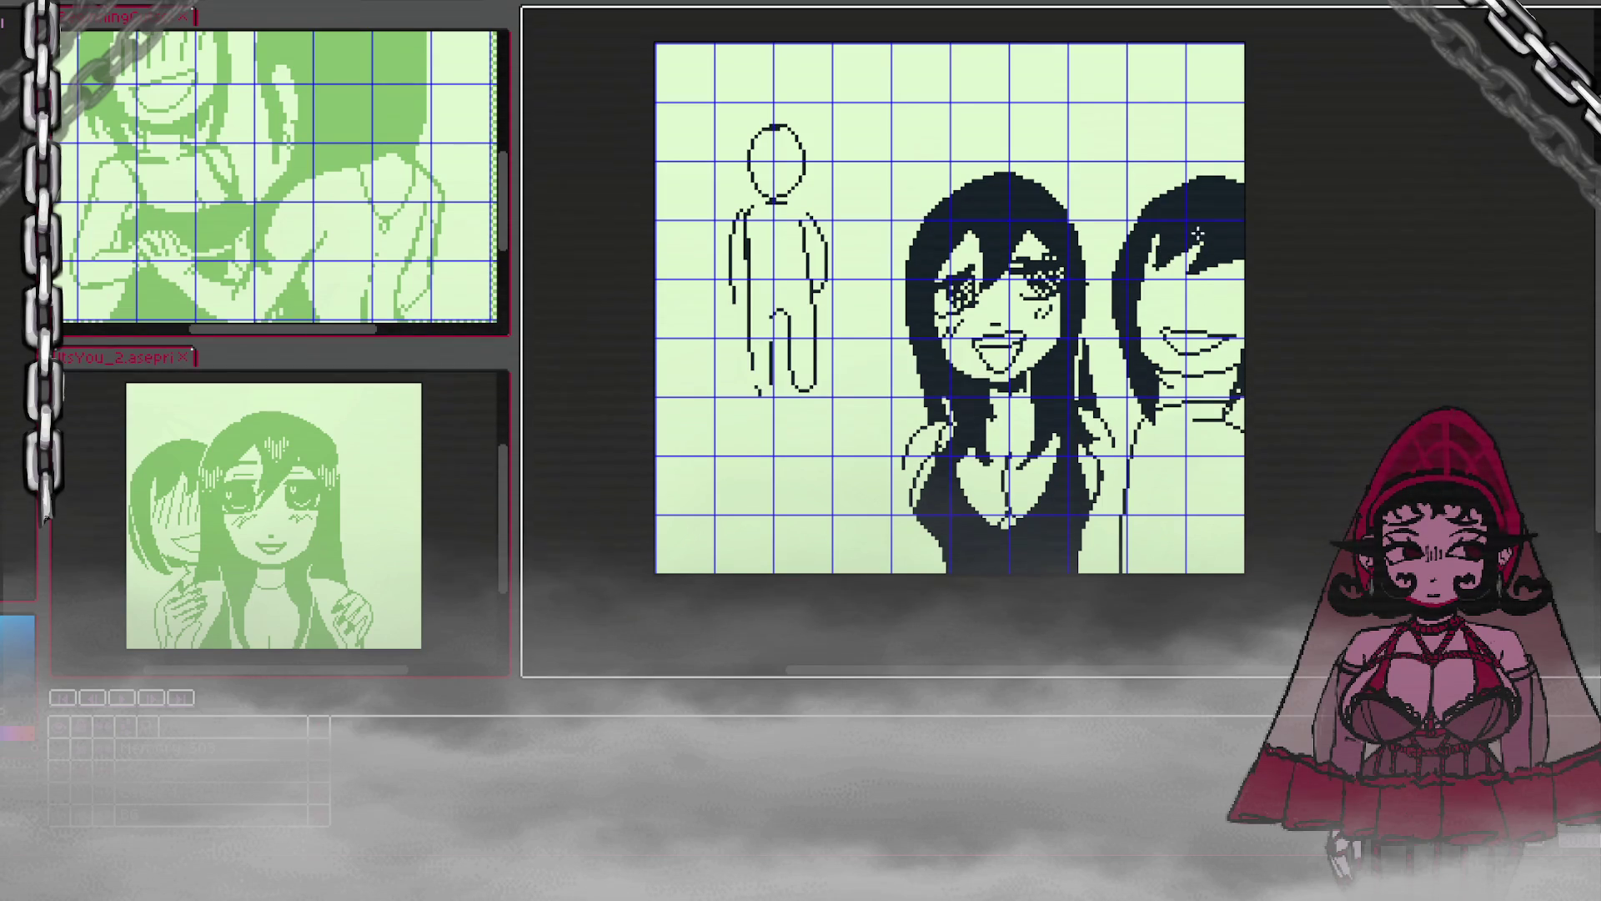
pyautogui.moveTo(1179, 217)
pyautogui.mouseDown()
pyautogui.moveTo(1144, 254)
pyautogui.moveTo(1155, 231)
pyautogui.mouseUp()
pyautogui.moveTo(1176, 274)
pyautogui.mouseDown()
pyautogui.moveTo(1225, 236)
pyautogui.moveTo(1193, 280)
pyautogui.moveTo(1213, 276)
pyautogui.moveTo(1215, 246)
pyautogui.moveTo(1195, 279)
pyautogui.mouseUp()
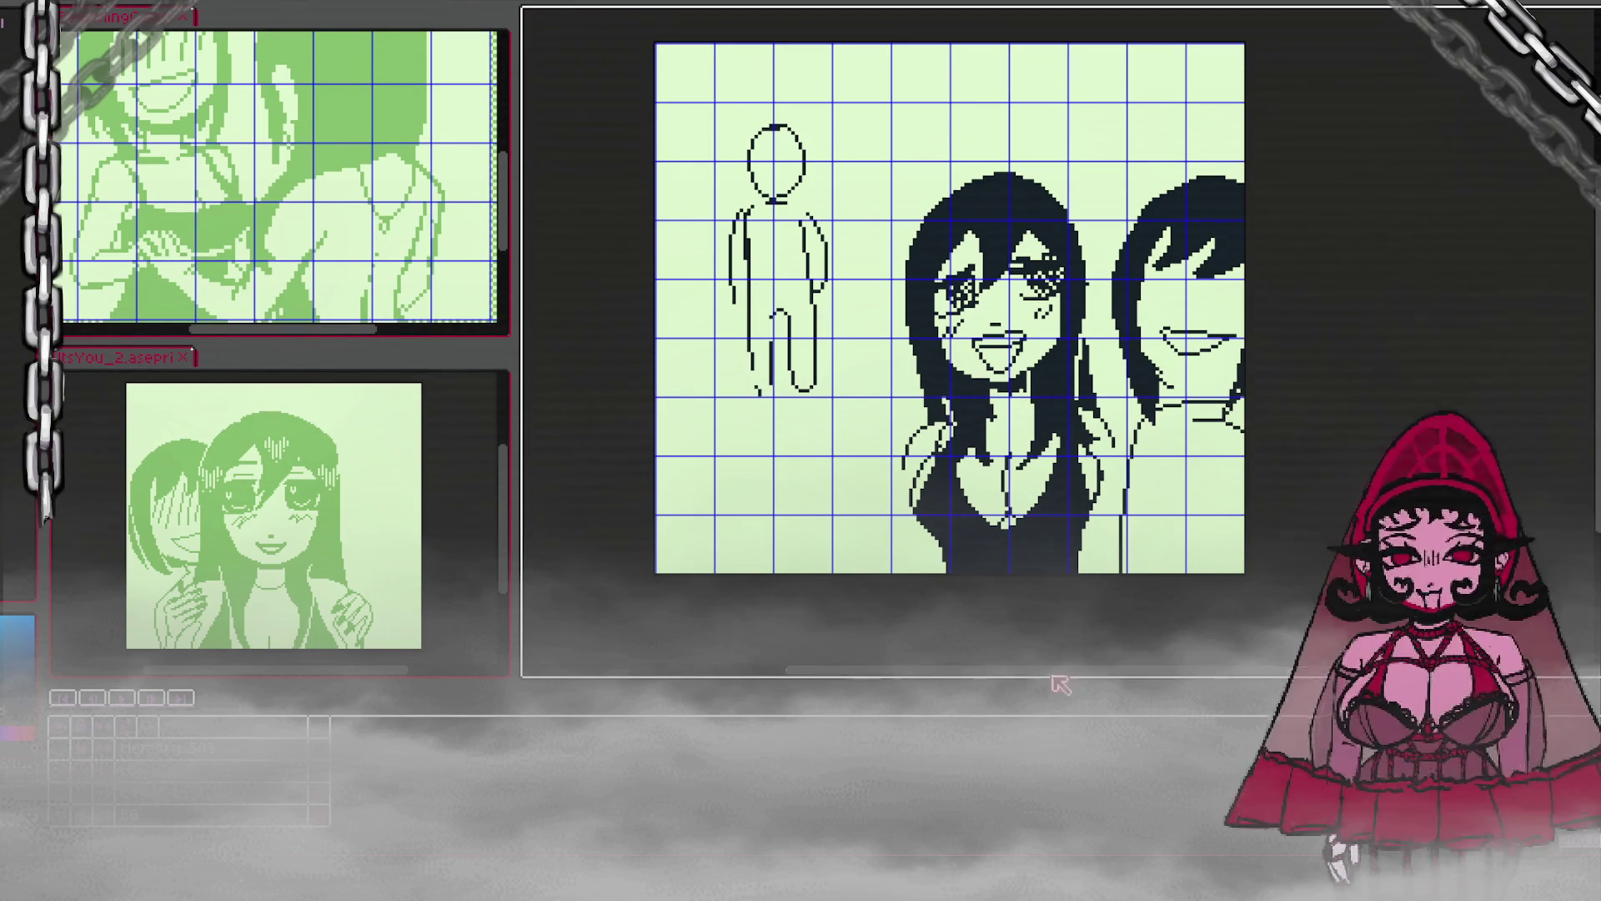
pyautogui.moveTo(1187, 319); pyautogui.dragTo(1073, 320)
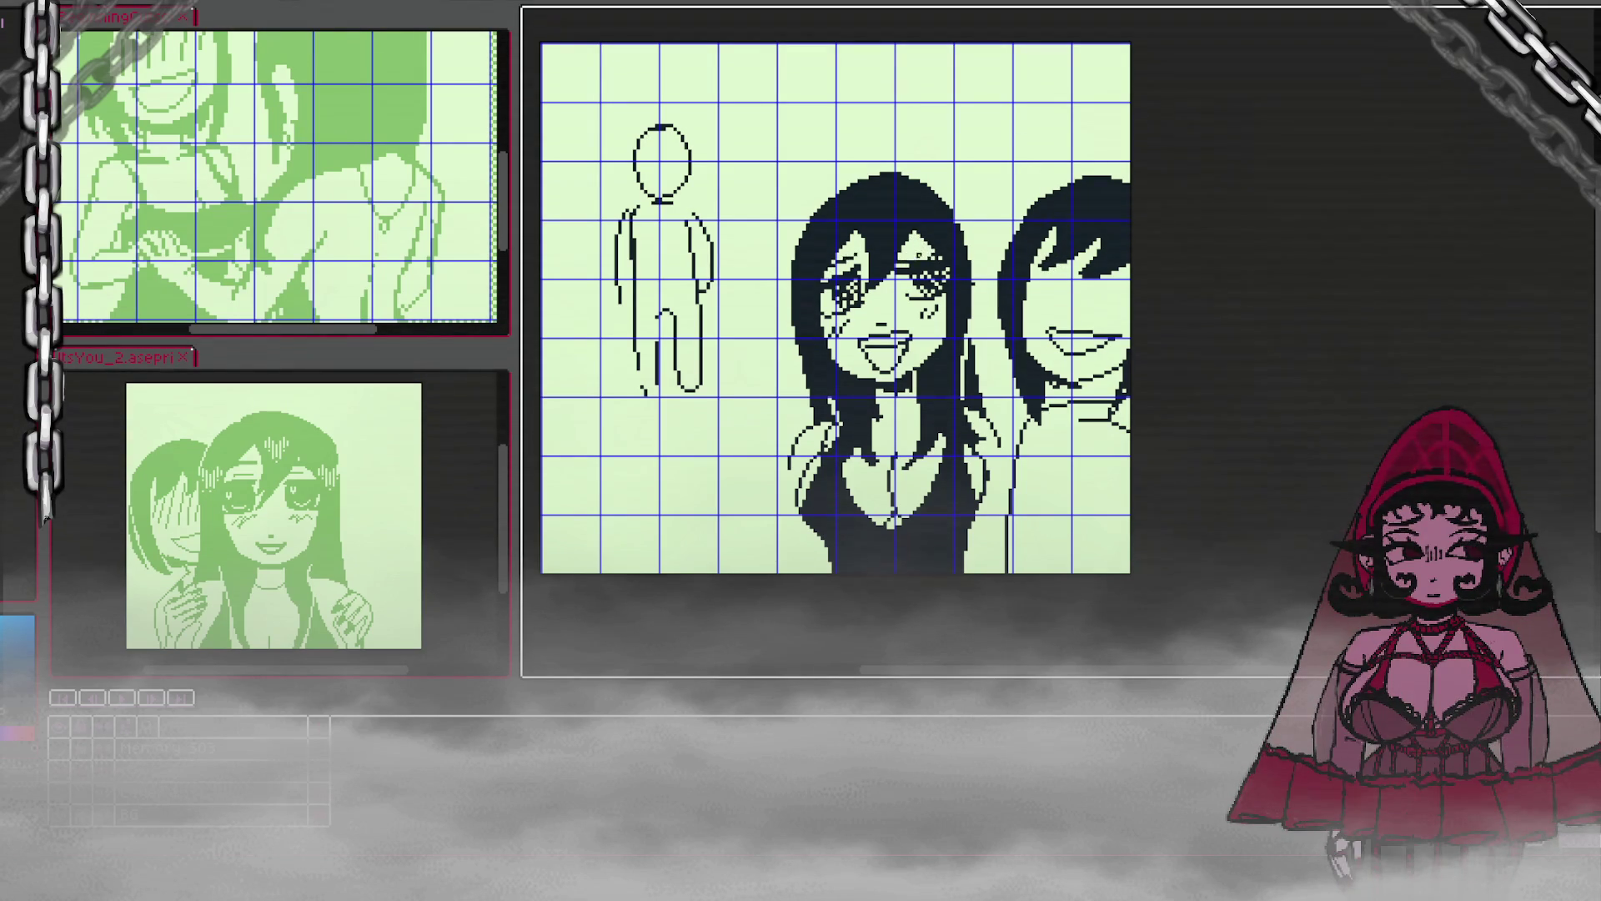
# Step: Thin the right girl's left and upper-left hair outline and lighten its top edge
pyautogui.moveTo(911, 250)
pyautogui.mouseDown()
pyautogui.moveTo(942, 247)
pyautogui.moveTo(926, 247)
pyautogui.mouseUp()
pyautogui.hotkey('ctrl', 'z')
pyautogui.moveTo(1000, 327)
pyautogui.mouseDown()
pyautogui.moveTo(1015, 219)
pyautogui.moveTo(997, 321)
pyautogui.mouseUp()
pyautogui.moveTo(1007, 250); pyautogui.dragTo(1037, 197)
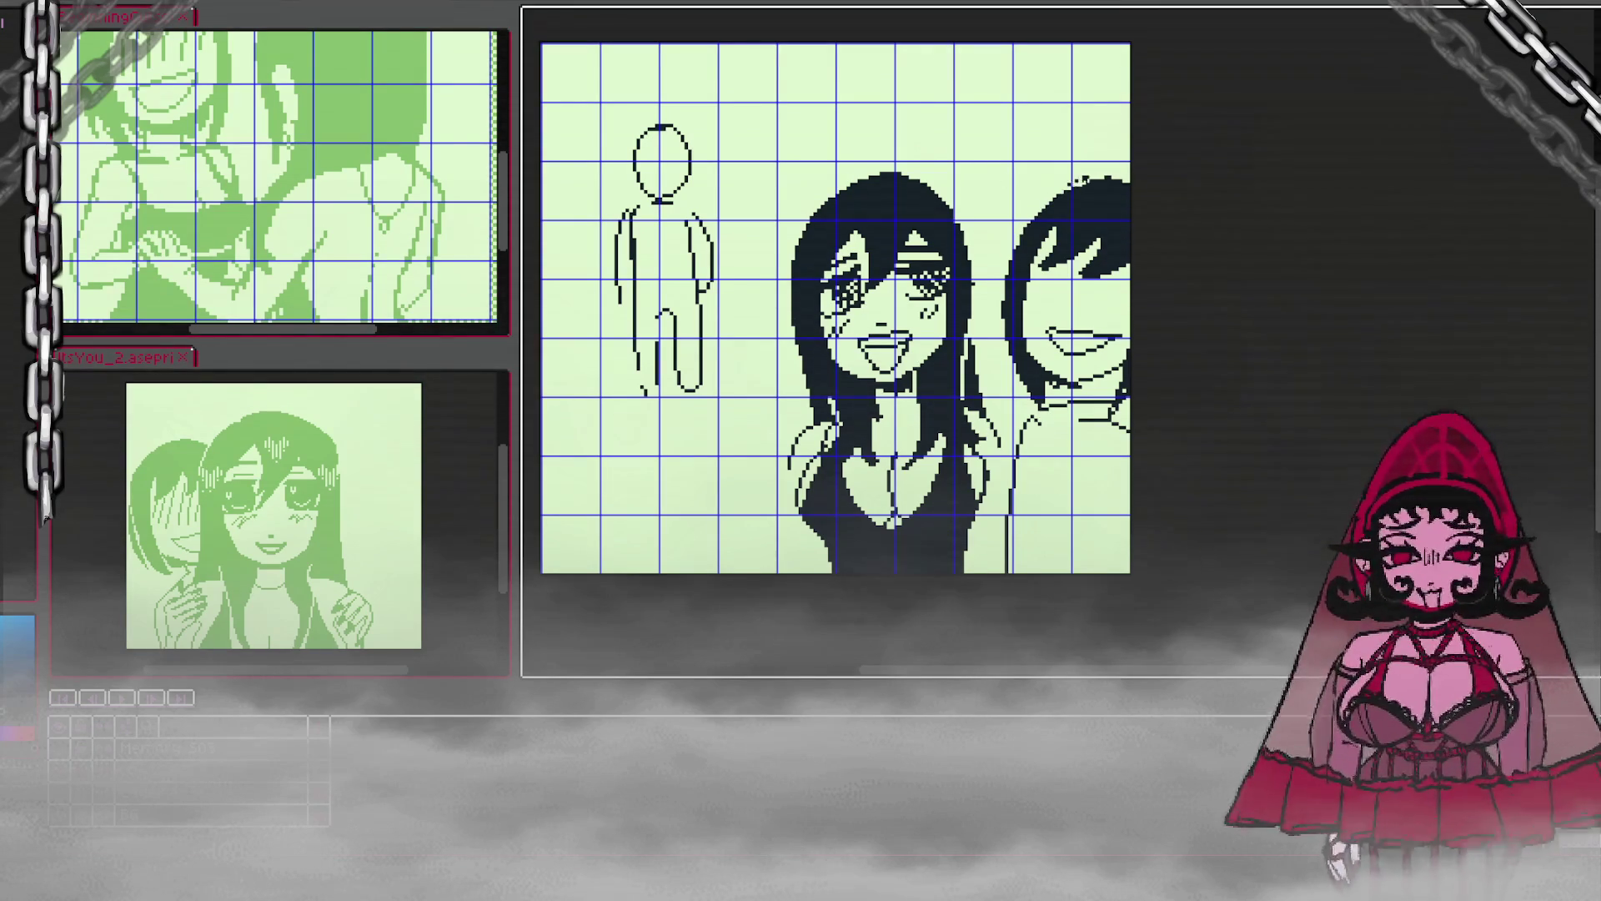
pyautogui.moveTo(615, 124); pyautogui.dragTo(1130, 572)
pyautogui.hotkey('ctrl', 'd')
pyautogui.moveTo(1034, 200); pyautogui.dragTo(1116, 180)
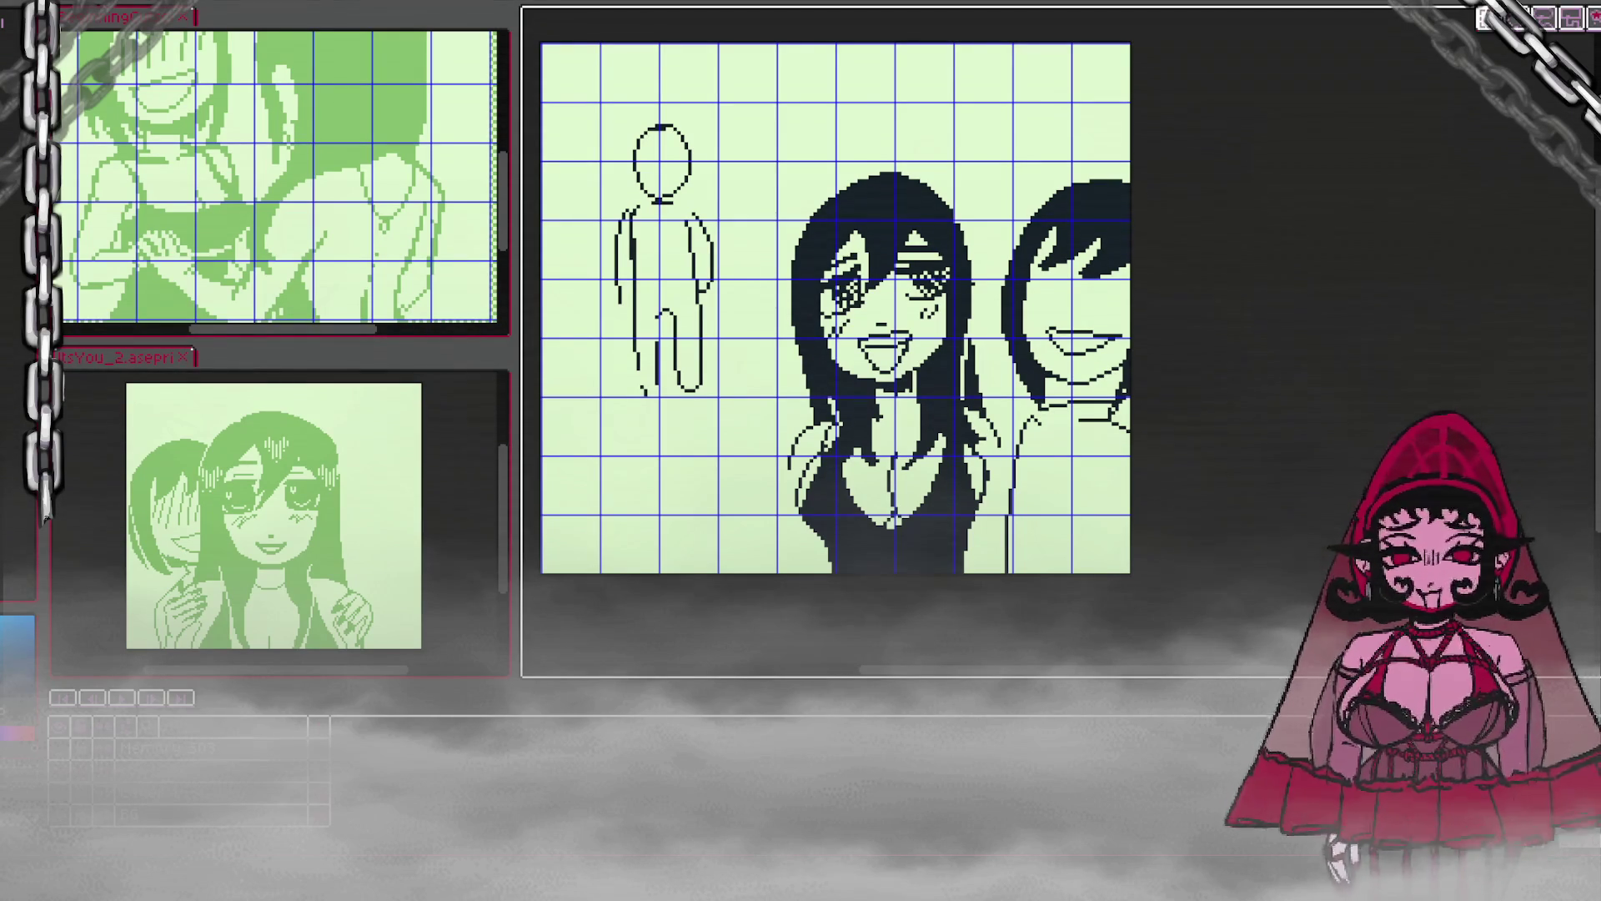
# Step: Lasso the right girl's mouth and rotate it slightly counter-clockwise
pyautogui.moveTo(1084, 340)
pyautogui.mouseDown()
pyautogui.moveTo(1091, 372)
pyautogui.moveTo(1038, 338)
pyautogui.mouseUp()
pyautogui.moveTo(1147, 317); pyautogui.dragTo(1090, 357)
pyautogui.press('Return')
pyautogui.scroll(1, 1121, 346)
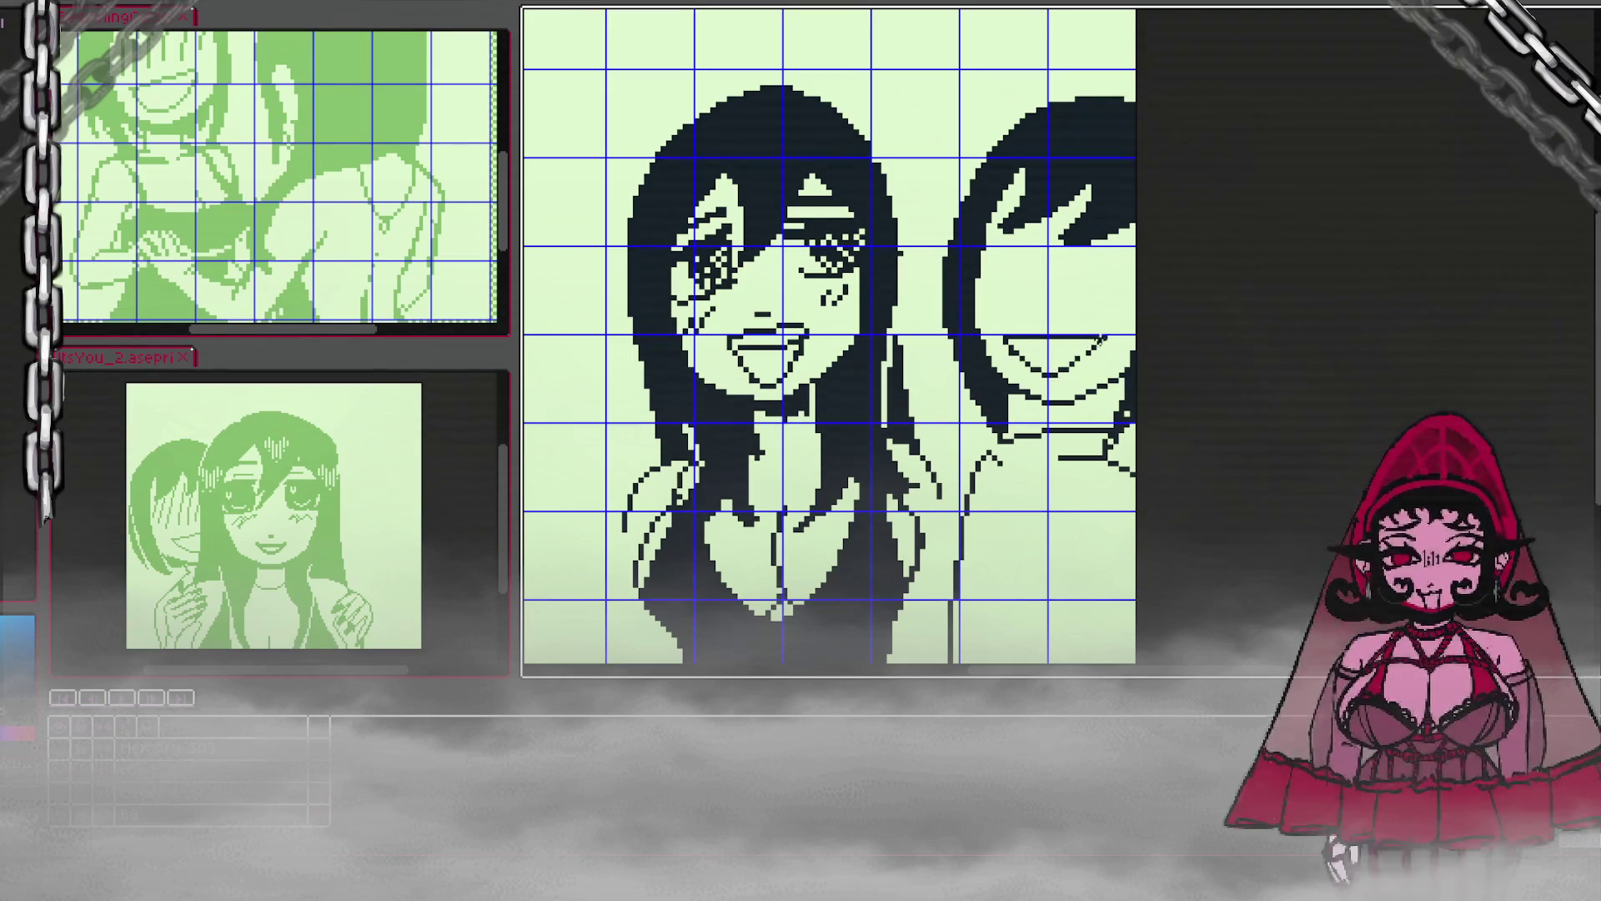
# Step: Save the drawing with Ctrl+S
pyautogui.hotkey('ctrl', 's')
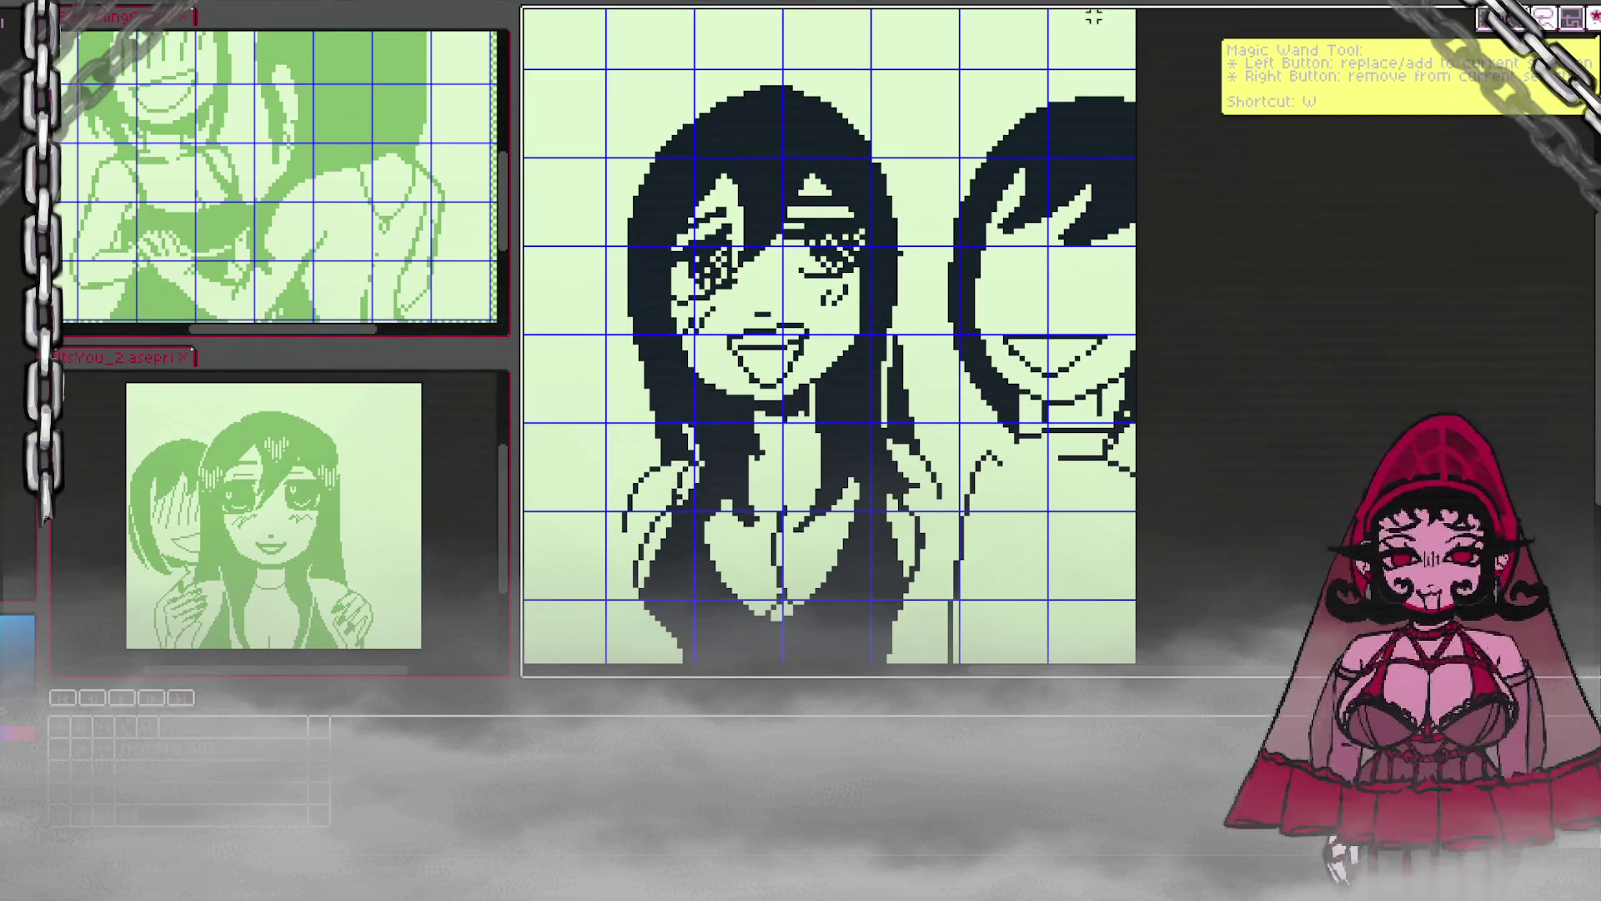
pyautogui.click(1055, 87)
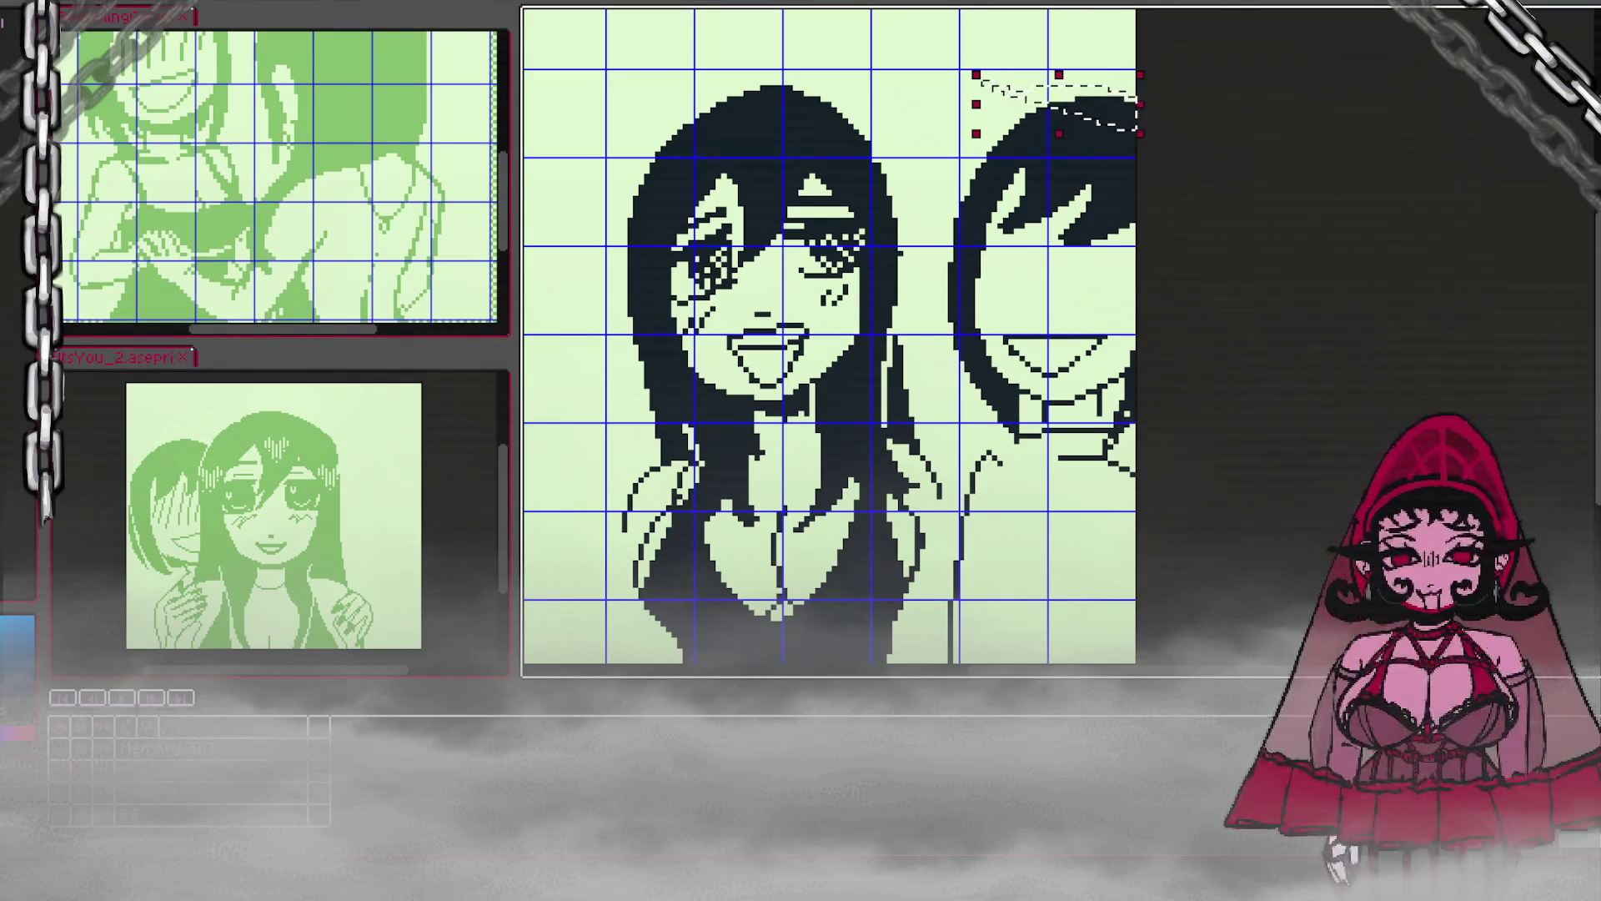
pyautogui.hotkey('ctrl', 'd')
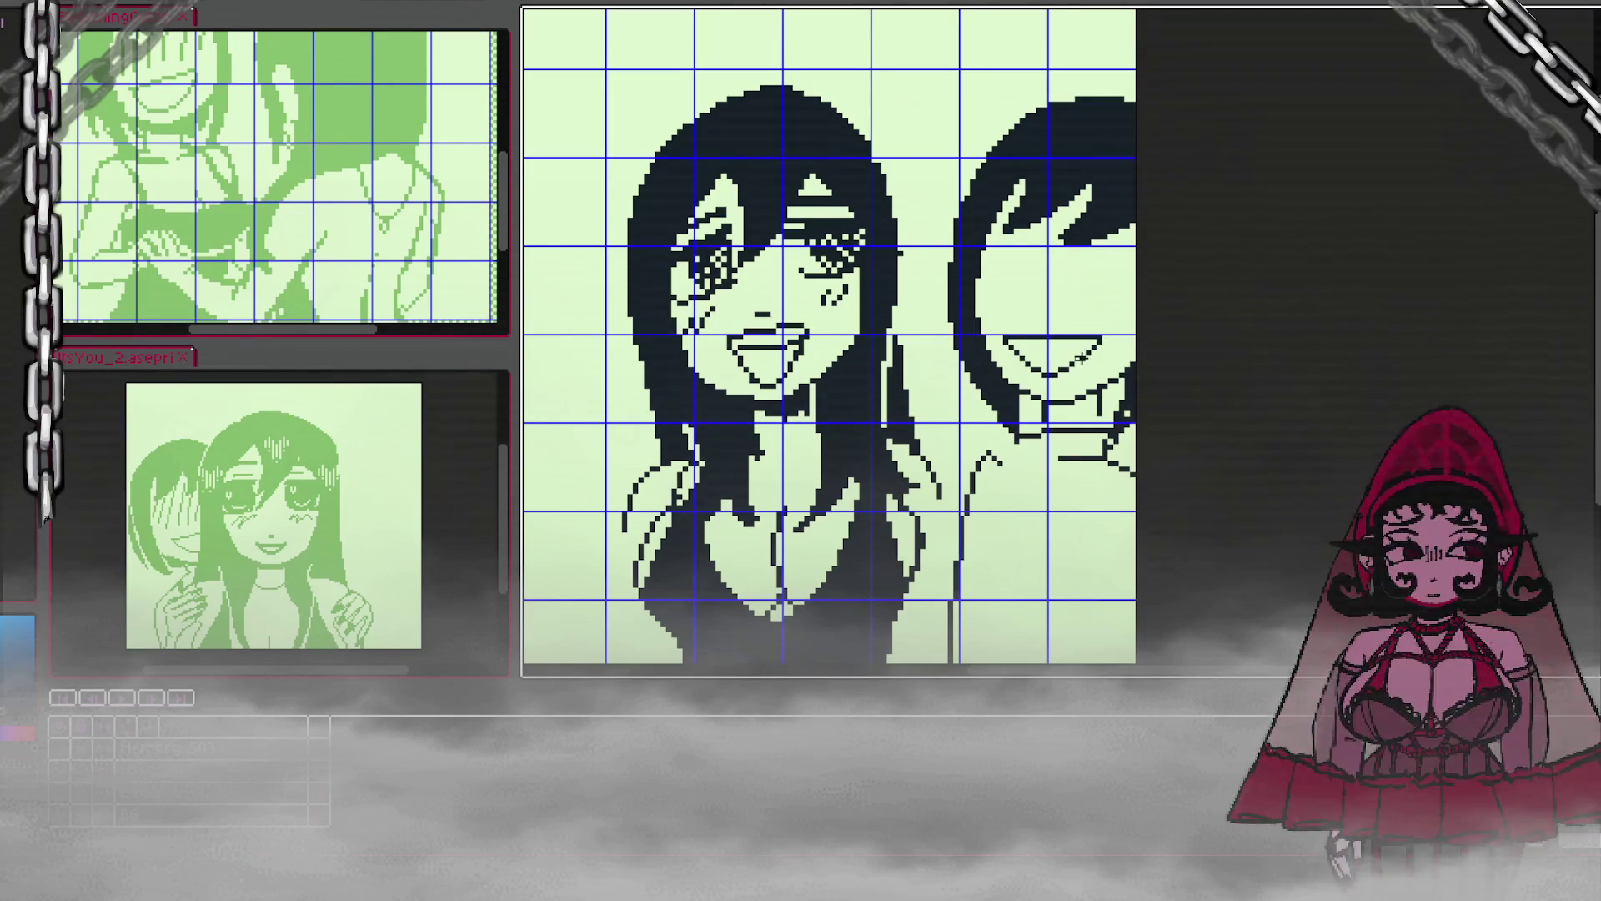
# Step: Erase the stroke and lines beneath the right girl's chin, undoing a stray vertical pencil line
pyautogui.scroll(-3, 1133, 309)
pyautogui.scroll(3, 1132, 292)
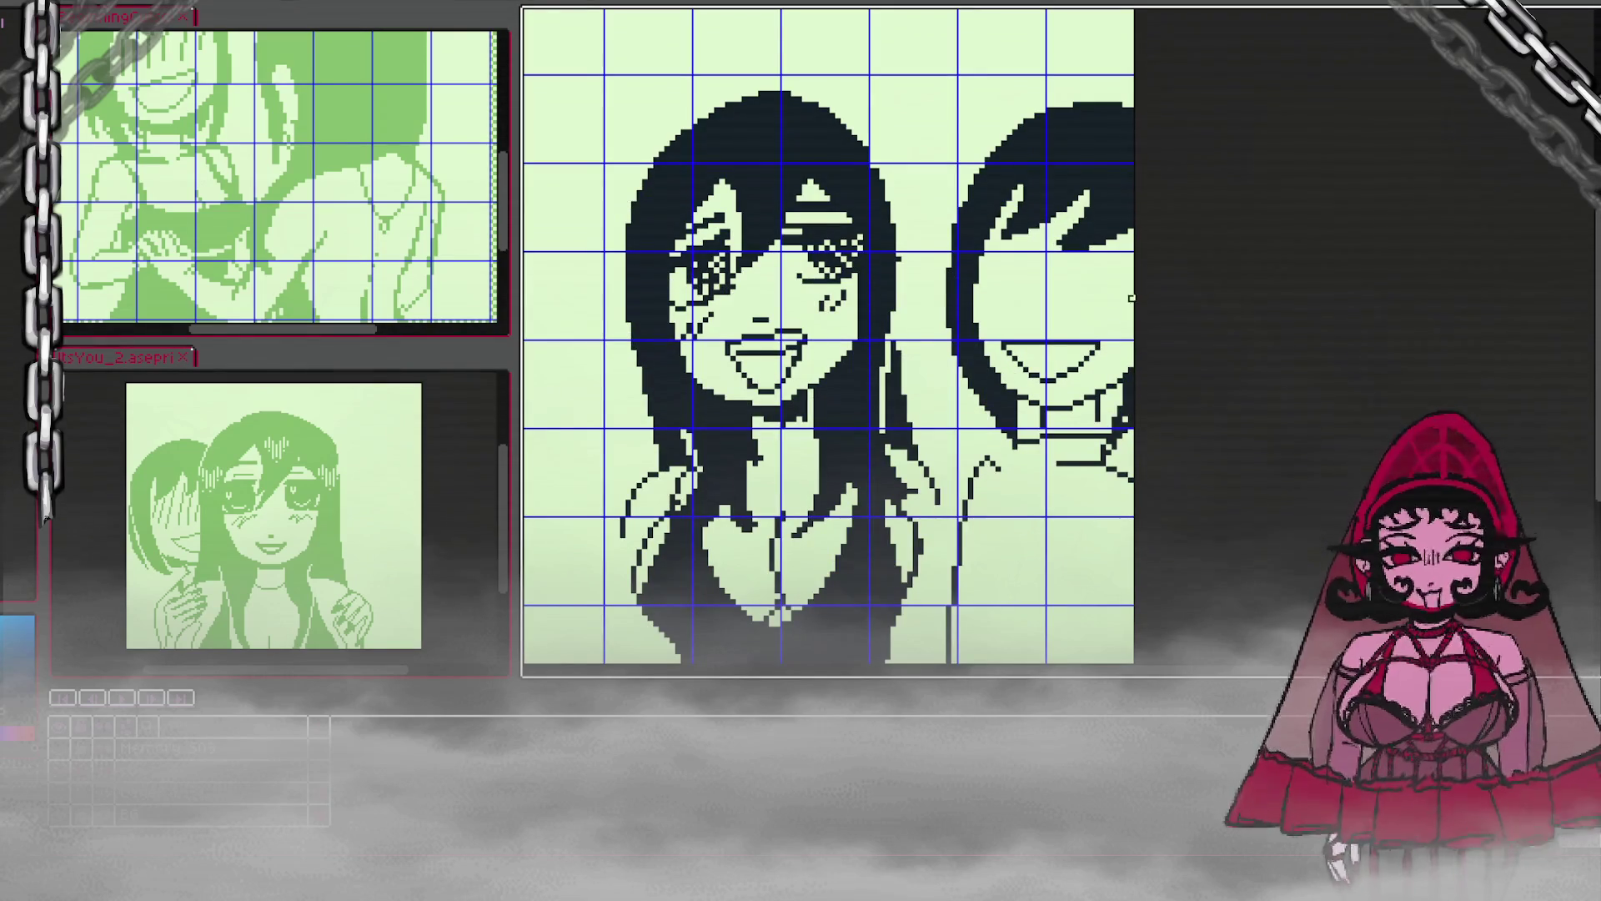
pyautogui.scroll(-1, 1136, 400)
pyautogui.scroll(1, 1053, 556)
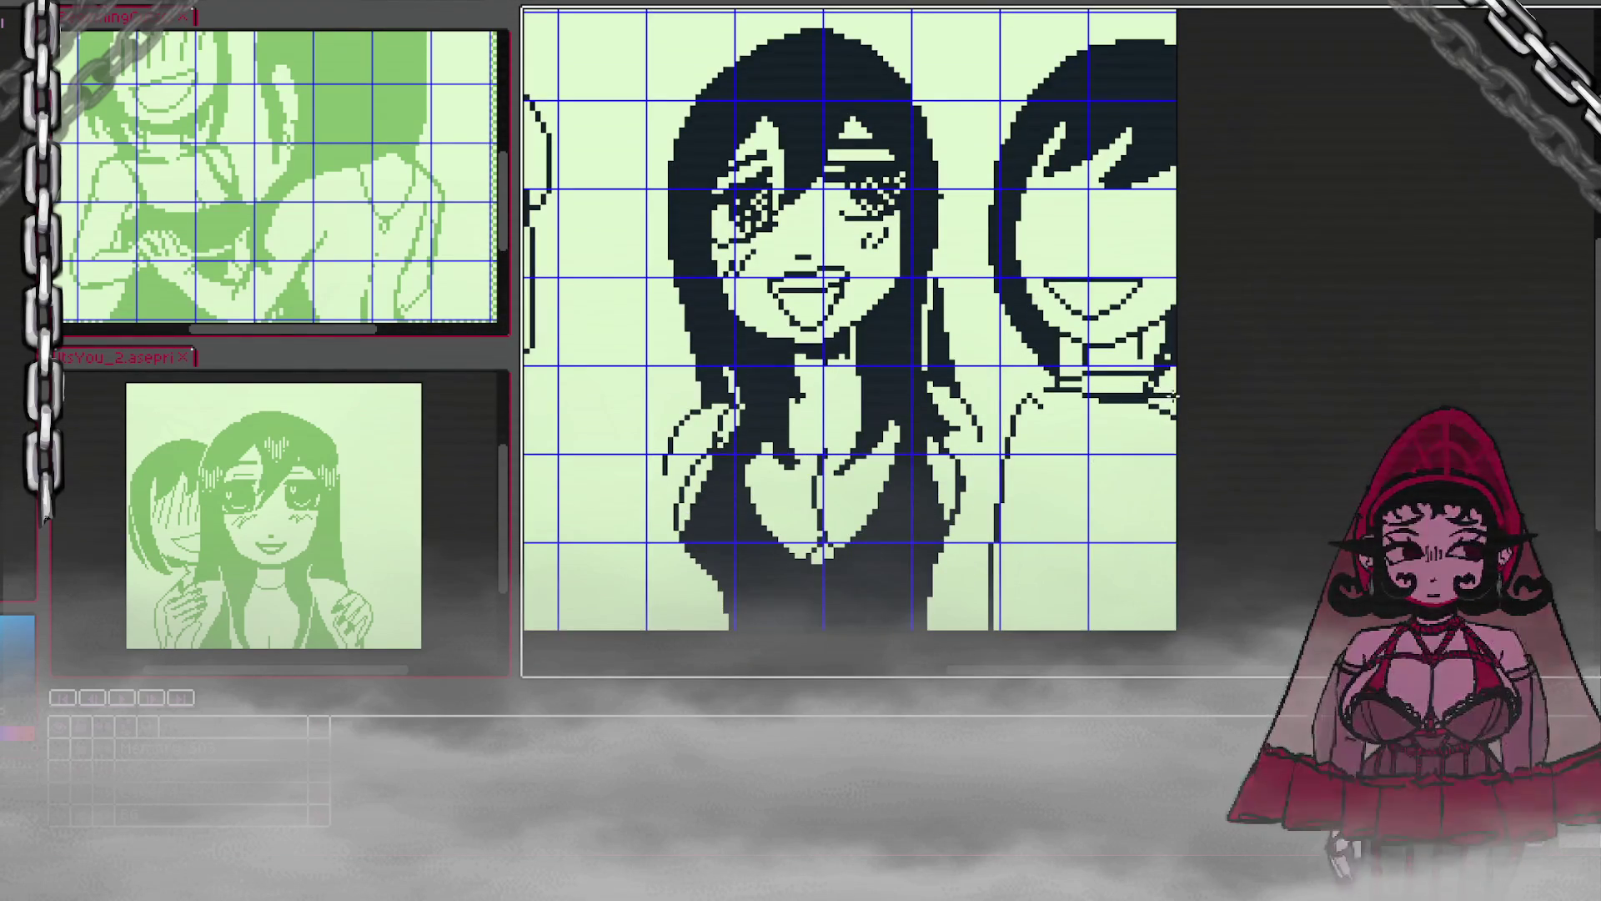
pyautogui.moveTo(1036, 402); pyautogui.dragTo(1017, 496)
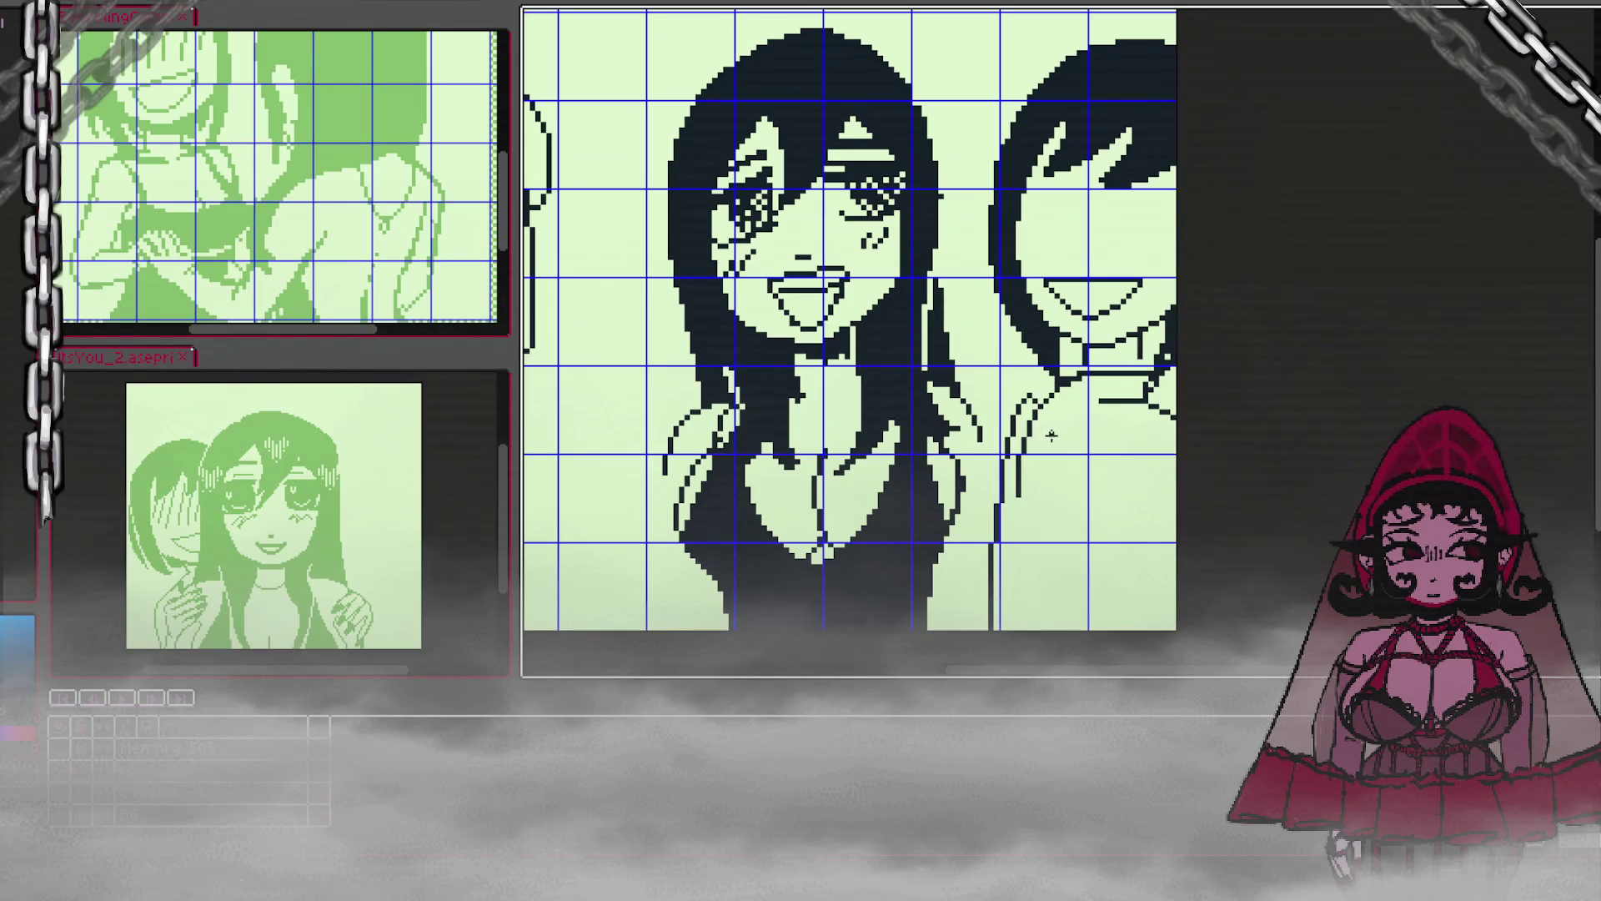
pyautogui.hotkey('ctrl', 'z')
pyautogui.hotkey('ctrl', 'z')
pyautogui.hotkey('ctrl', 'z')
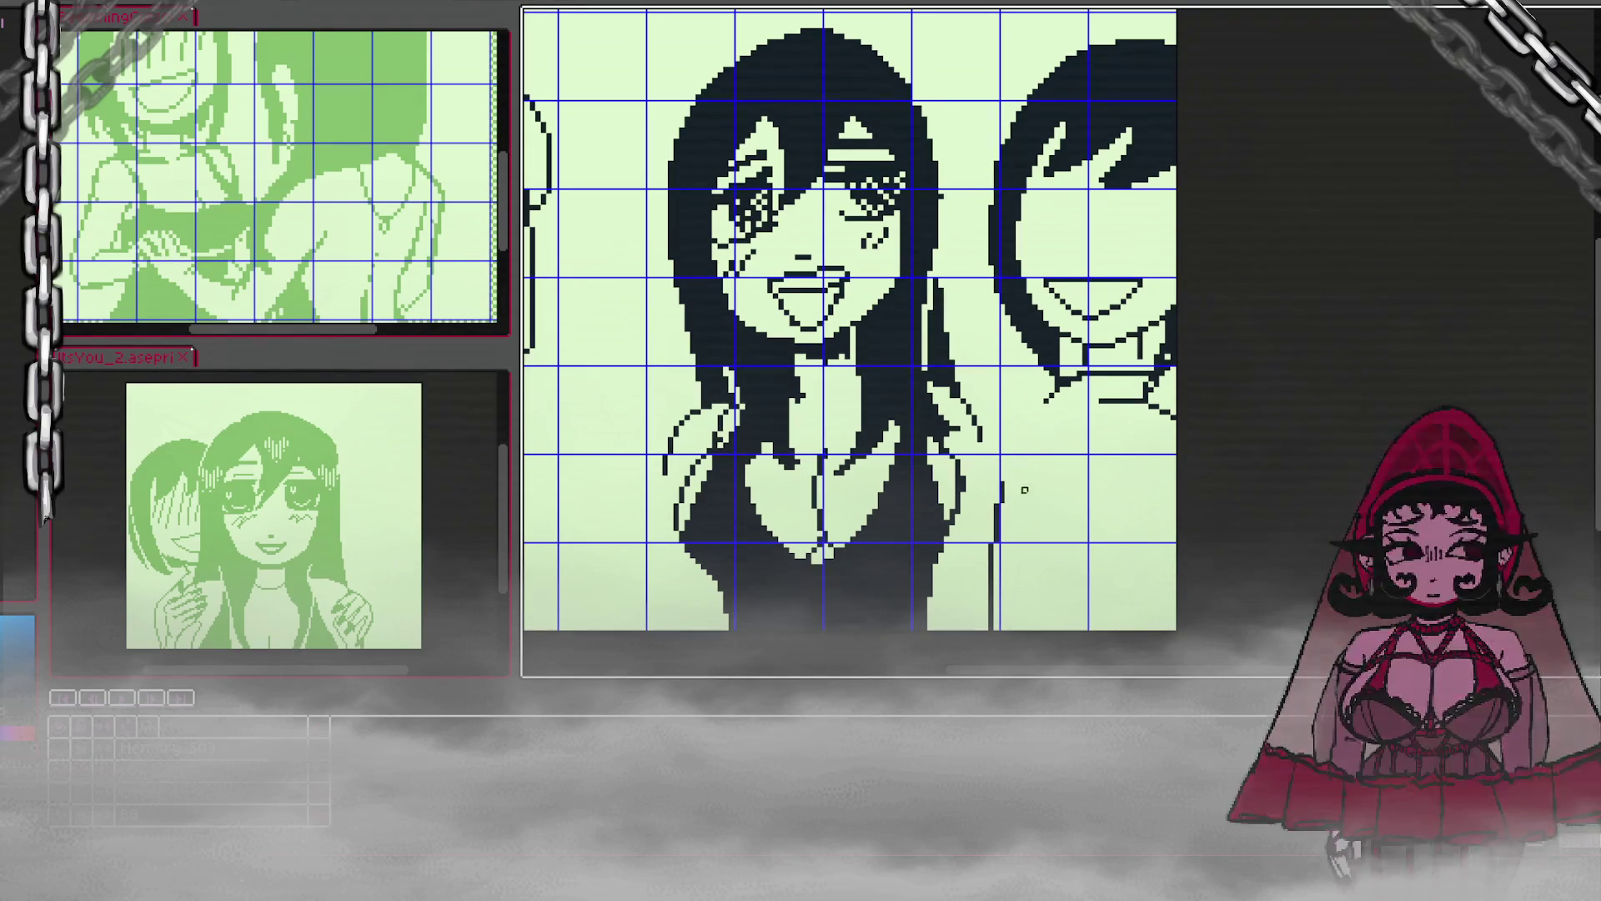
pyautogui.hotkey('ctrl', 'z')
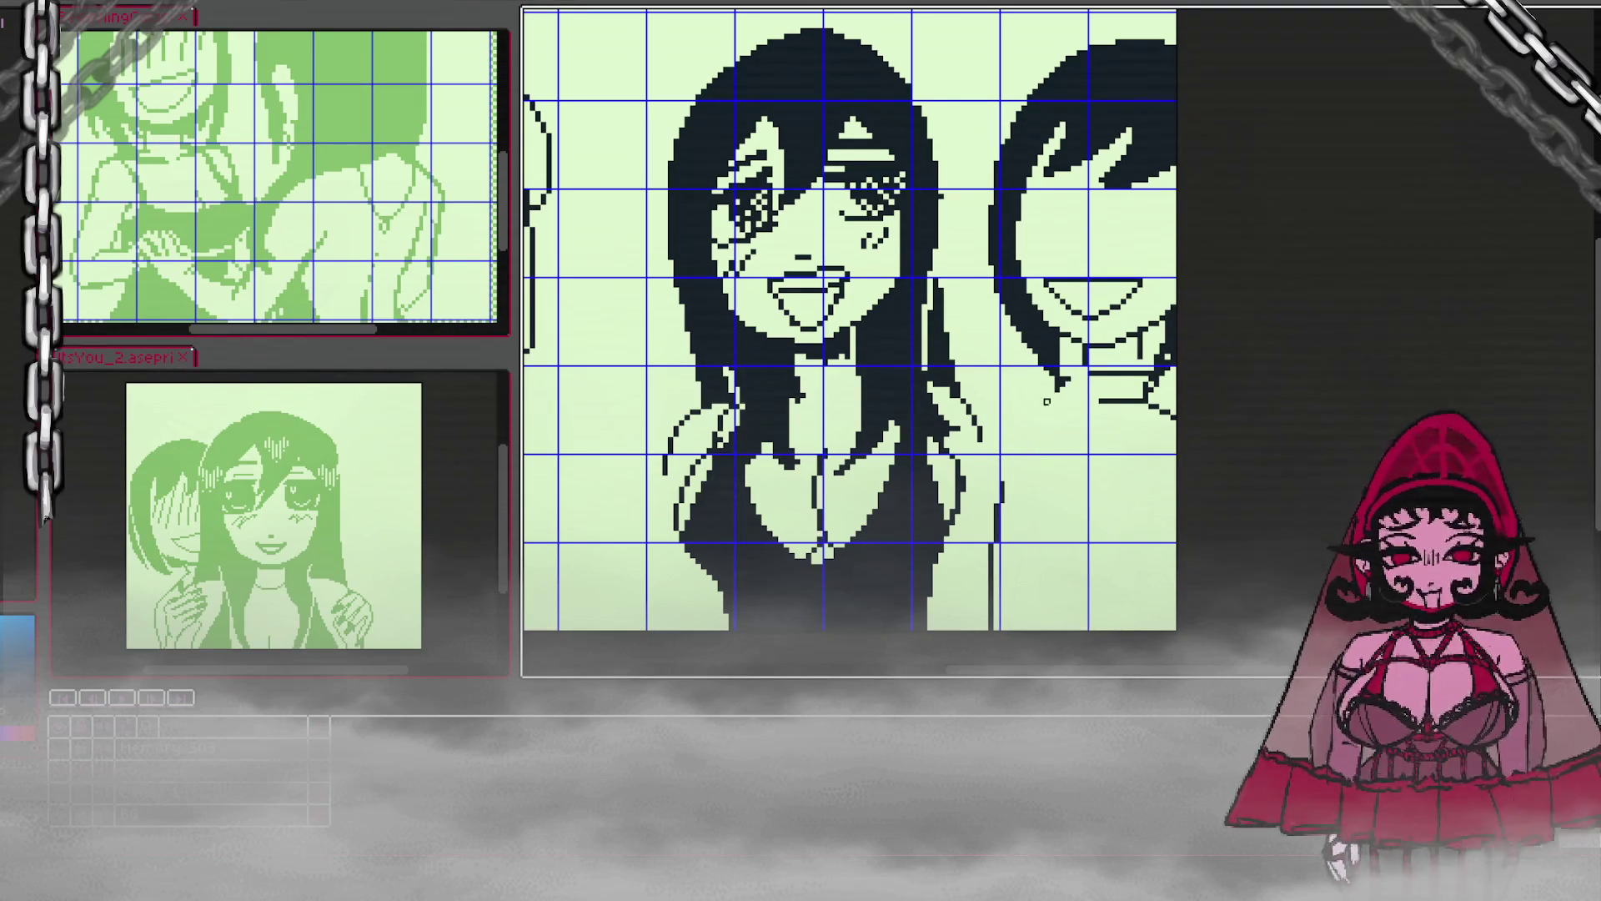
pyautogui.moveTo(1101, 392)
pyautogui.mouseDown()
pyautogui.moveTo(1151, 410)
pyautogui.moveTo(1180, 400)
pyautogui.moveTo(1167, 346)
pyautogui.moveTo(1167, 413)
pyautogui.mouseUp()
pyautogui.moveTo(992, 575)
pyautogui.mouseDown()
pyautogui.moveTo(998, 495)
pyautogui.moveTo(992, 631)
pyautogui.mouseUp()
pyautogui.scroll(-1, 1013, 533)
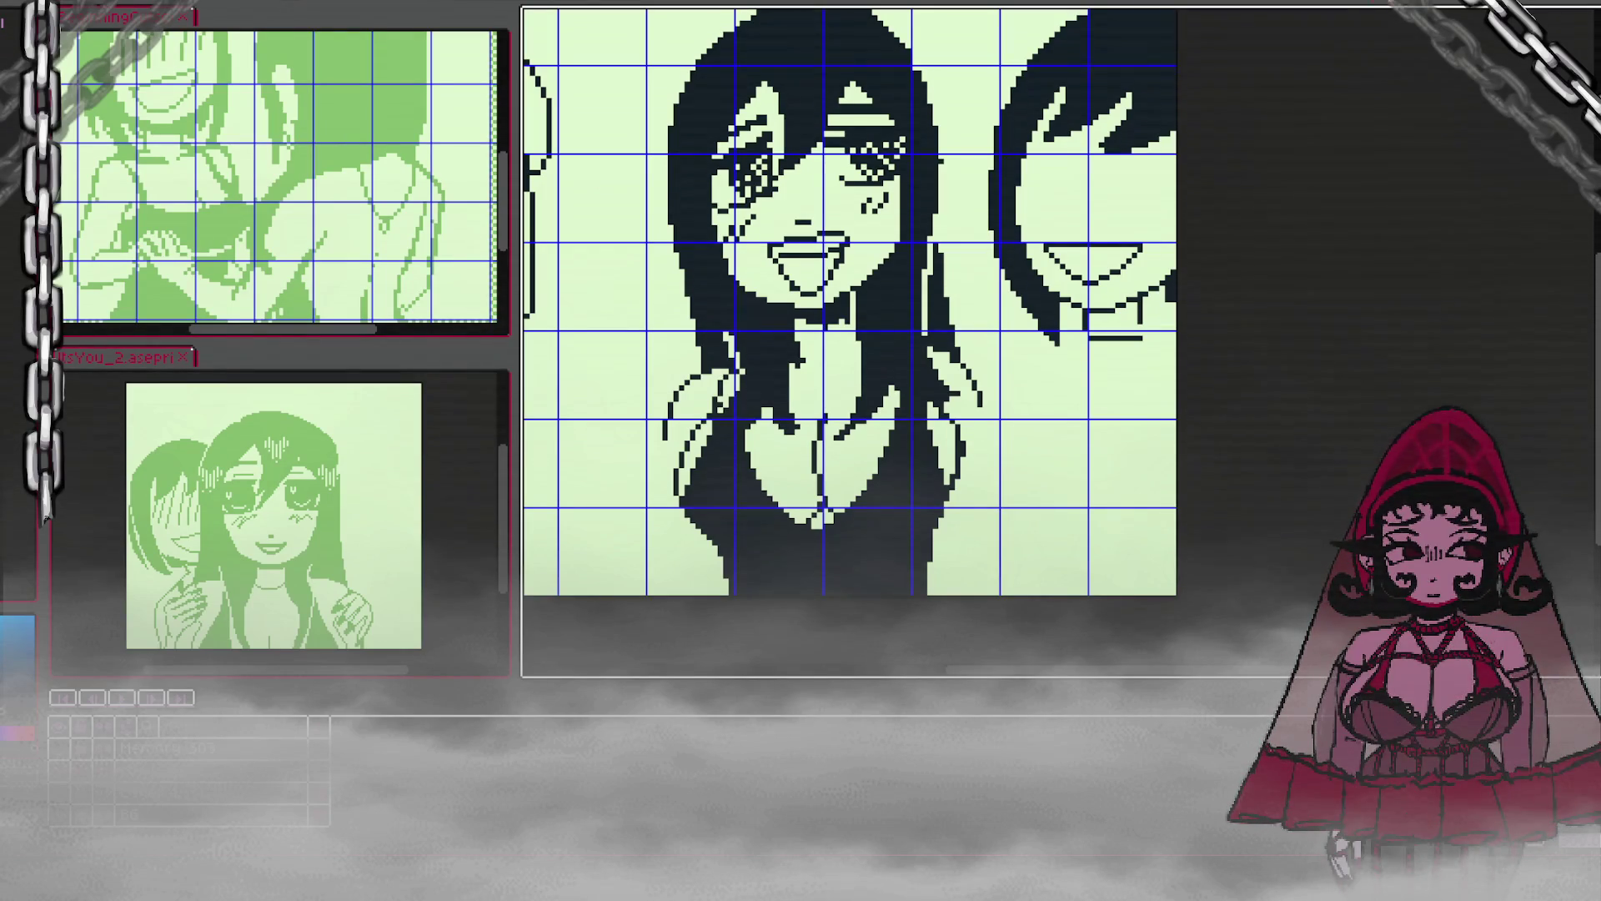
# Step: Extend the right girl's hair line at the edge and draw a curved shoulder line below
pyautogui.hotkey('ctrl', 'z')
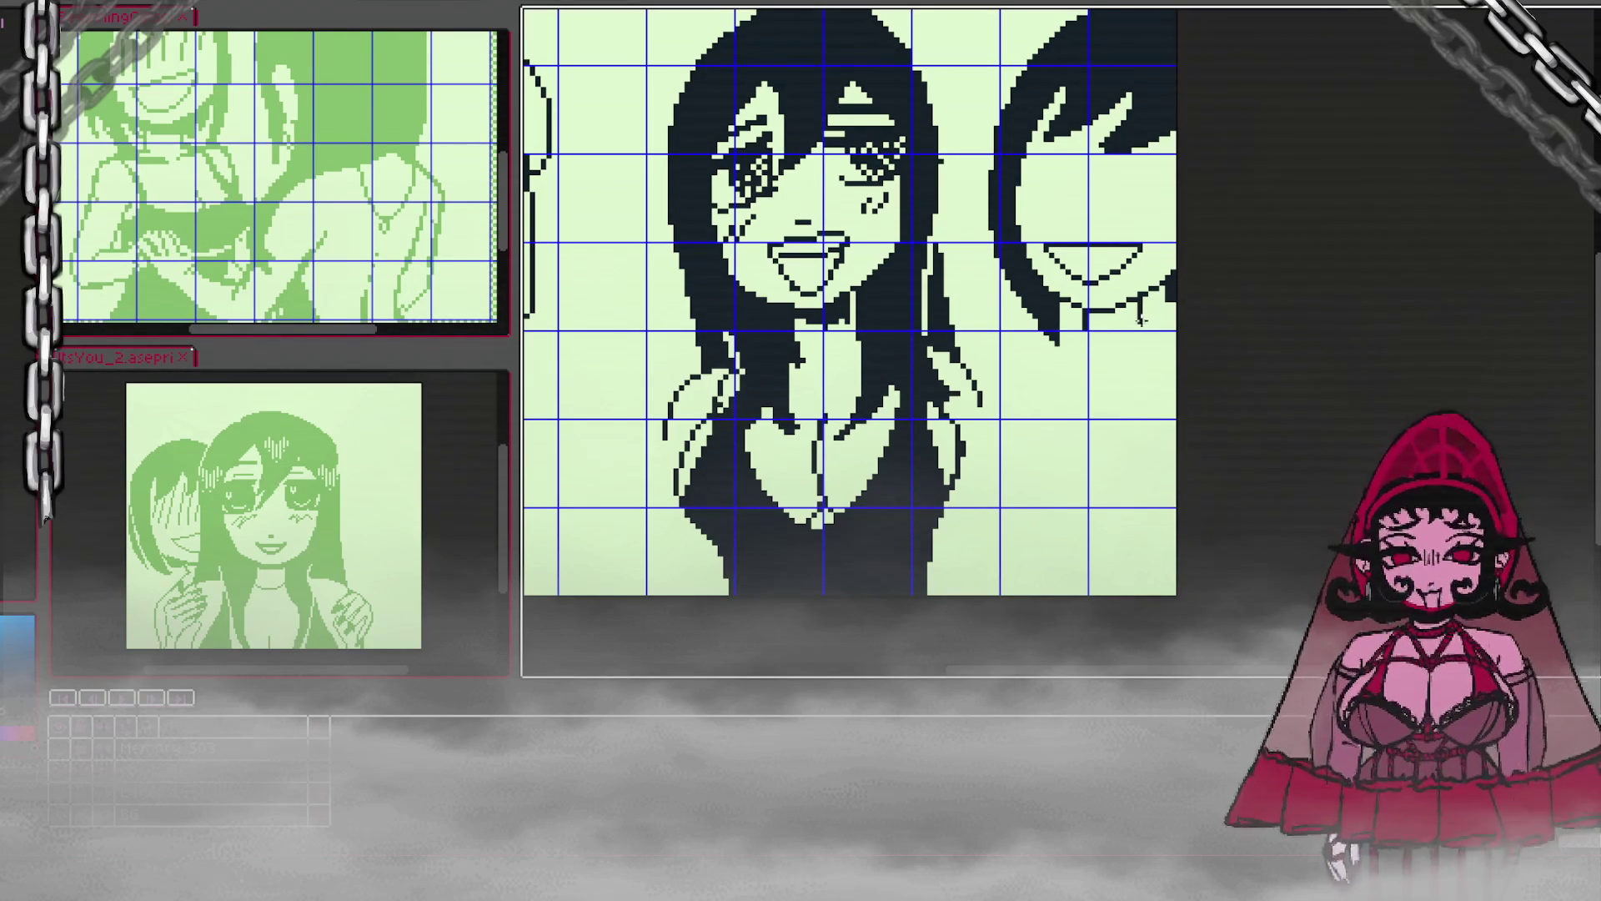
pyautogui.moveTo(1215, 340); pyautogui.dragTo(1139, 300)
pyautogui.moveTo(1066, 336); pyautogui.dragTo(1030, 350)
pyautogui.hotkey('ctrl', 'z')
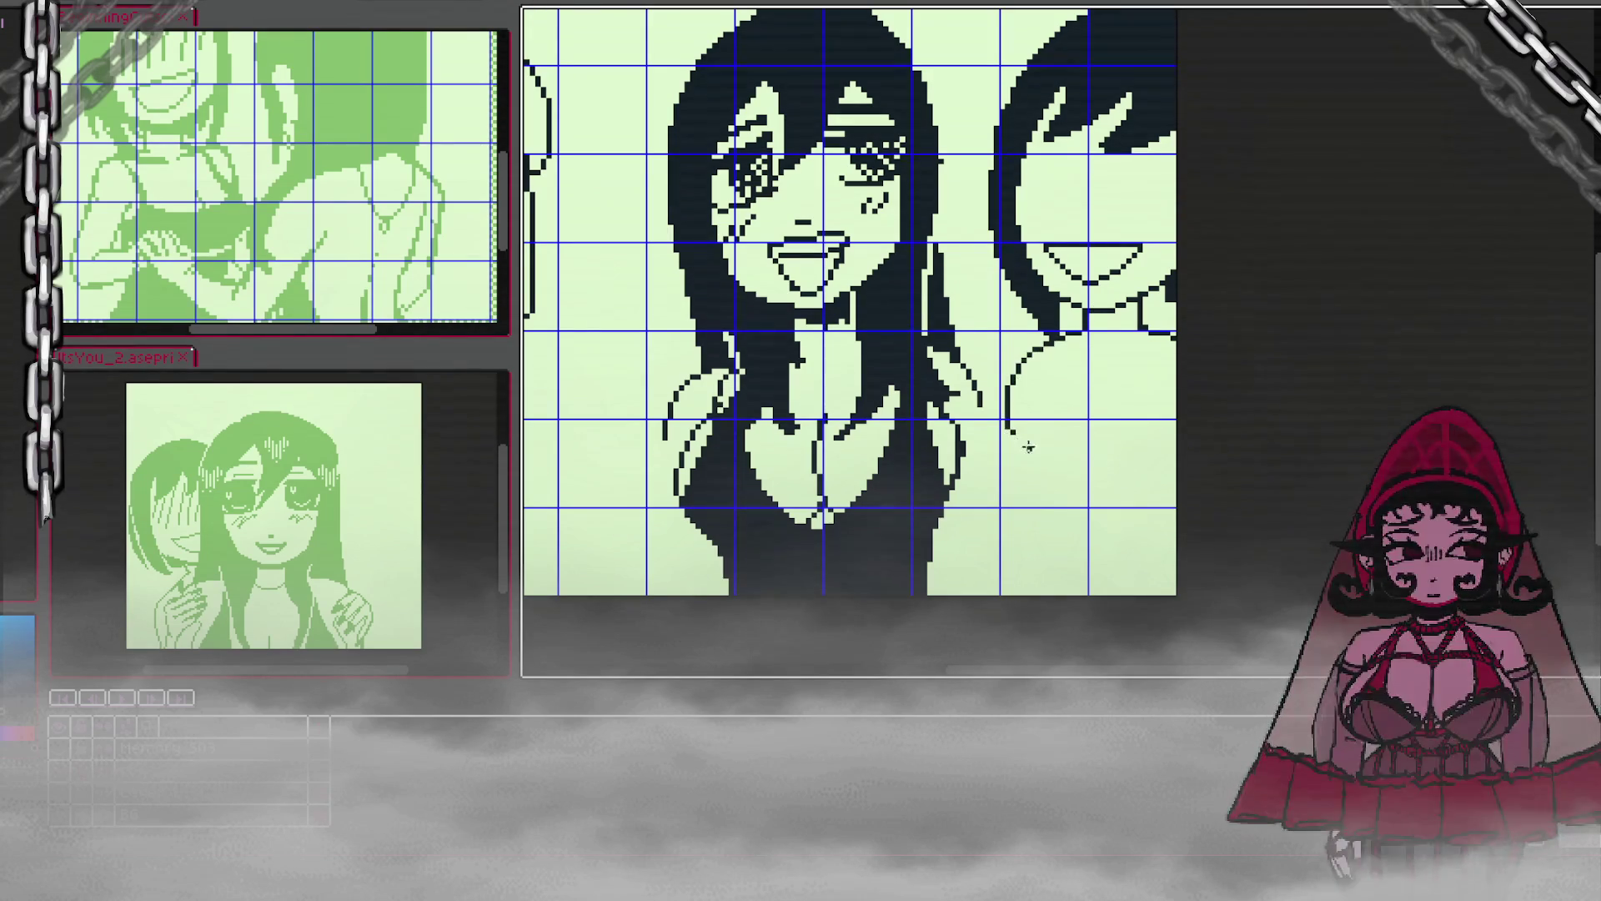
pyautogui.moveTo(1036, 363)
pyautogui.mouseDown()
pyautogui.moveTo(1011, 408)
pyautogui.moveTo(1041, 458)
pyautogui.mouseUp()
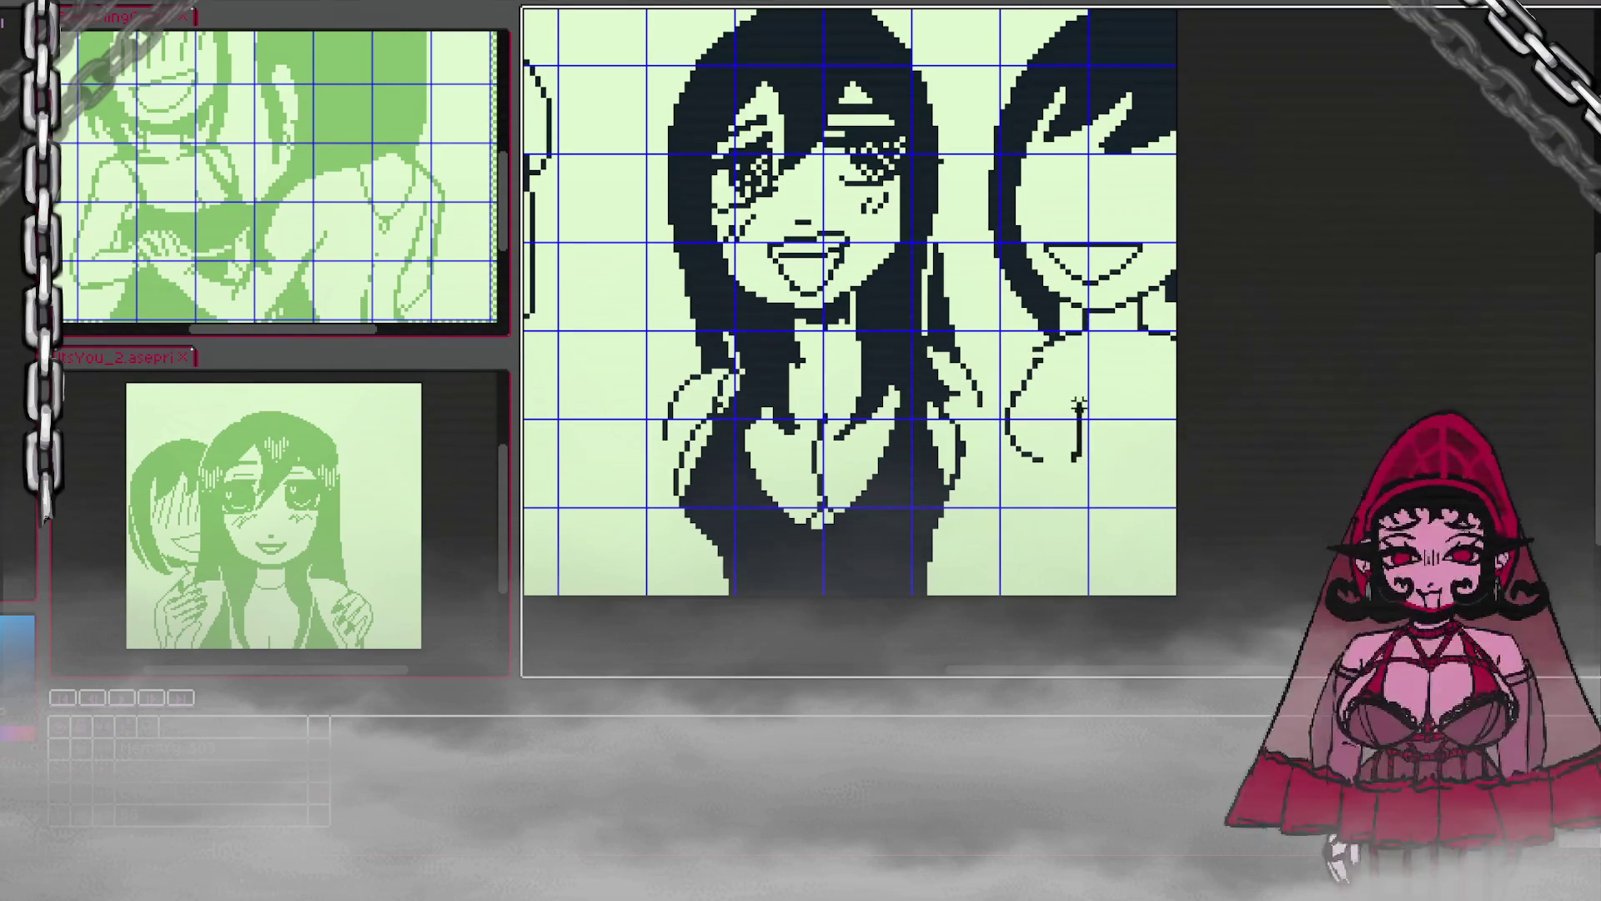
# Step: Select the right girl's arm line and nudge it slightly down and right
pyautogui.moveTo(1049, 355); pyautogui.dragTo(1092, 475)
pyautogui.moveTo(1050, 422); pyautogui.dragTo(1059, 440)
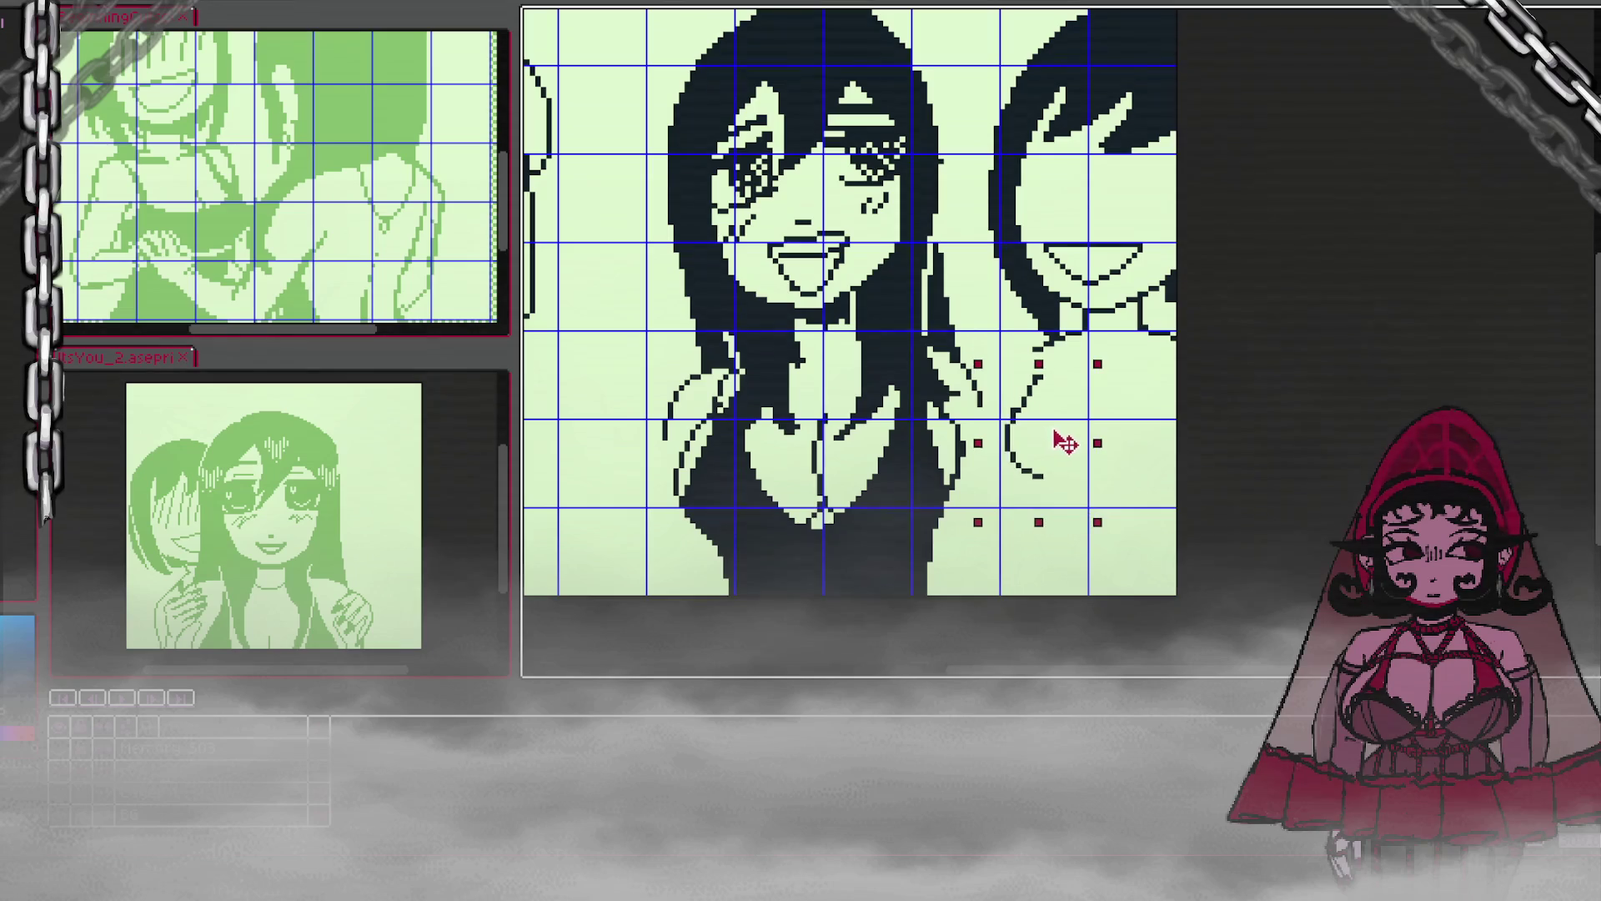
pyautogui.hotkey('ctrl', 'd')
# Step: Pencil a vertical line and lower curve for the arm, redrawing the curve lower
pyautogui.moveTo(1099, 383)
pyautogui.mouseDown()
pyautogui.moveTo(1084, 454)
pyautogui.moveTo(1181, 424)
pyautogui.mouseUp()
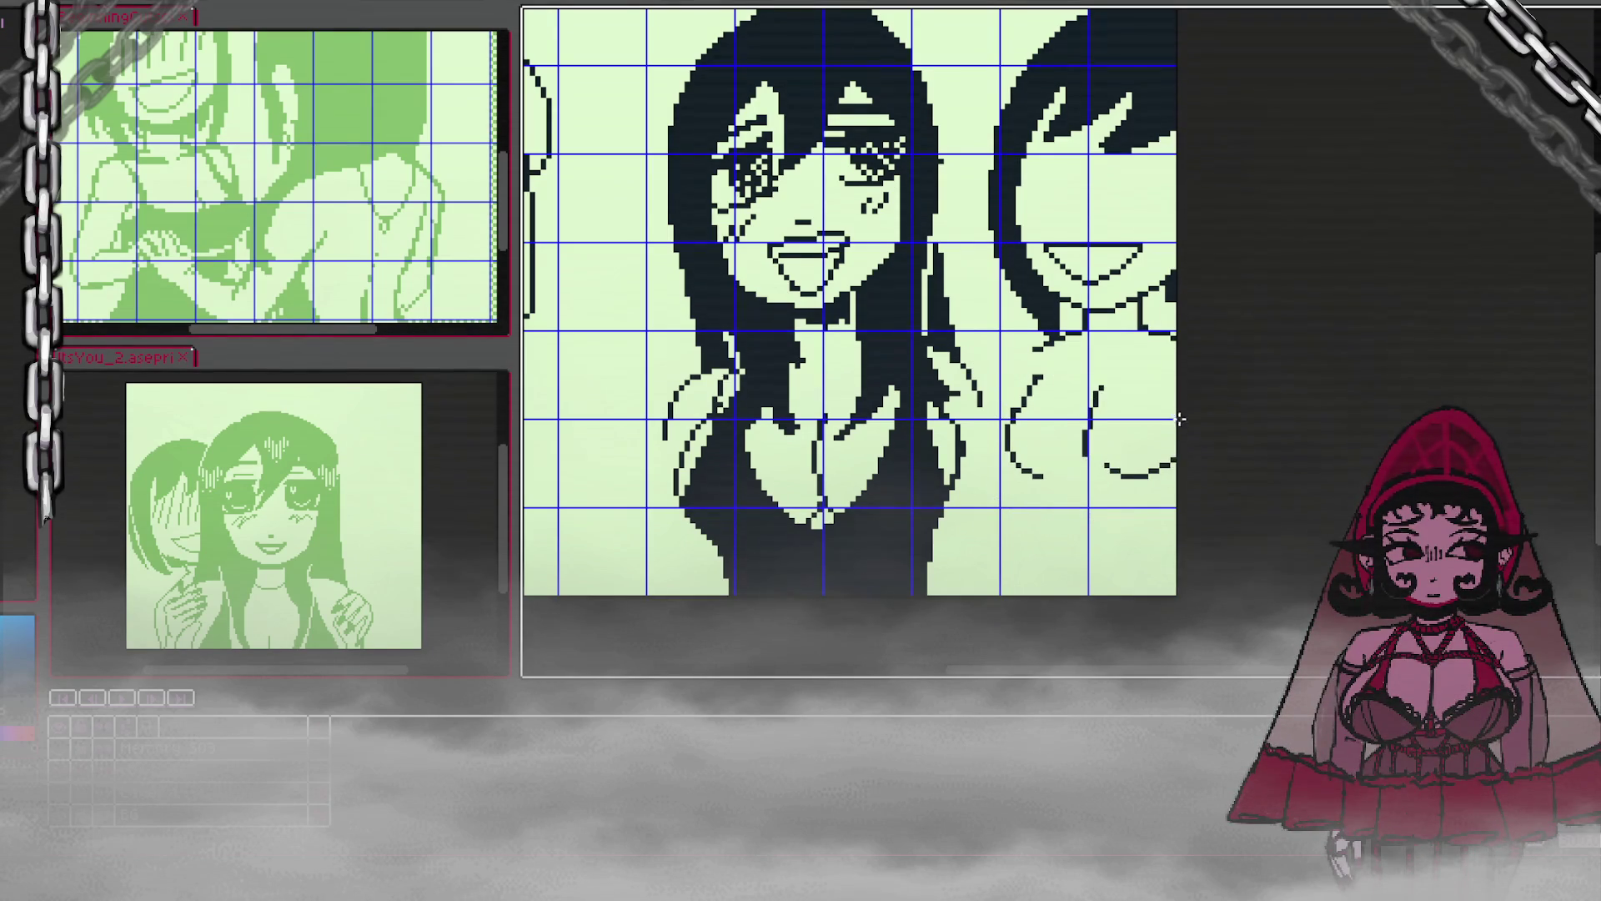
pyautogui.hotkey('ctrl', 'z')
pyautogui.moveTo(1092, 473)
pyautogui.mouseDown()
pyautogui.moveTo(1142, 487)
pyautogui.moveTo(1177, 472)
pyautogui.moveTo(1099, 479)
pyautogui.moveTo(1179, 457)
pyautogui.mouseUp()
pyautogui.hotkey('ctrl', 'z')
pyautogui.hotkey('ctrl', 'z')
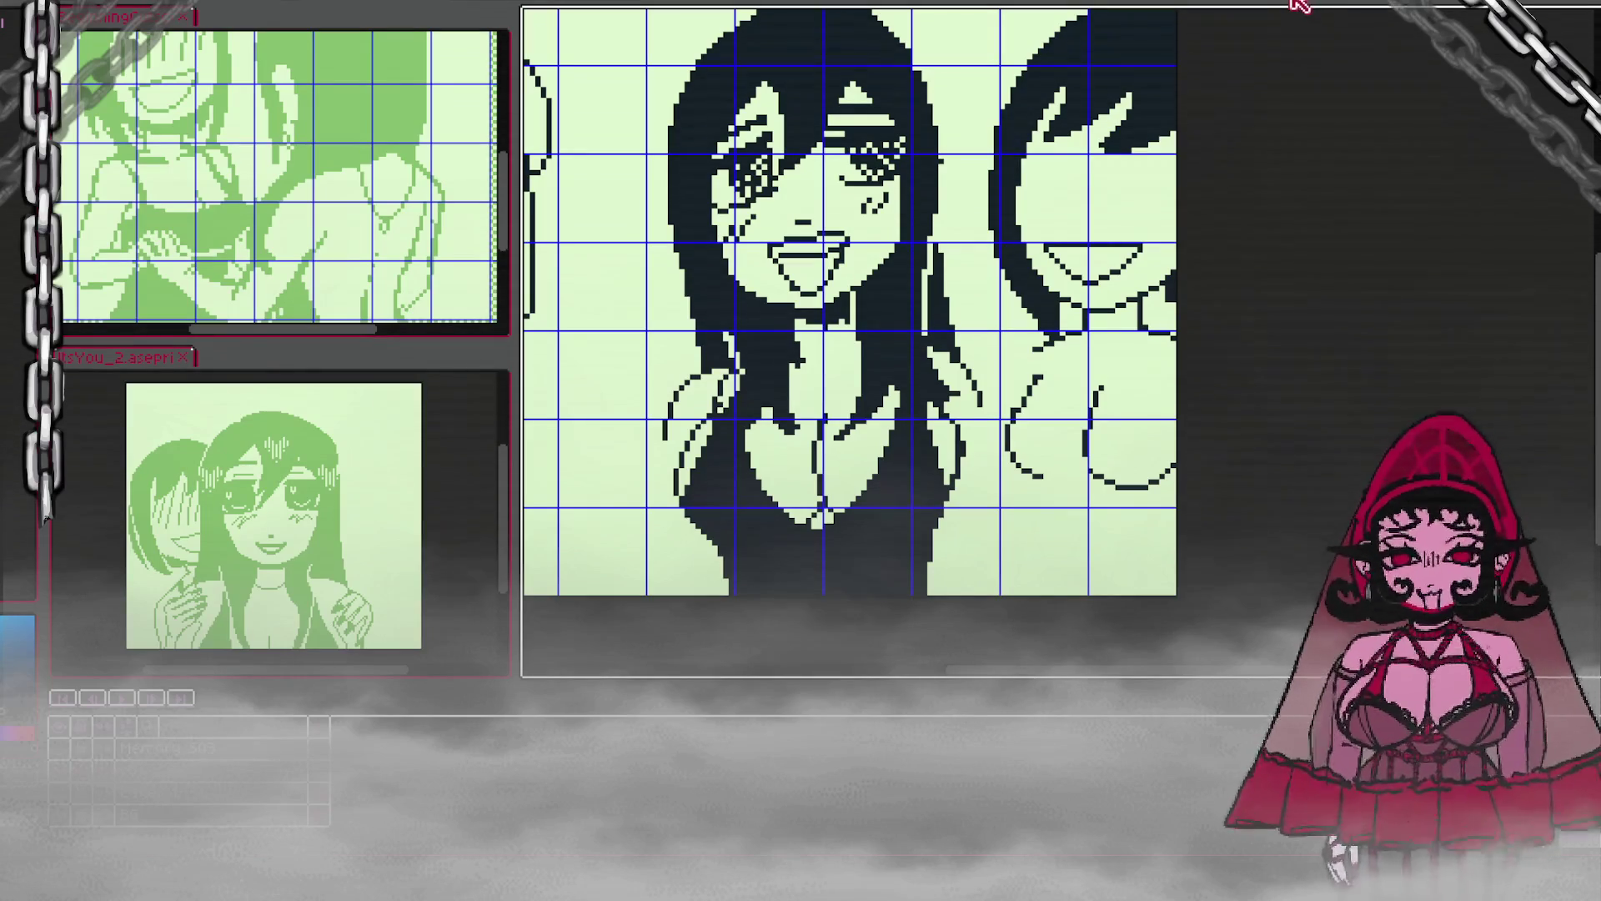
# Step: Shift the right girl's arm and hand lines one pixel down-left and clear the selection
pyautogui.moveTo(978, 347); pyautogui.dragTo(1065, 522)
pyautogui.moveTo(1047, 407)
pyautogui.mouseDown()
pyautogui.moveTo(1038, 420)
pyautogui.moveTo(1005, 377)
pyautogui.moveTo(1038, 521)
pyautogui.mouseUp()
pyautogui.click(1212, 310)
pyautogui.click(1215, 361)
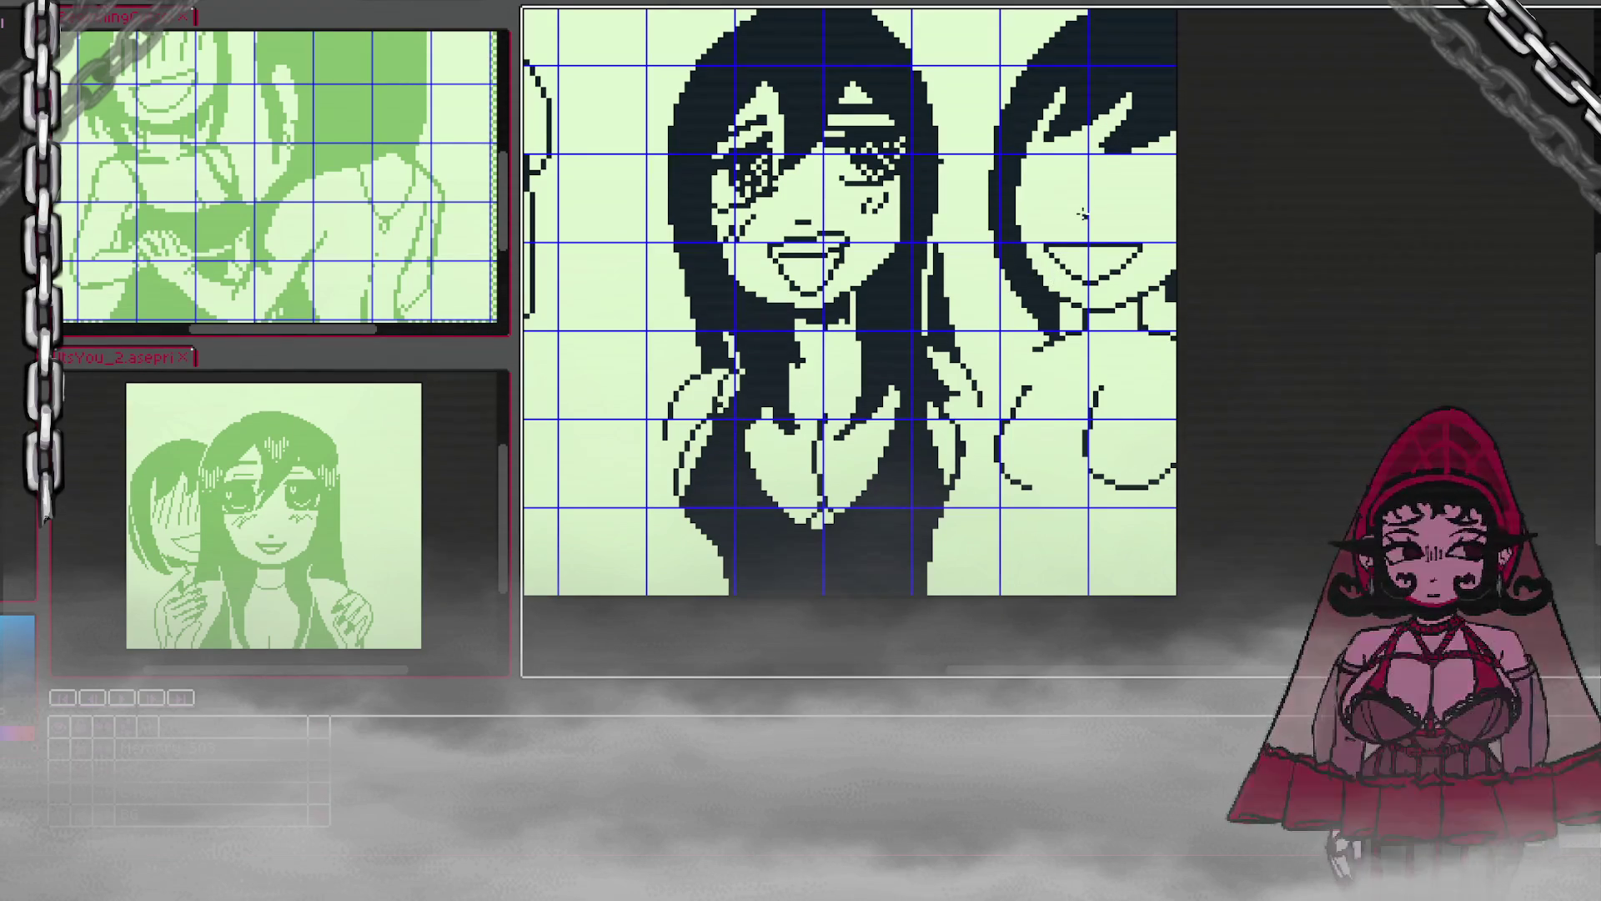
# Step: Sketch the right girl's curved hand outline, retrying and undoing the stroke several times
pyautogui.moveTo(1027, 390)
pyautogui.mouseDown()
pyautogui.moveTo(1013, 425)
pyautogui.moveTo(1049, 471)
pyautogui.mouseUp()
pyautogui.hotkey('ctrl', 'z')
pyautogui.moveTo(1028, 405)
pyautogui.mouseDown()
pyautogui.moveTo(1021, 463)
pyautogui.moveTo(1053, 448)
pyautogui.mouseUp()
pyautogui.hotkey('ctrl', 'z')
pyautogui.moveTo(1027, 388)
pyautogui.mouseDown()
pyautogui.moveTo(1019, 482)
pyautogui.moveTo(1082, 463)
pyautogui.mouseUp()
pyautogui.hotkey('ctrl', 'z')
pyautogui.moveTo(1028, 385)
pyautogui.mouseDown()
pyautogui.moveTo(1035, 482)
pyautogui.moveTo(1084, 469)
pyautogui.mouseUp()
pyautogui.hotkey('ctrl', 'z')
pyautogui.hotkey('ctrl', 'z')
pyautogui.moveTo(1028, 388)
pyautogui.mouseDown()
pyautogui.moveTo(1052, 484)
pyautogui.moveTo(1090, 472)
pyautogui.mouseUp()
pyautogui.hotkey('ctrl', 'z')
pyautogui.moveTo(1035, 380)
pyautogui.mouseDown()
pyautogui.moveTo(1018, 436)
pyautogui.moveTo(1088, 477)
pyautogui.mouseUp()
pyautogui.hotkey('ctrl', 'z')
pyautogui.moveTo(1027, 388)
pyautogui.mouseDown()
pyautogui.moveTo(1024, 413)
pyautogui.moveTo(1081, 475)
pyautogui.mouseUp()
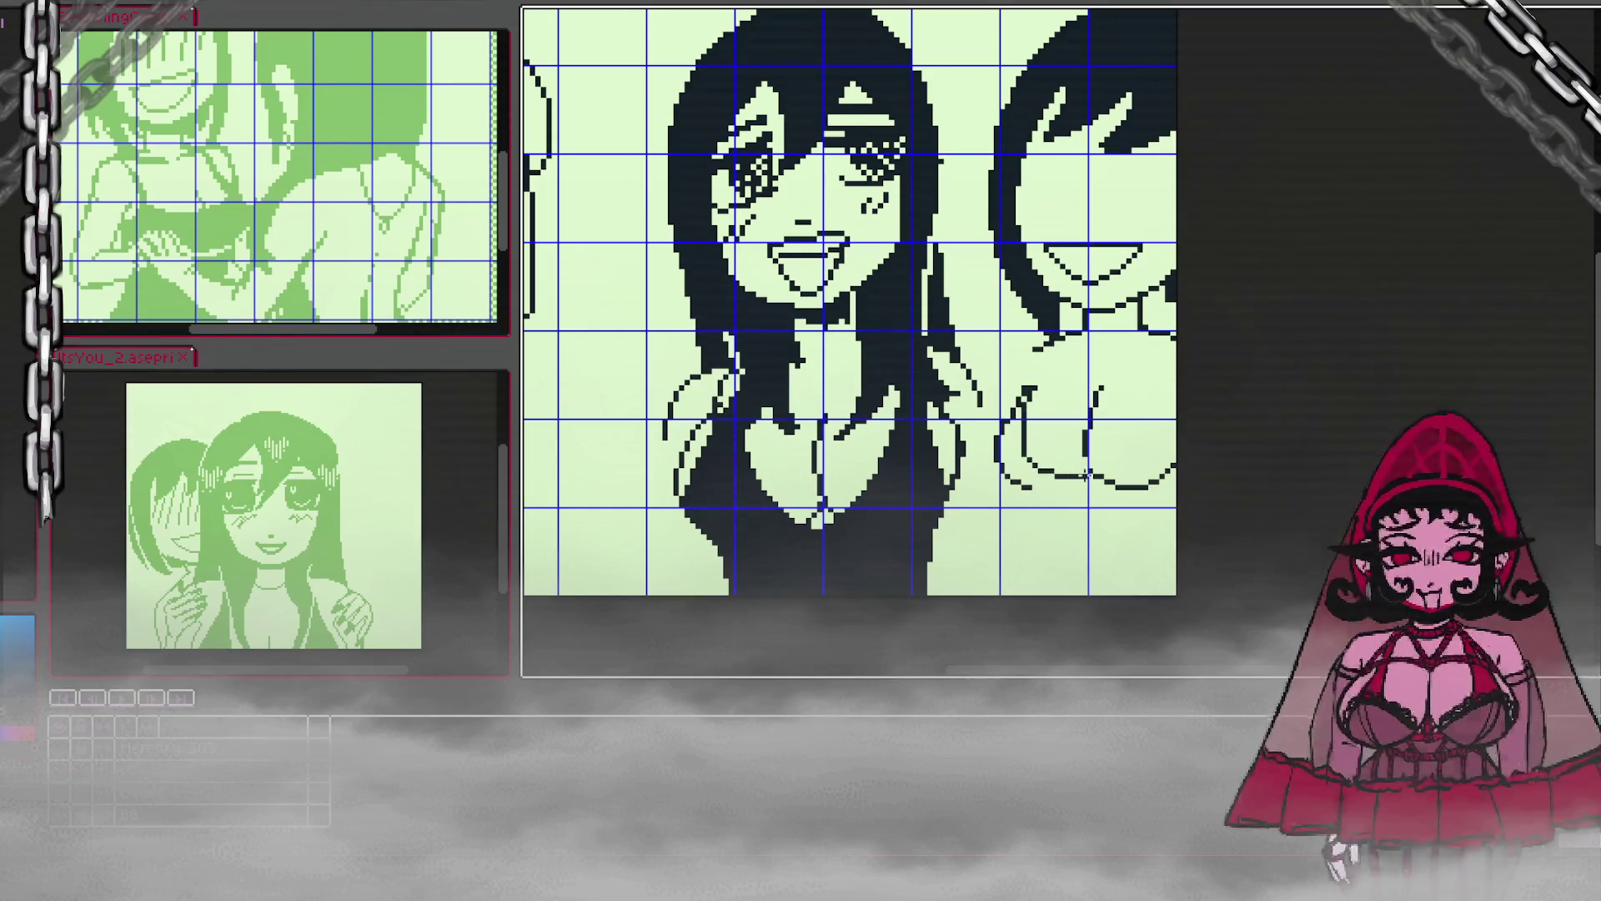
pyautogui.hotkey('ctrl', 'z')
# Step: Draw the hand's lower-right curve and a thin vertical line, discarding a diagonal and a lower curve
pyautogui.moveTo(1099, 472); pyautogui.dragTo(1136, 380)
pyautogui.hotkey('ctrl', 'z')
pyautogui.moveTo(1100, 479)
pyautogui.mouseDown()
pyautogui.moveTo(1139, 440)
pyautogui.moveTo(1154, 333)
pyautogui.mouseUp()
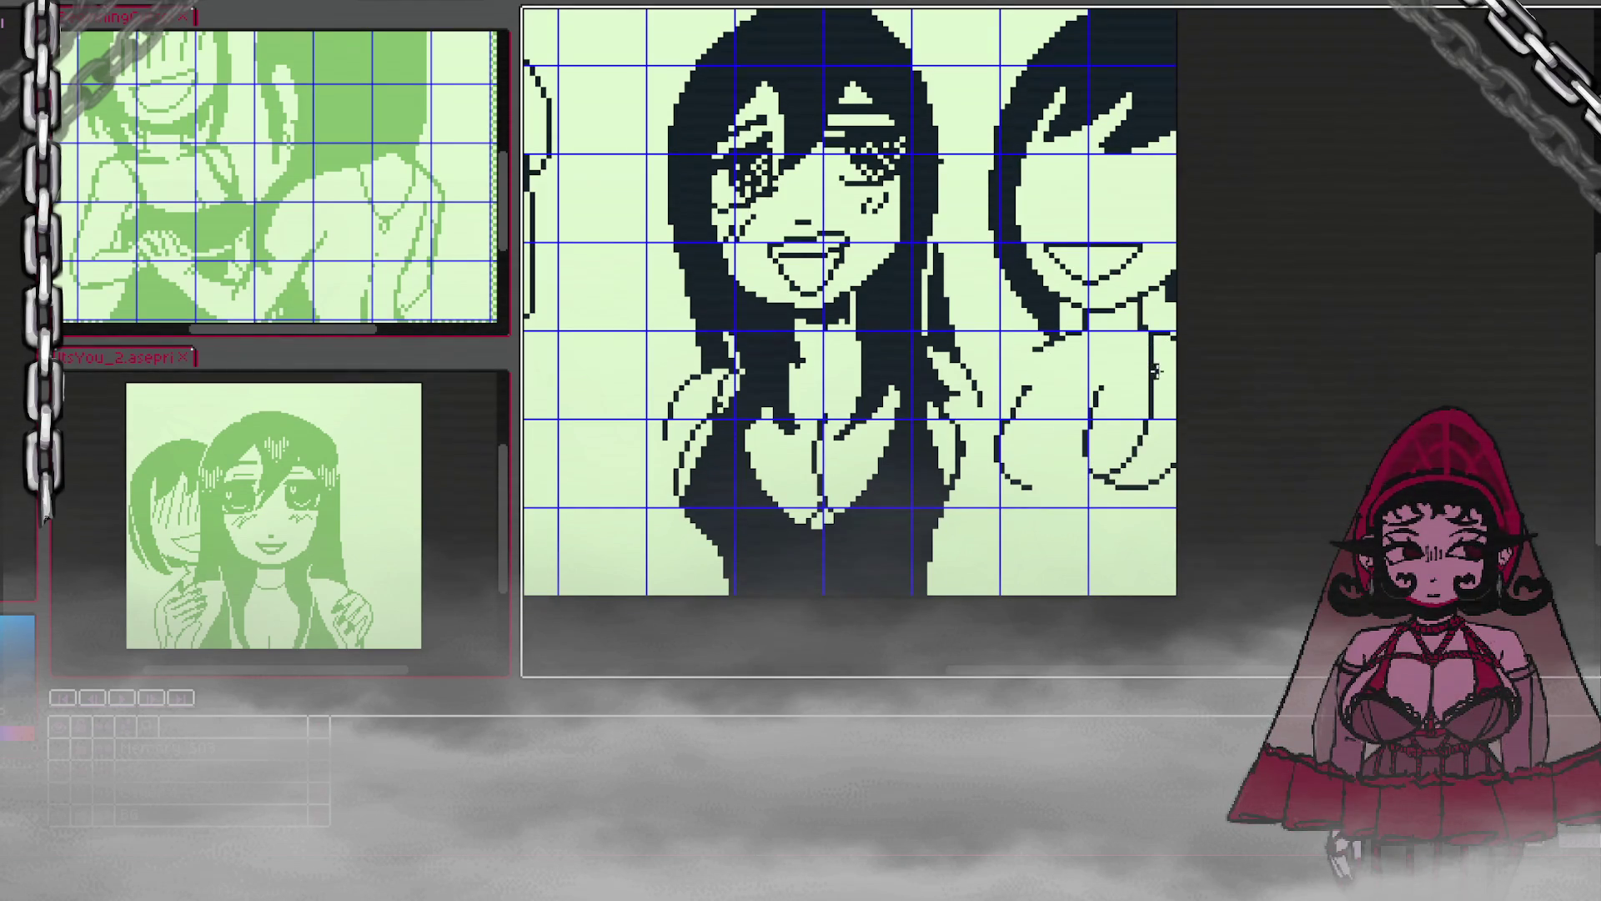
pyautogui.moveTo(1161, 367); pyautogui.dragTo(1162, 400)
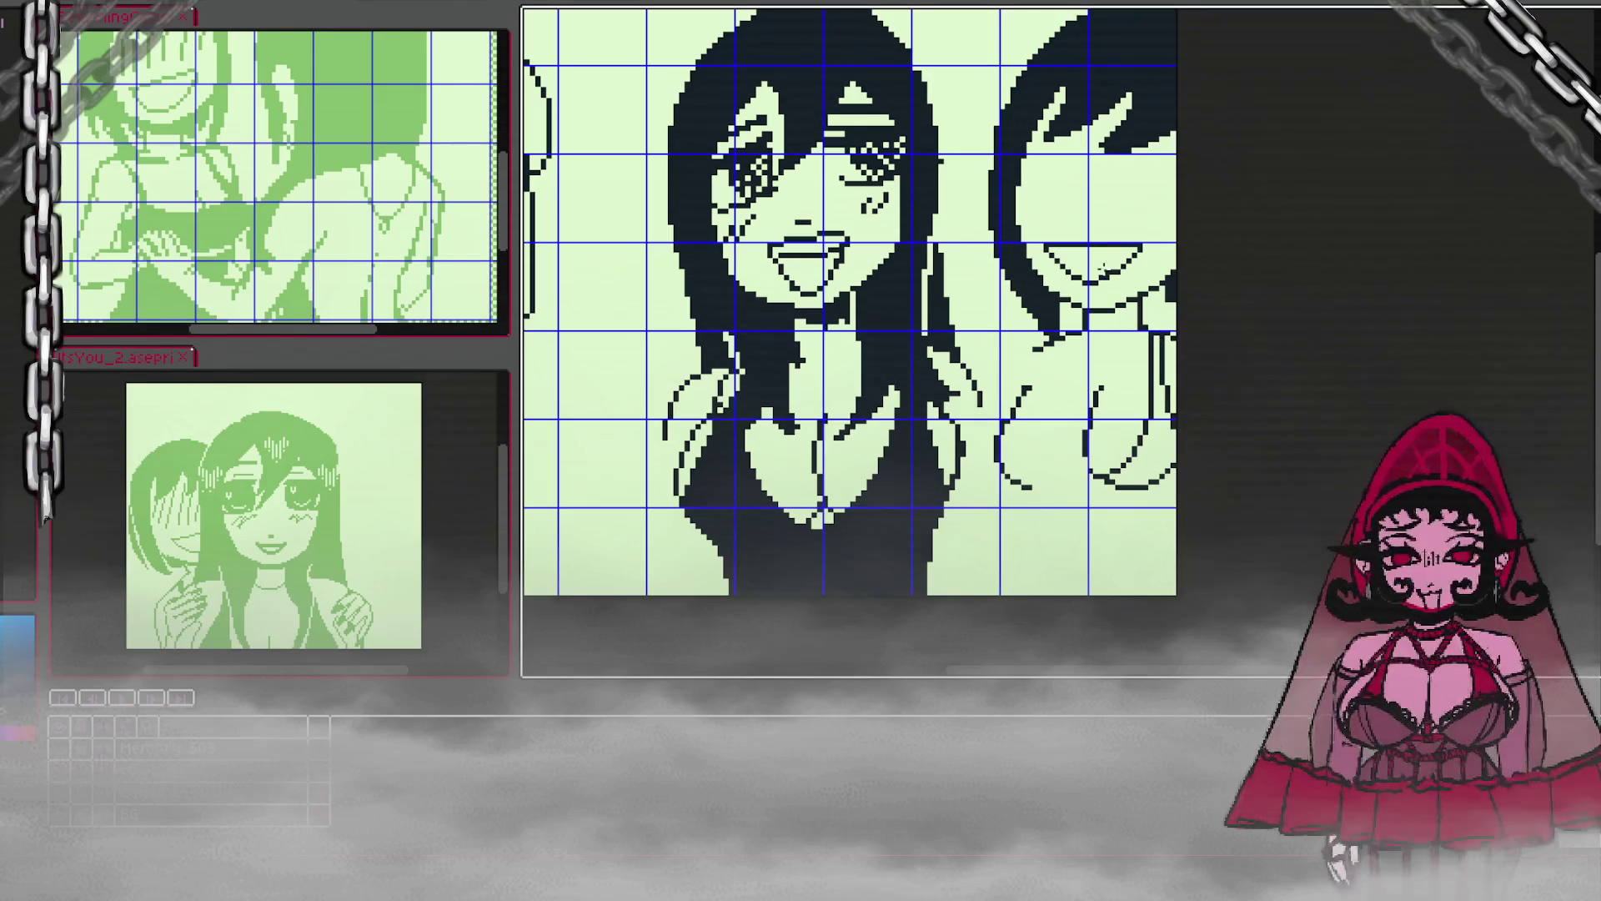
pyautogui.moveTo(1058, 340); pyautogui.dragTo(1014, 413)
pyautogui.hotkey('ctrl', 'z')
pyautogui.moveTo(1040, 396); pyautogui.dragTo(1106, 487)
pyautogui.hotkey('ctrl', 'z')
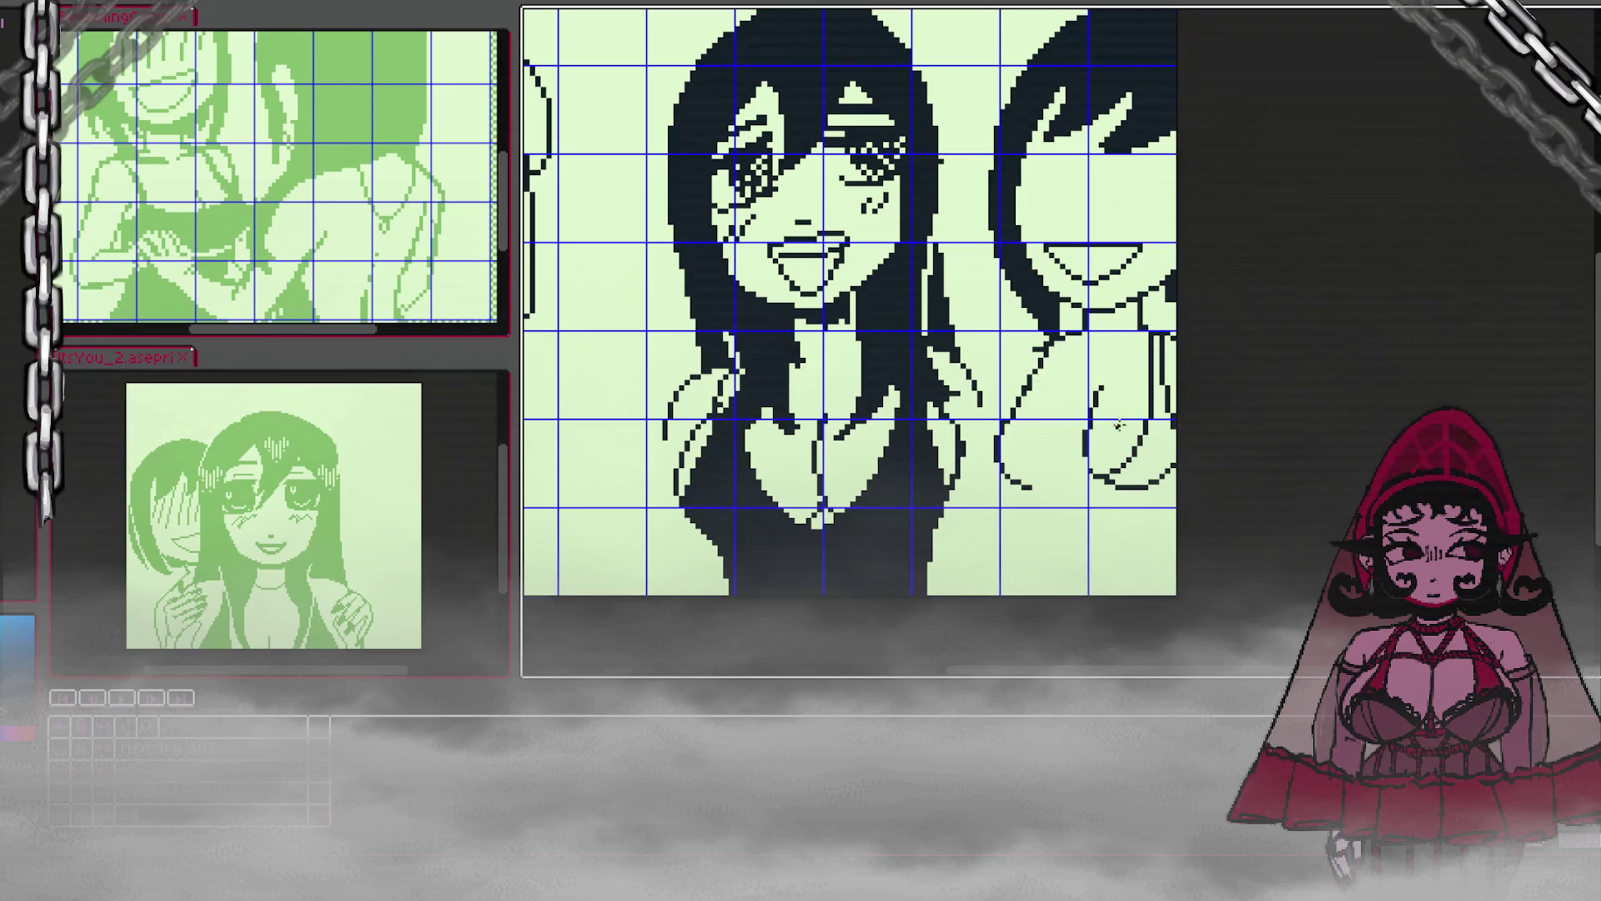
# Step: Draw a horizontal line across the hands, a diagonal arm line and a finger loop
pyautogui.moveTo(1018, 436); pyautogui.dragTo(1142, 438)
pyautogui.hotkey('ctrl', 'z')
pyautogui.moveTo(1019, 431); pyautogui.dragTo(1144, 432)
pyautogui.moveTo(1022, 428); pyautogui.dragTo(1071, 332)
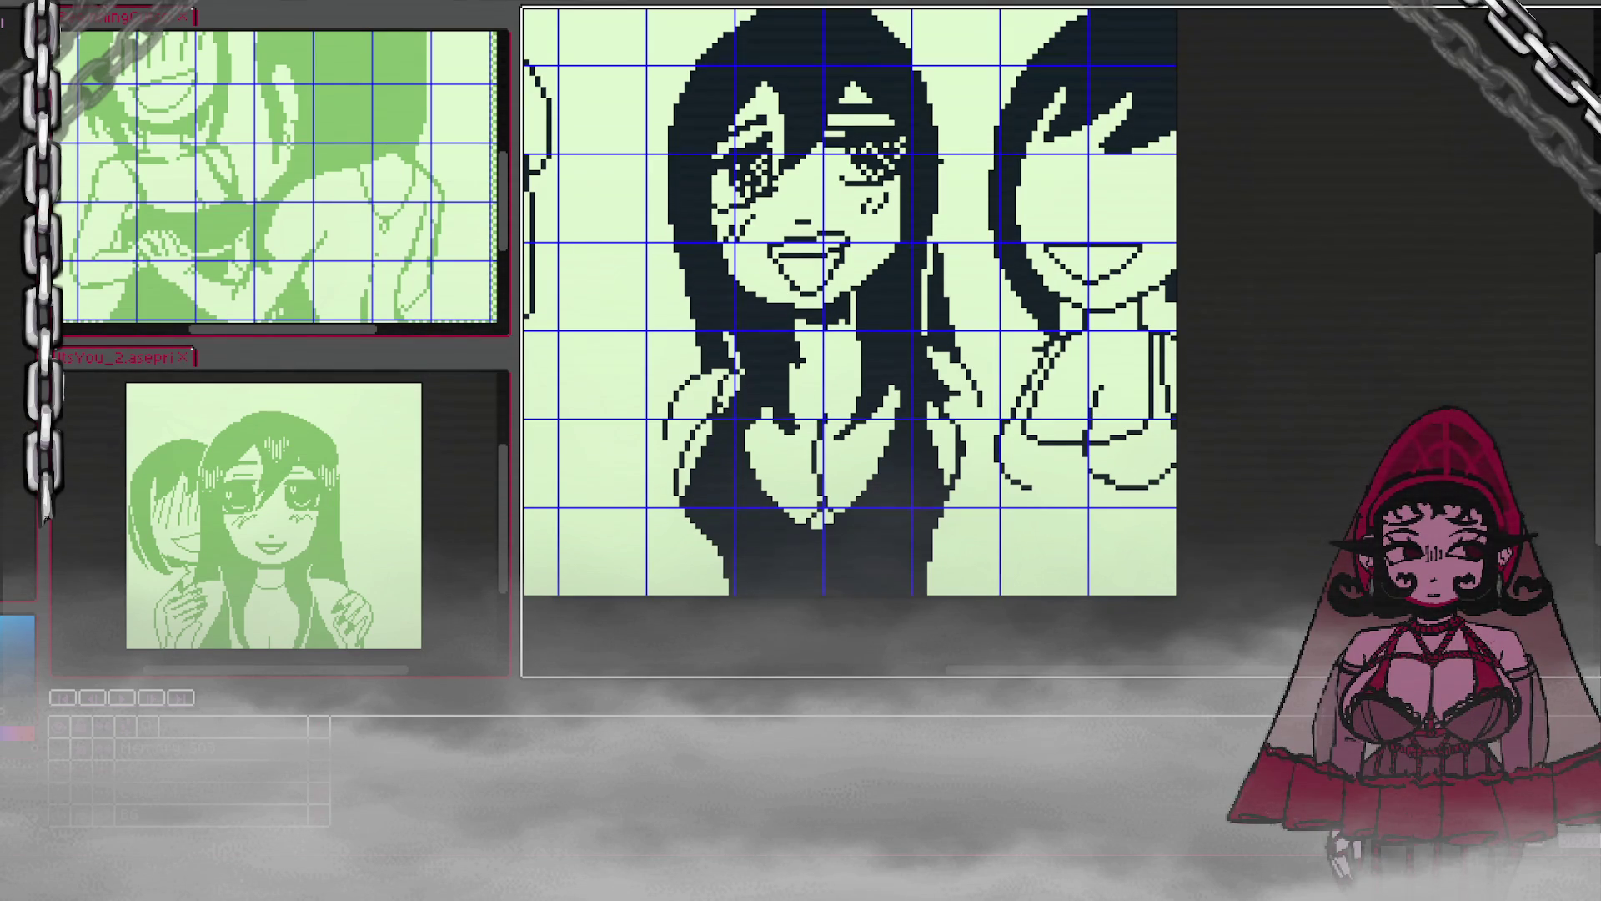
pyautogui.moveTo(1106, 408); pyautogui.dragTo(1073, 425)
# Step: Remove the finger loop and a stray squiggle beside the right girl's hand
pyautogui.click(1075, 421)
pyautogui.press('Delete')
pyautogui.moveTo(1113, 463)
pyautogui.mouseDown()
pyautogui.moveTo(1080, 470)
pyautogui.moveTo(1120, 490)
pyautogui.mouseUp()
pyautogui.press('Delete')
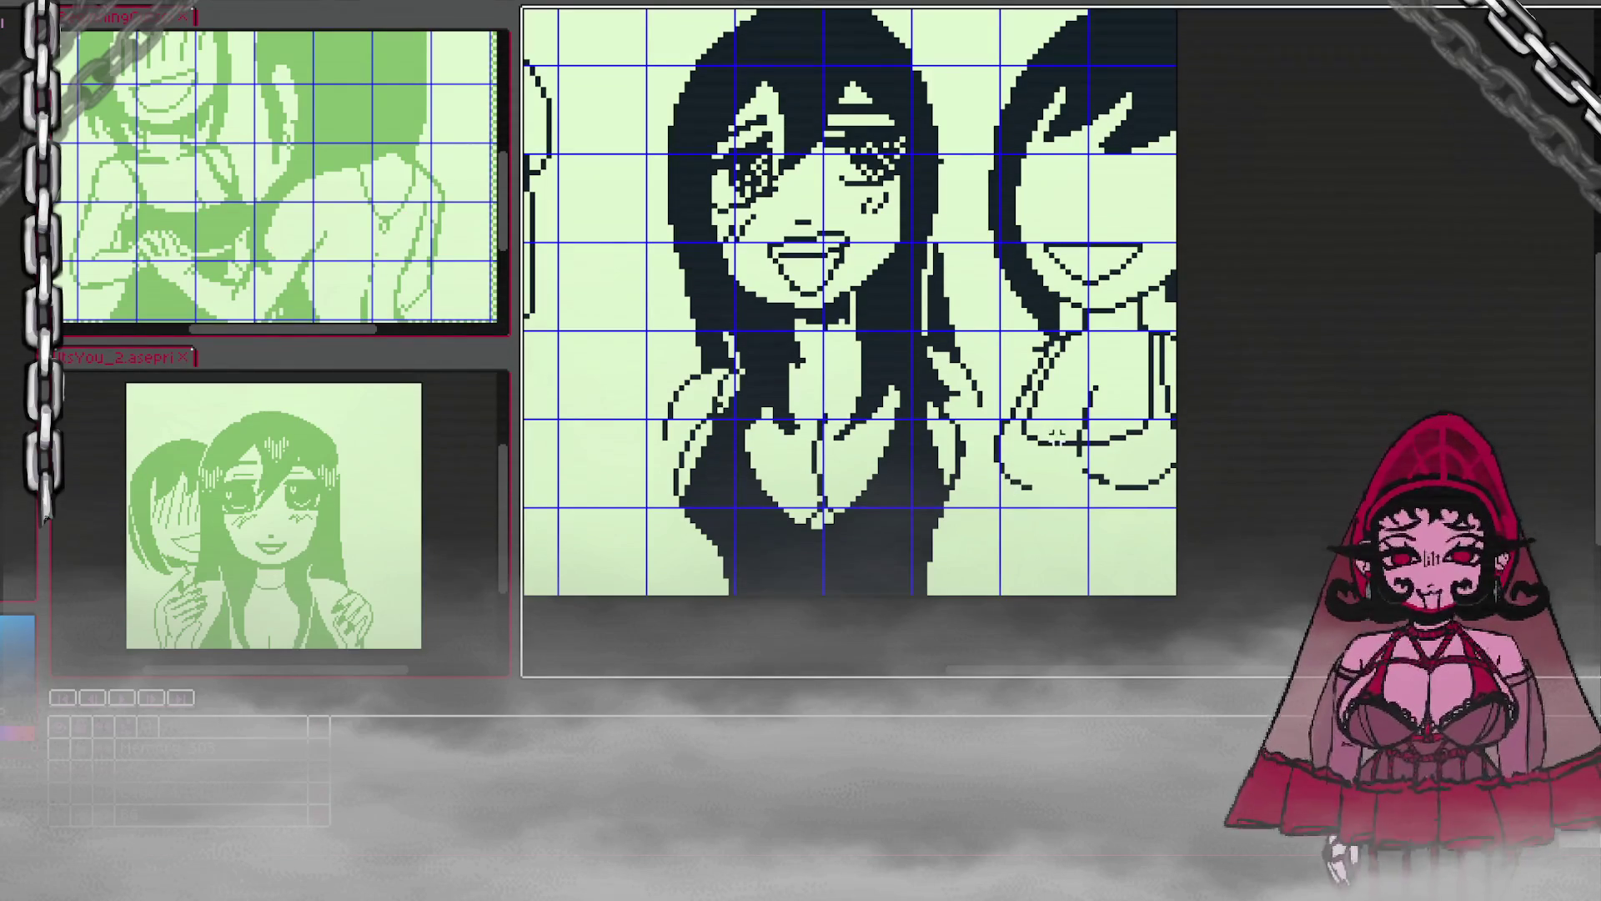
# Step: Extend the hand outline with a long diagonal stroke downward after several retries
pyautogui.moveTo(1031, 488); pyautogui.dragTo(1049, 523)
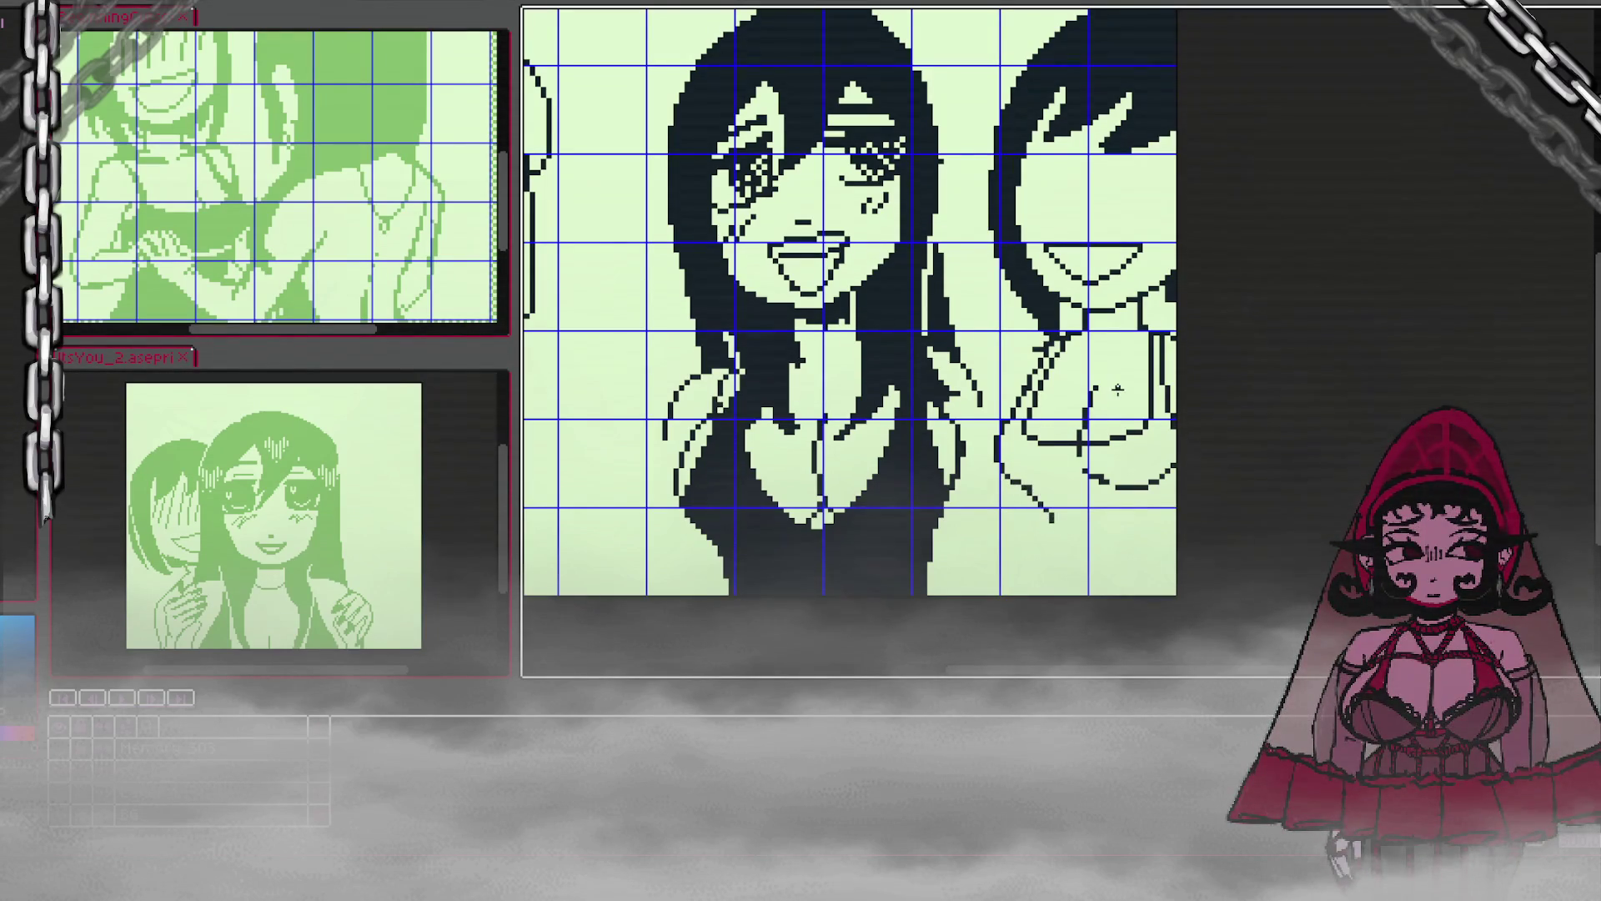
pyautogui.hotkey('ctrl', 'z')
pyautogui.moveTo(1032, 490)
pyautogui.mouseDown()
pyautogui.moveTo(1052, 544)
pyautogui.moveTo(1058, 483)
pyautogui.moveTo(1049, 530)
pyautogui.mouseUp()
pyautogui.hotkey('ctrl', 'z')
pyautogui.hotkey('ctrl', 'z')
pyautogui.hotkey('ctrl', 'z')
pyautogui.hotkey('ctrl', 'z')
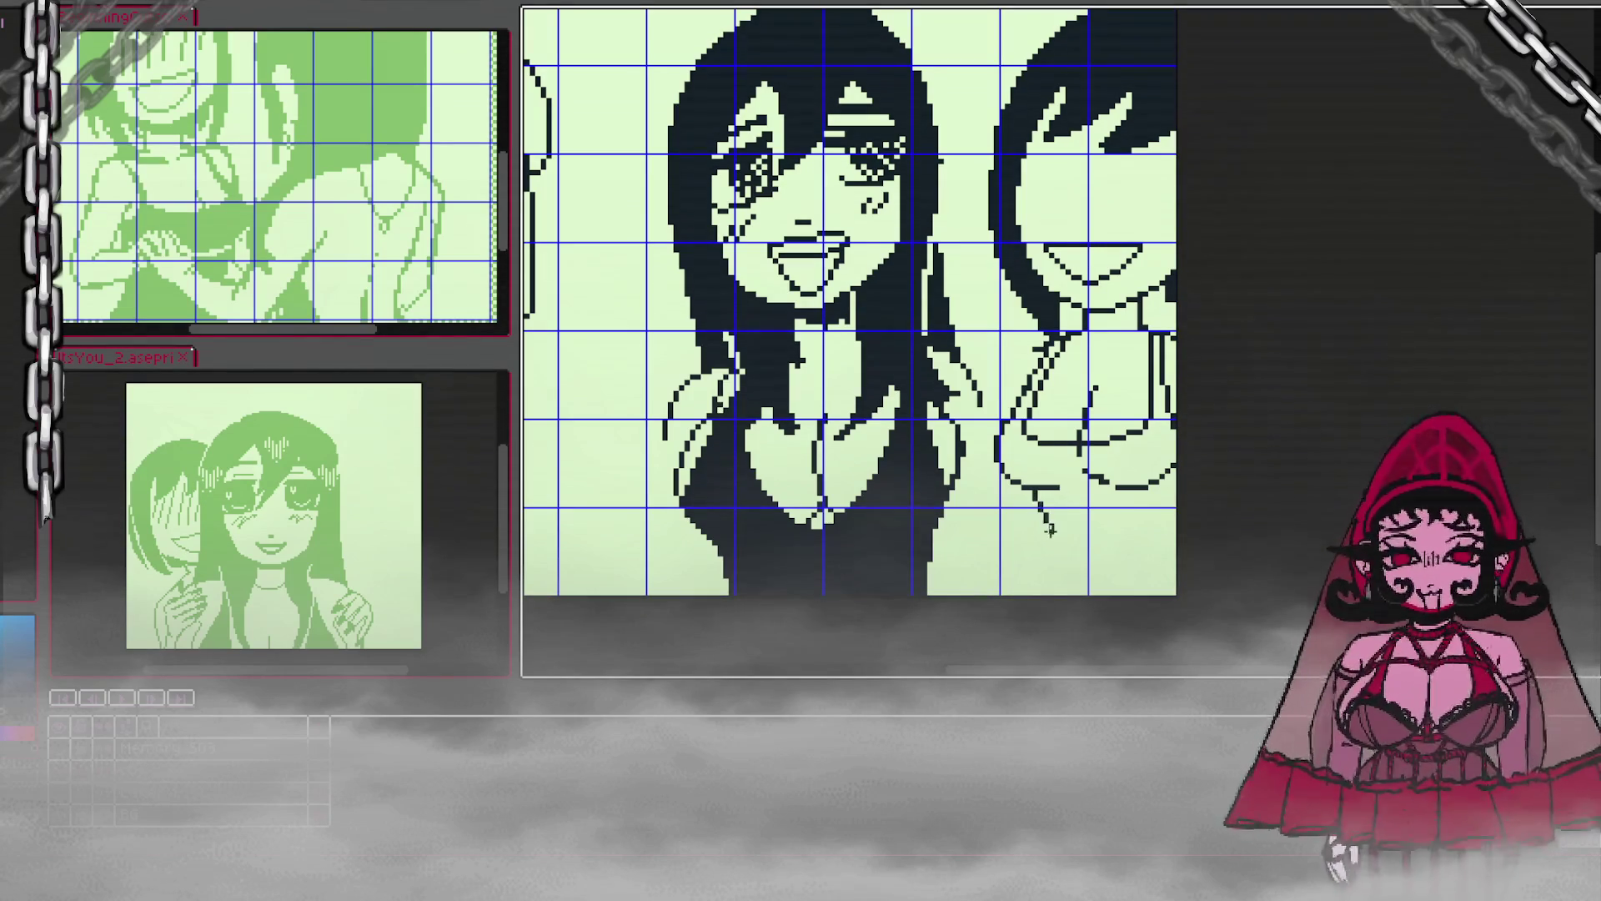
pyautogui.hotkey('ctrl', 'z')
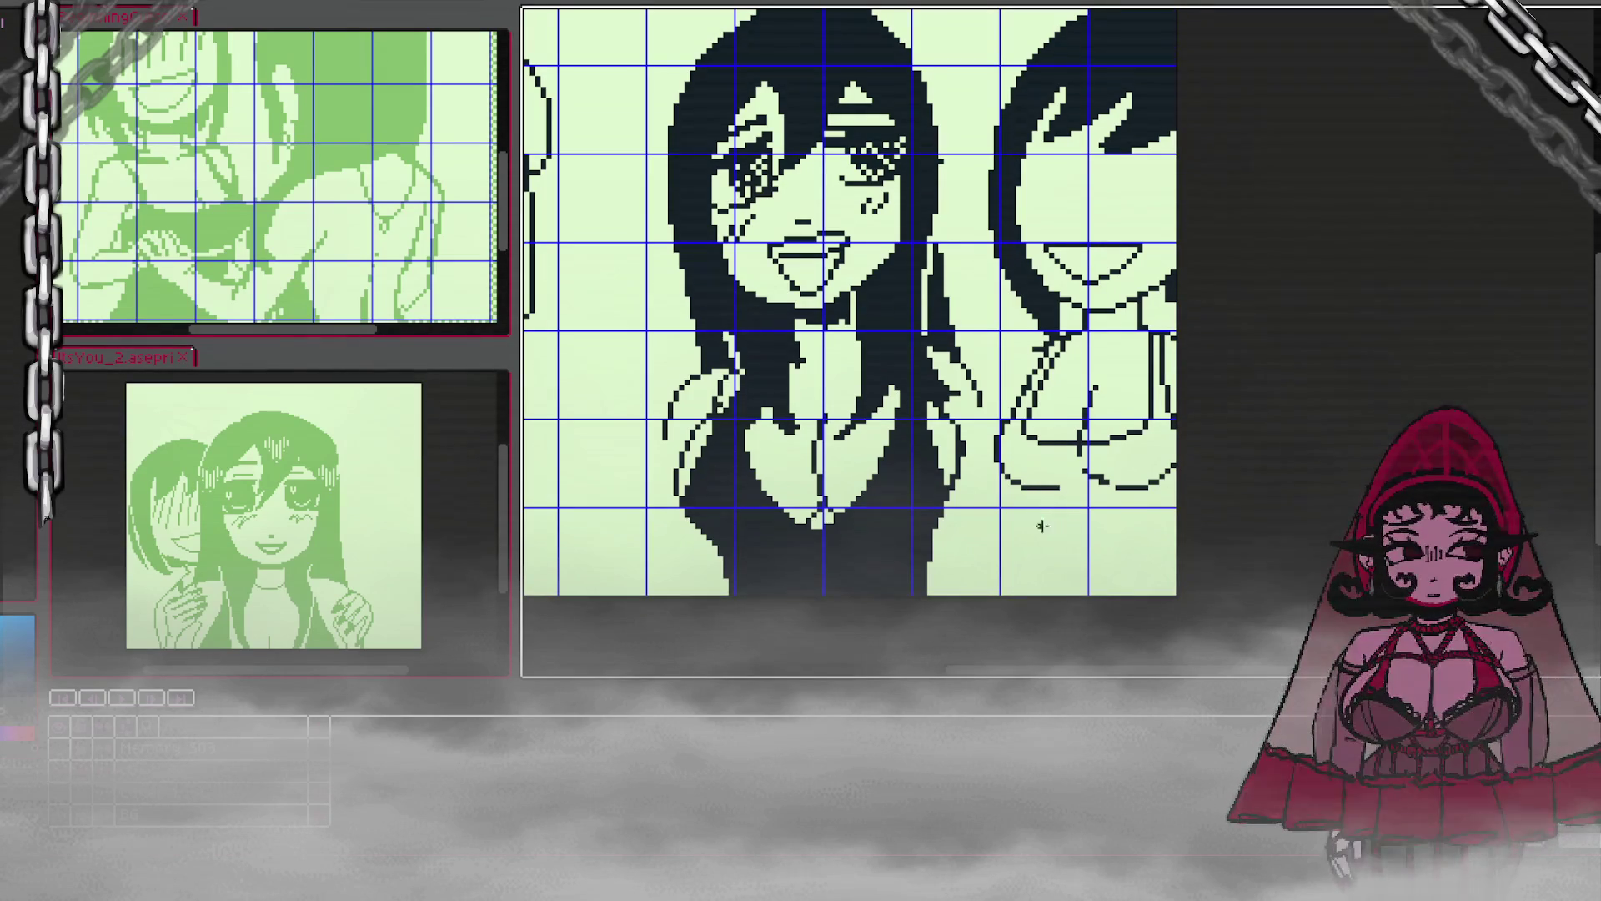
pyautogui.moveTo(1032, 489)
pyautogui.mouseDown()
pyautogui.moveTo(1047, 542)
pyautogui.moveTo(1013, 631)
pyautogui.mouseUp()
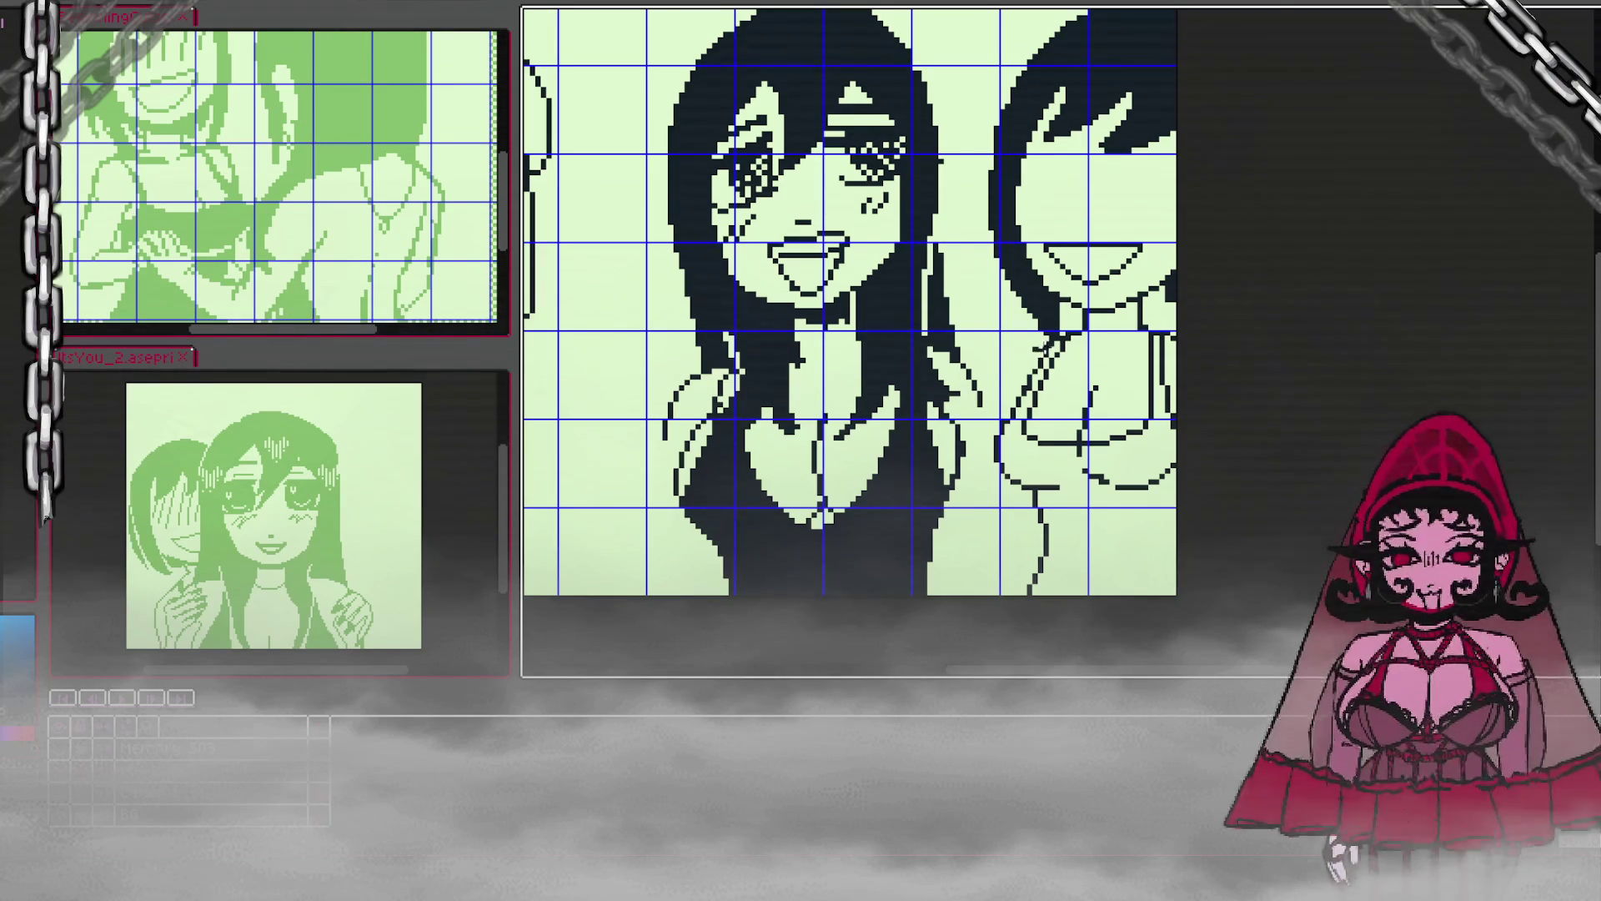
# Step: Add dark collar strokes under the right girl's face and darken the area near her hand
pyautogui.moveTo(1044, 346); pyautogui.dragTo(990, 384)
pyautogui.moveTo(1066, 348); pyautogui.dragTo(1149, 318)
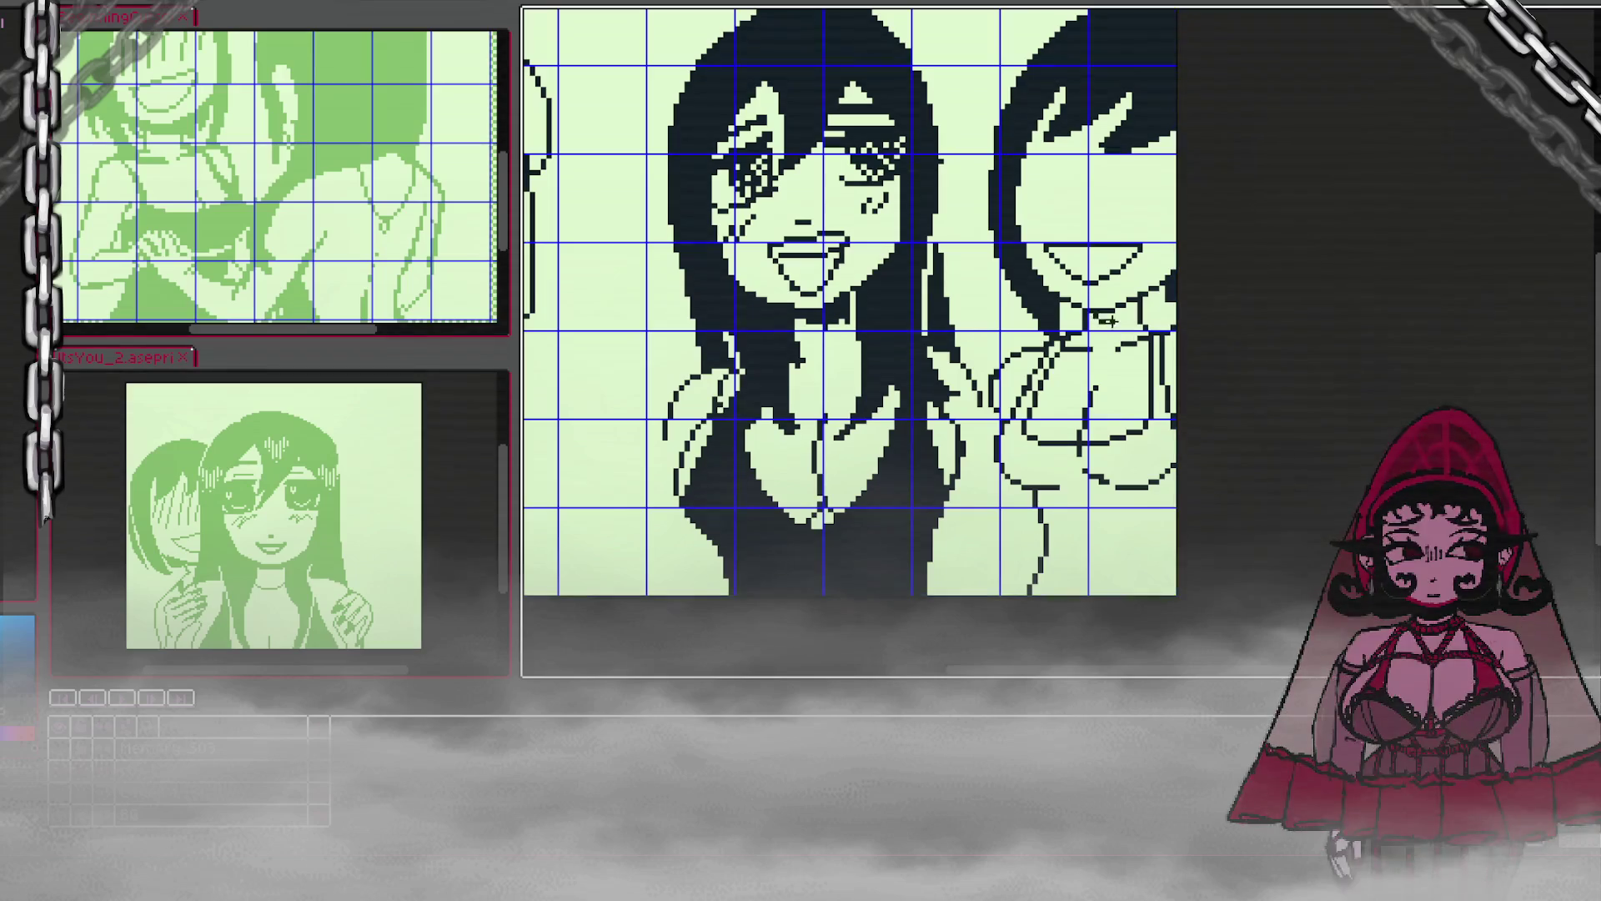
pyautogui.moveTo(1105, 317); pyautogui.dragTo(1130, 310)
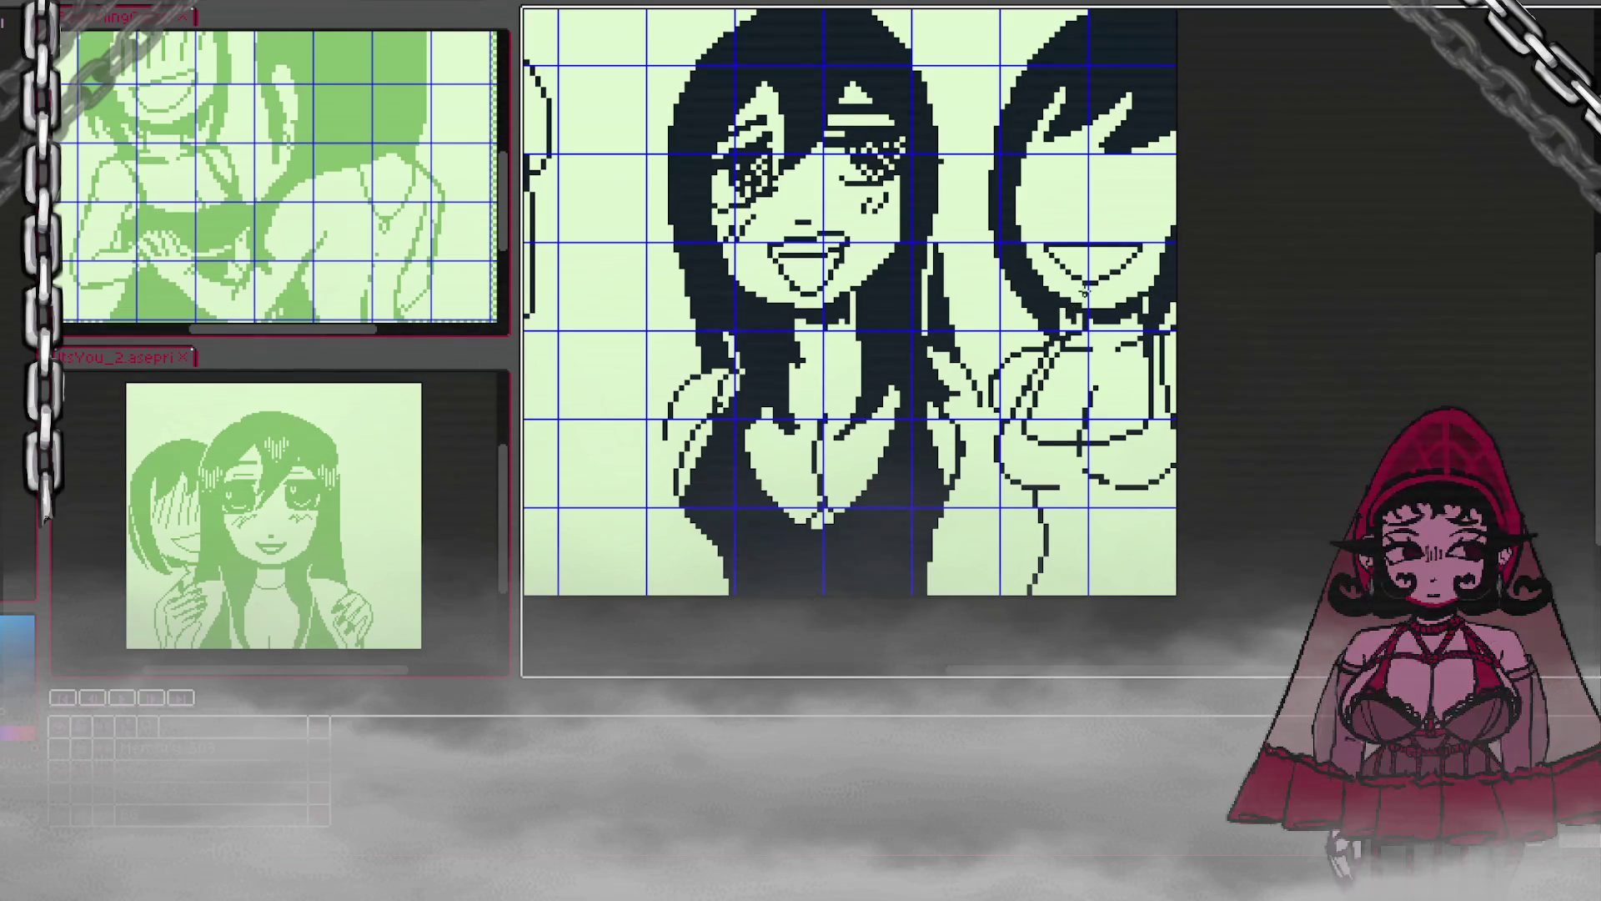
pyautogui.scroll(-2, 1158, 230)
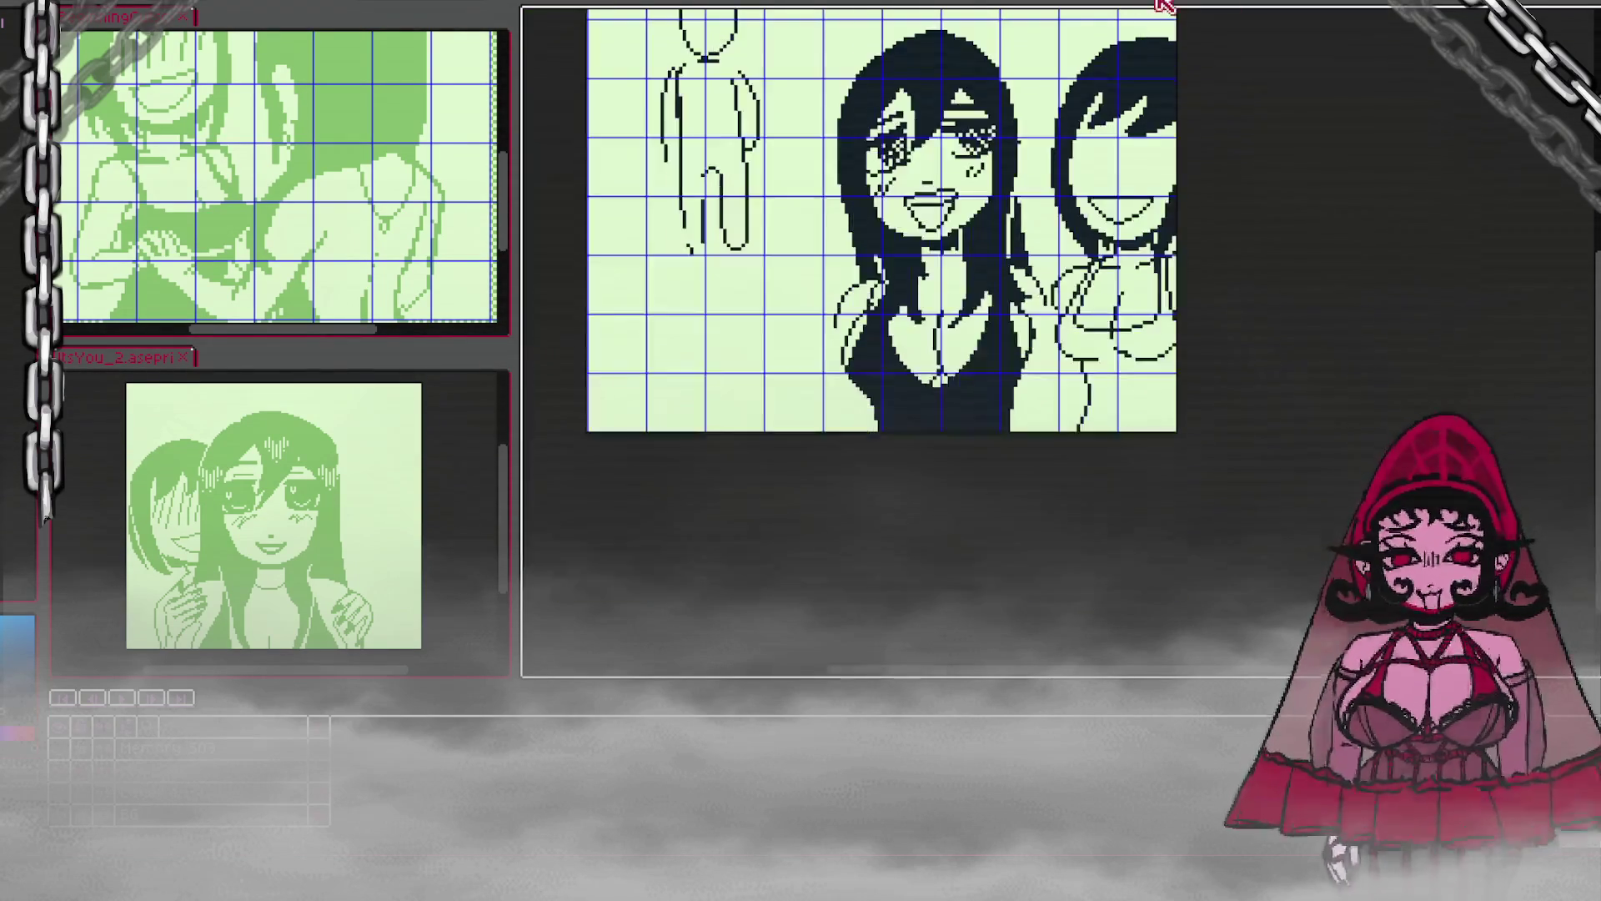
pyautogui.scroll(2, 1217, 50)
pyautogui.scroll(-1, 1215, 46)
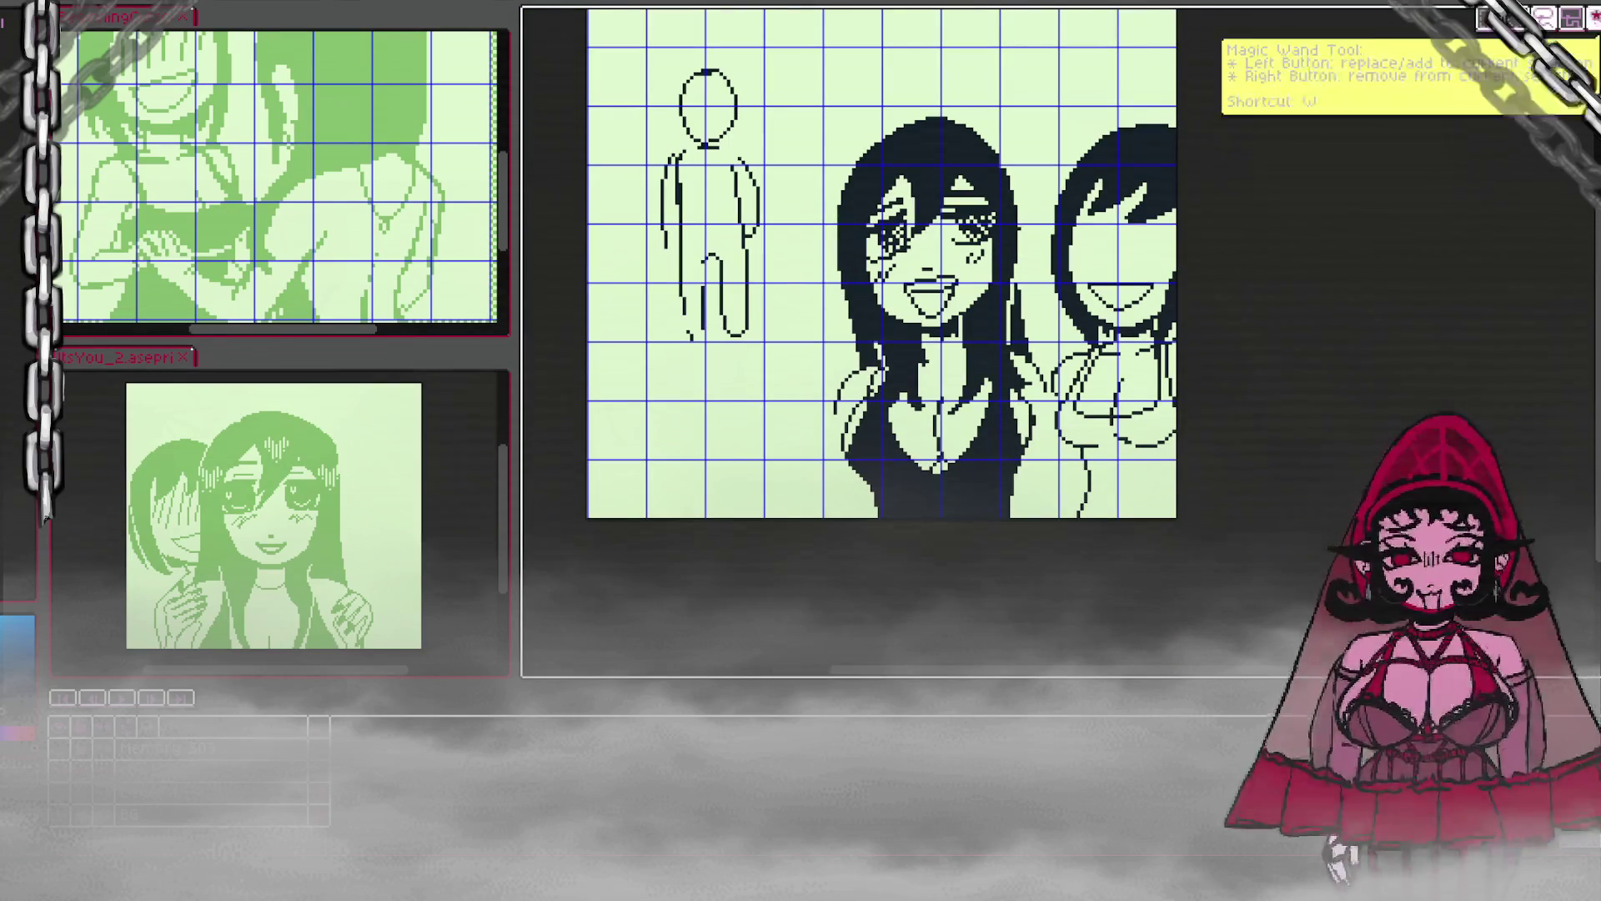
pyautogui.moveTo(1067, 65)
pyautogui.mouseDown()
pyautogui.moveTo(1171, 143)
pyautogui.moveTo(1179, 246)
pyautogui.mouseUp()
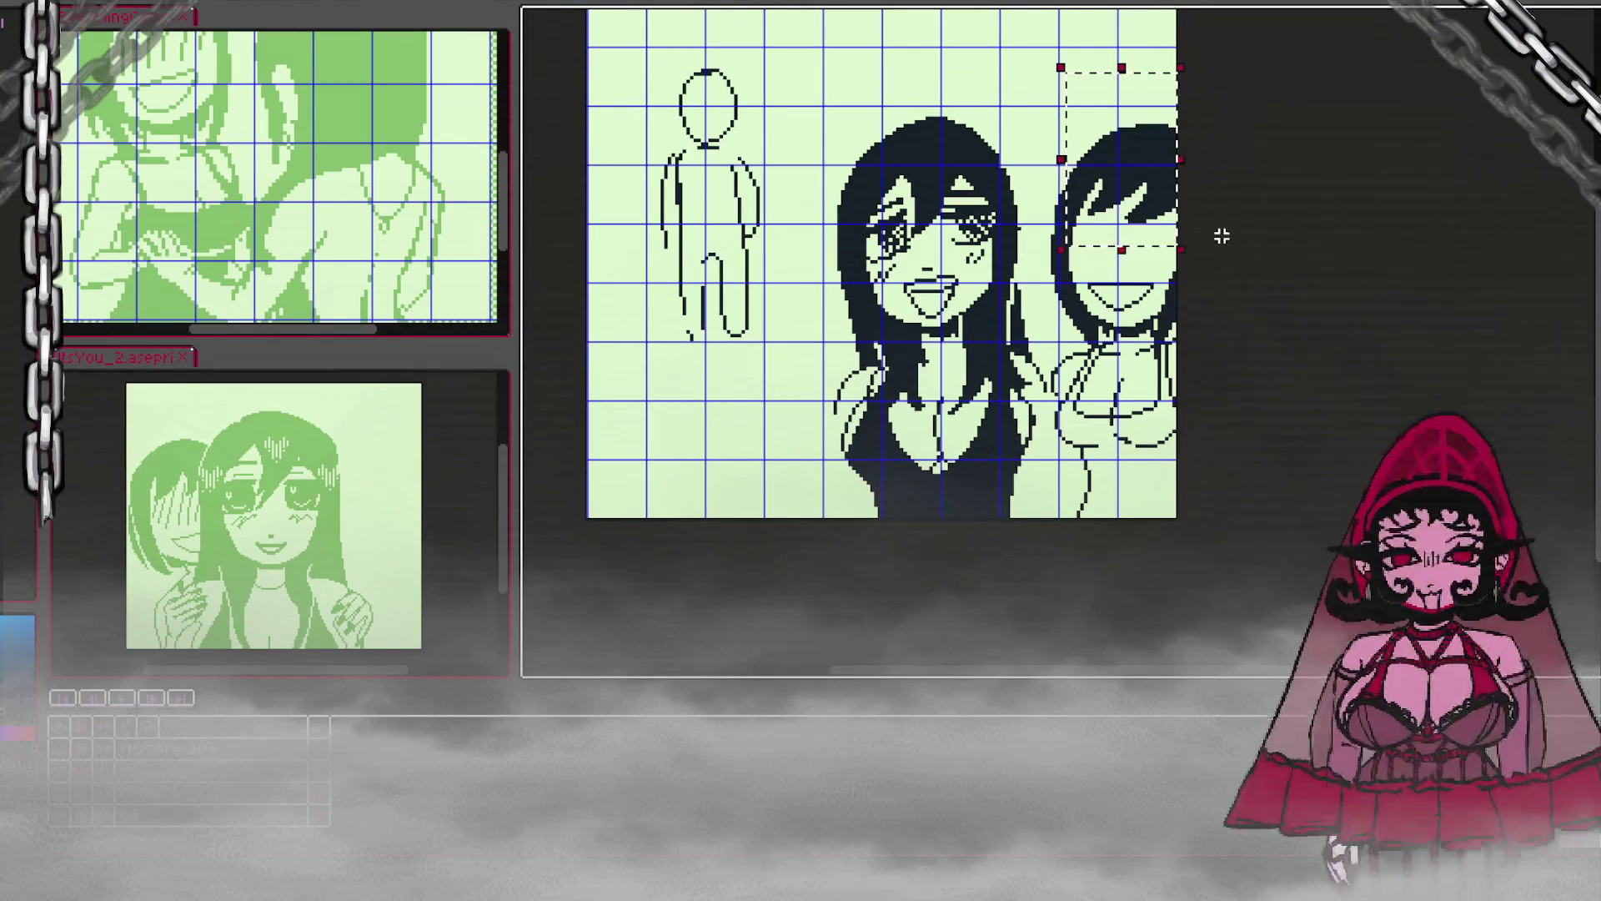
pyautogui.moveTo(1062, 87)
pyautogui.mouseDown()
pyautogui.moveTo(1099, 95)
pyautogui.moveTo(1226, 250)
pyautogui.mouseUp()
pyautogui.click(1289, 136)
pyautogui.moveTo(1041, 83)
pyautogui.mouseDown()
pyautogui.moveTo(1178, 229)
pyautogui.moveTo(1215, 251)
pyautogui.moveTo(1215, 236)
pyautogui.mouseUp()
pyautogui.click(1268, 129)
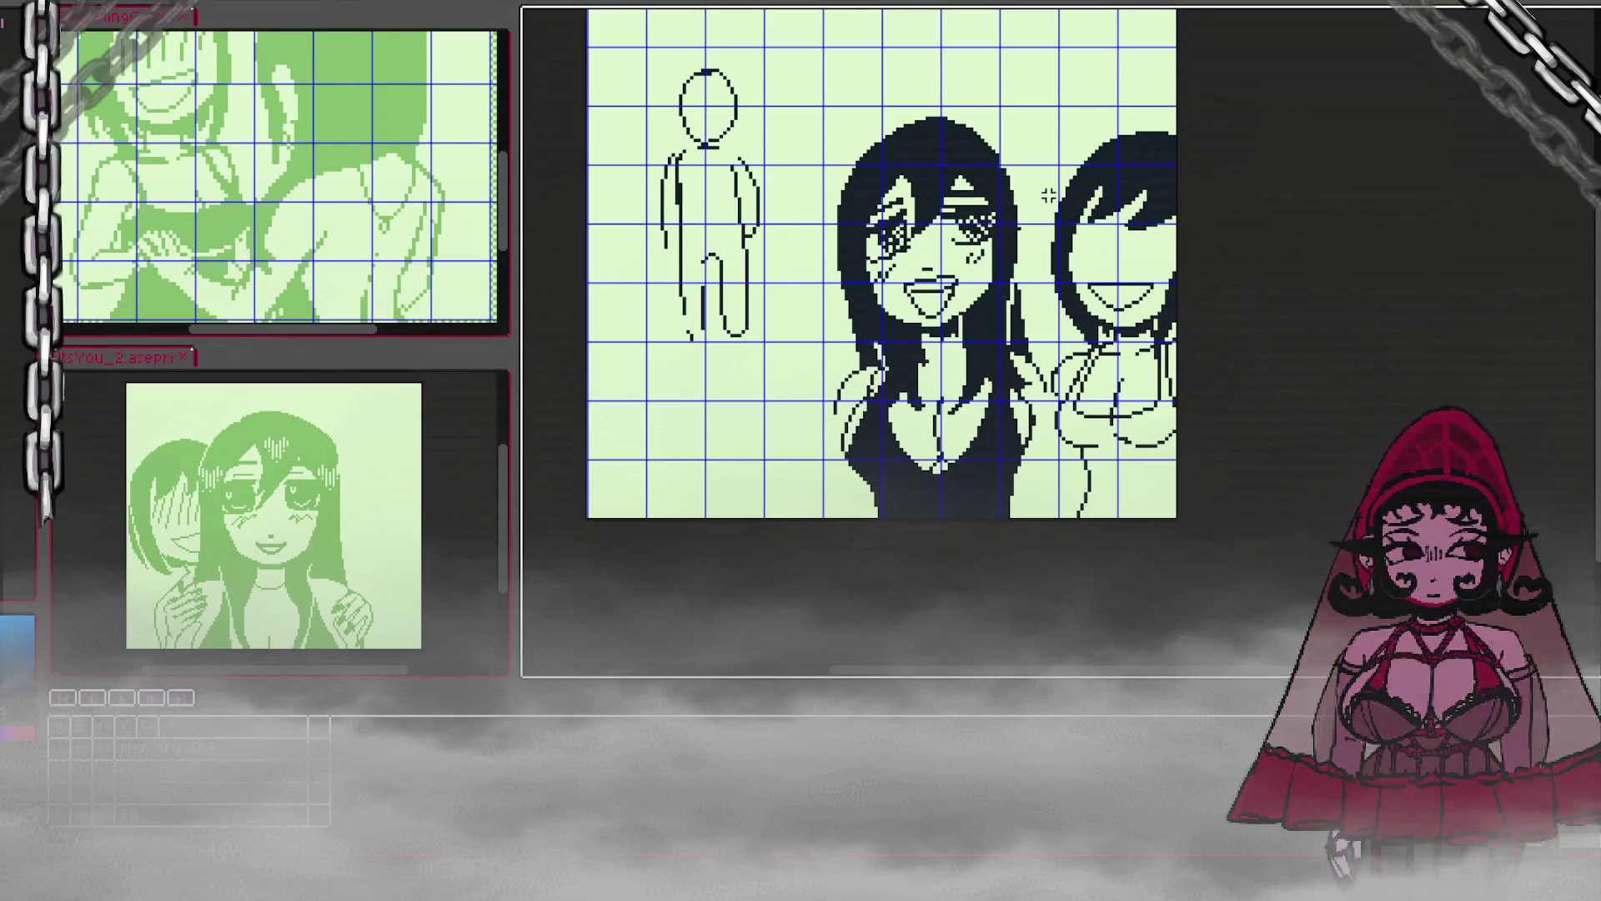
pyautogui.moveTo(1099, 190); pyautogui.dragTo(1052, 304)
pyautogui.scroll(1, 1090, 205)
pyautogui.moveTo(1121, 235); pyautogui.dragTo(1065, 330)
pyautogui.hotkey('ctrl', 'z')
pyautogui.moveTo(1123, 236); pyautogui.dragTo(1056, 333)
pyautogui.hotkey('ctrl', 'z')
pyautogui.moveTo(1114, 254)
pyautogui.mouseDown()
pyautogui.moveTo(1065, 331)
pyautogui.moveTo(1112, 328)
pyautogui.mouseUp()
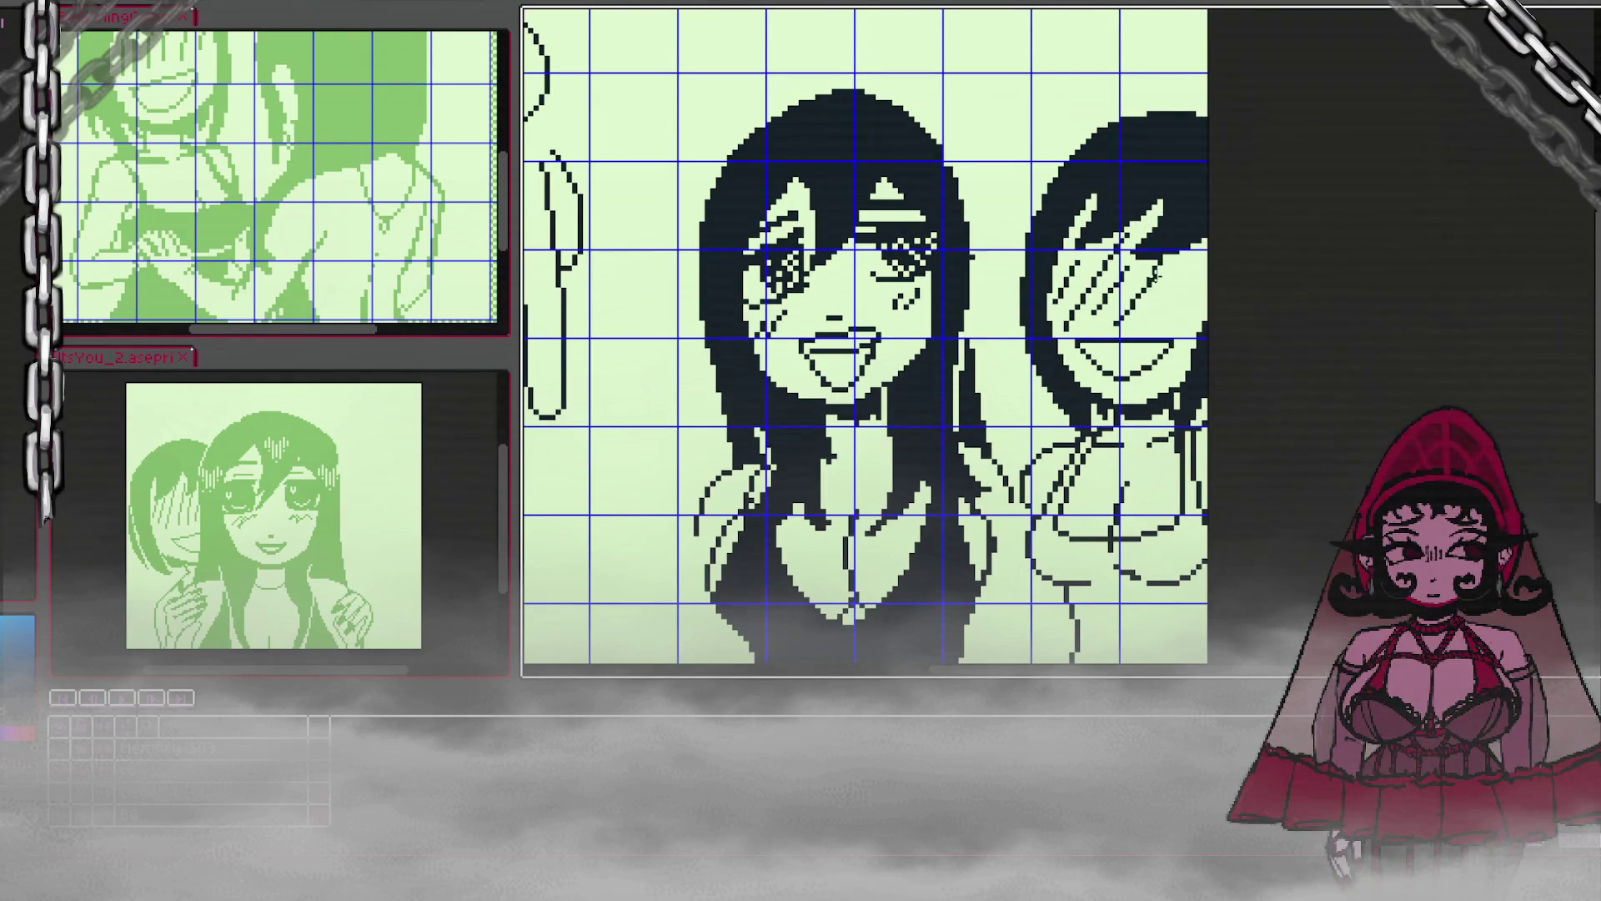
pyautogui.moveTo(1199, 245)
pyautogui.mouseDown()
pyautogui.moveTo(1159, 307)
pyautogui.moveTo(1177, 315)
pyautogui.mouseUp()
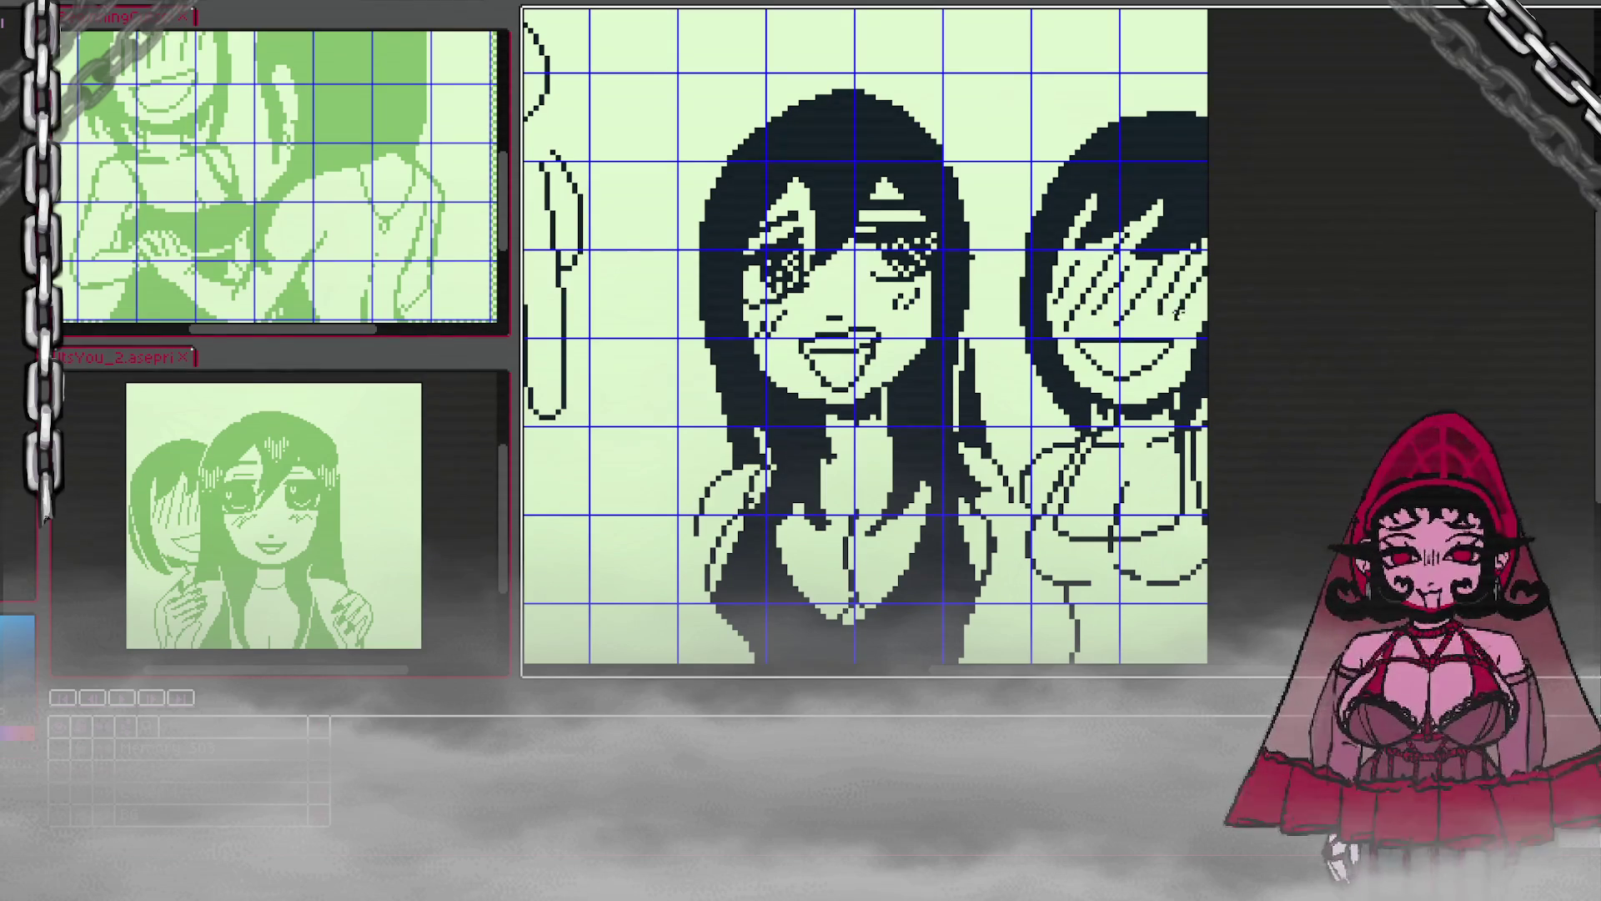
pyautogui.scroll(-3, 1220, 275)
pyautogui.scroll(4, 1237, 267)
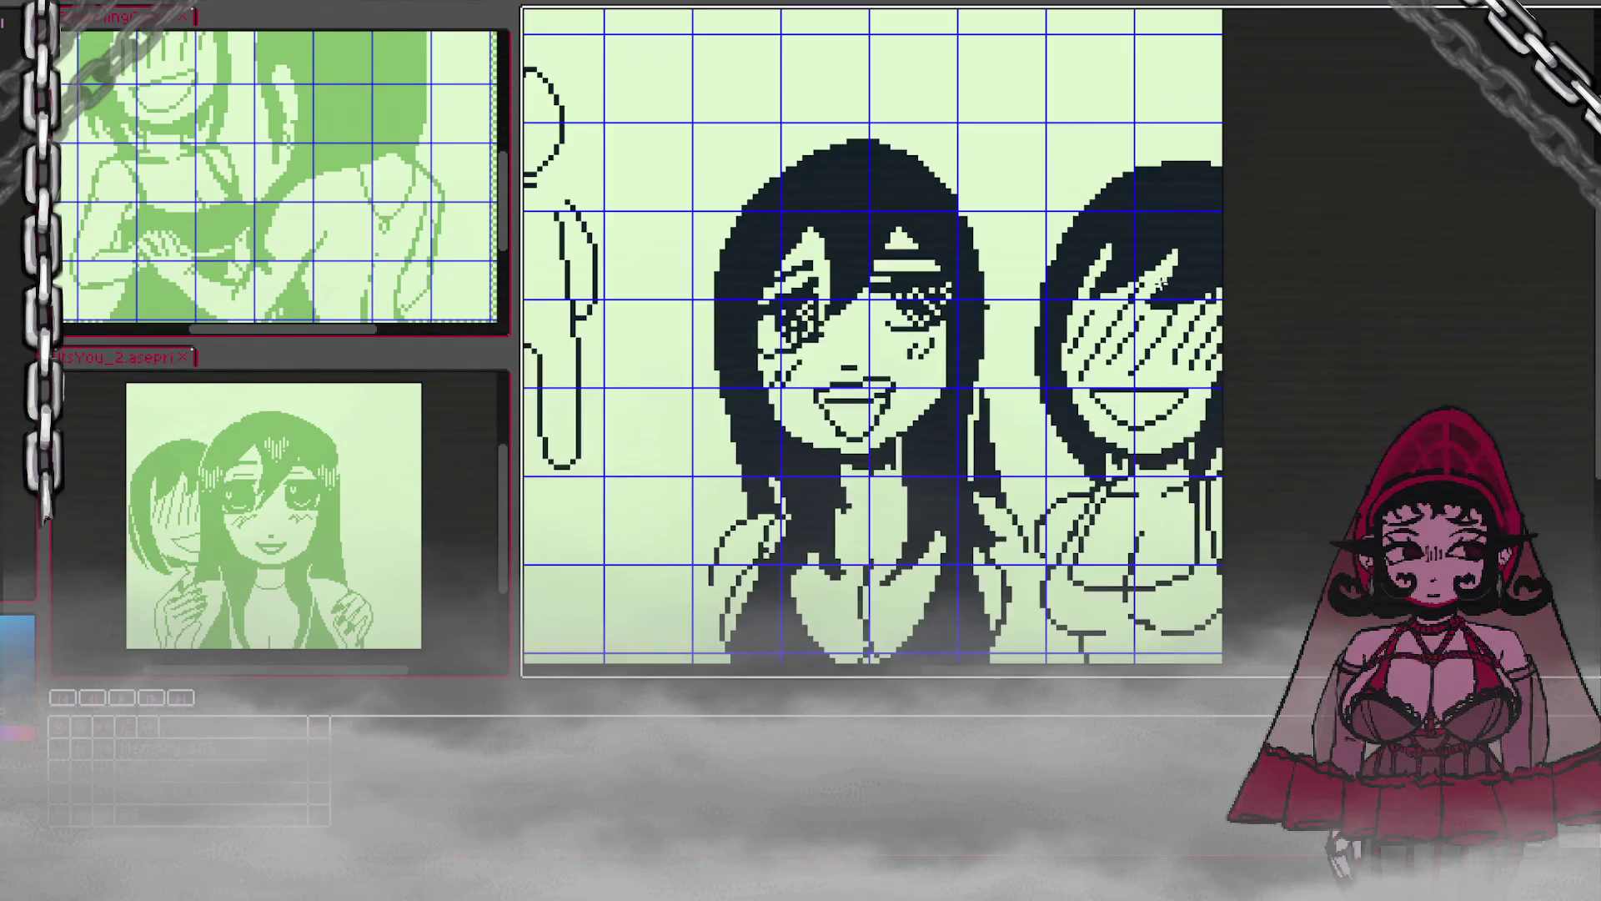
# Step: Draw a navy hair strand across the right girl's face and darken her neck and shoulder lines
pyautogui.moveTo(1164, 261); pyautogui.dragTo(1139, 297)
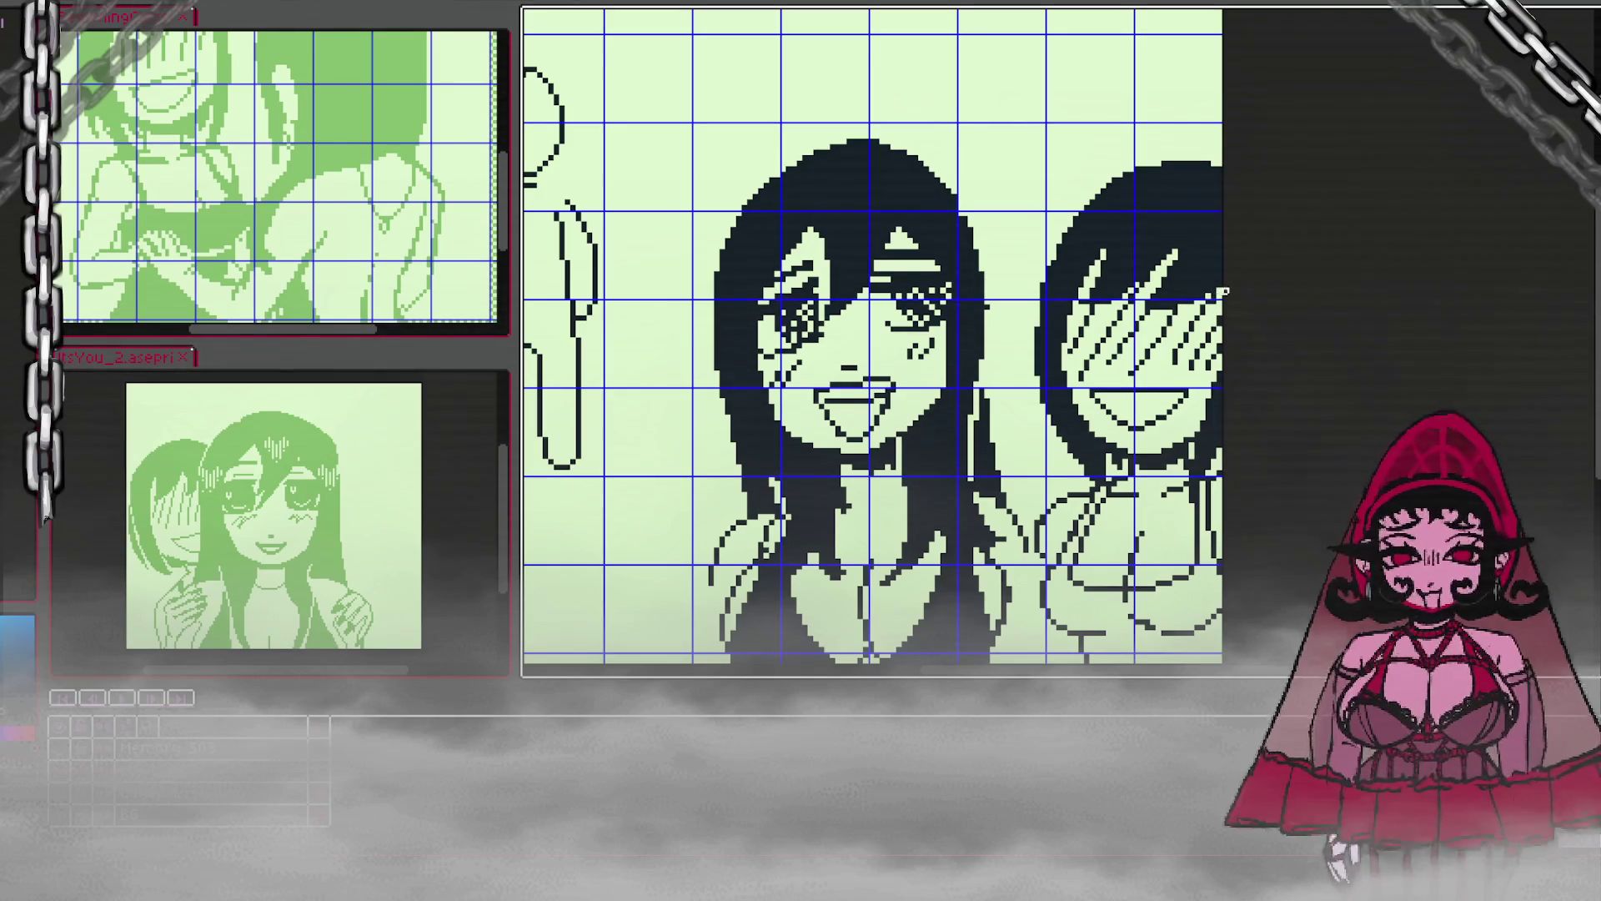
pyautogui.scroll(-1, 1224, 302)
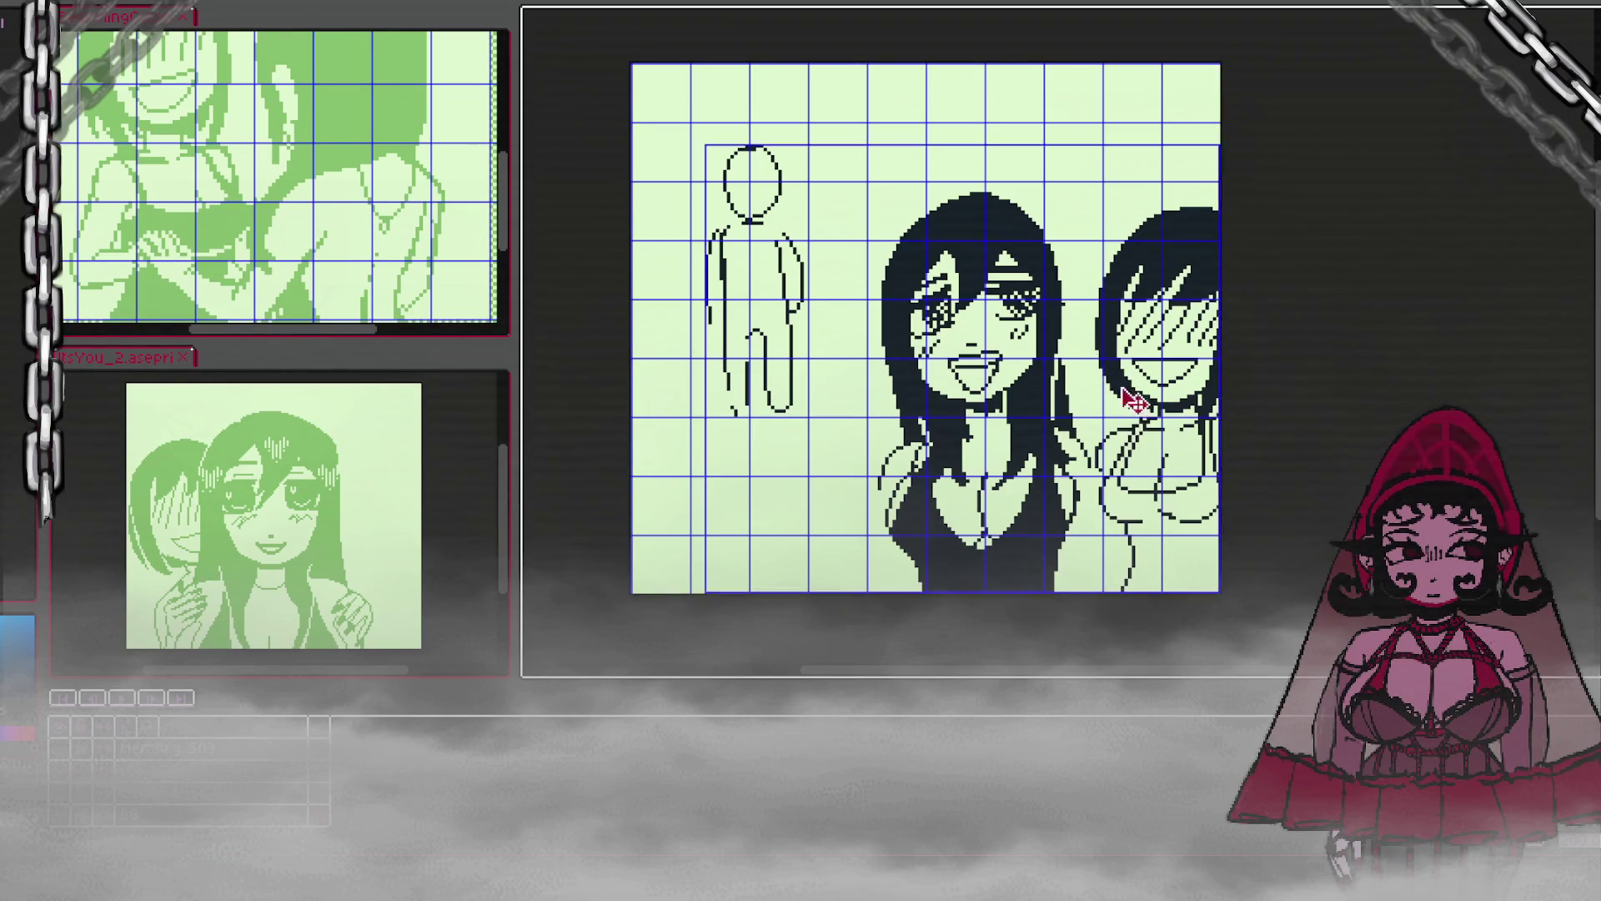
pyautogui.moveTo(1127, 430); pyautogui.dragTo(1137, 407)
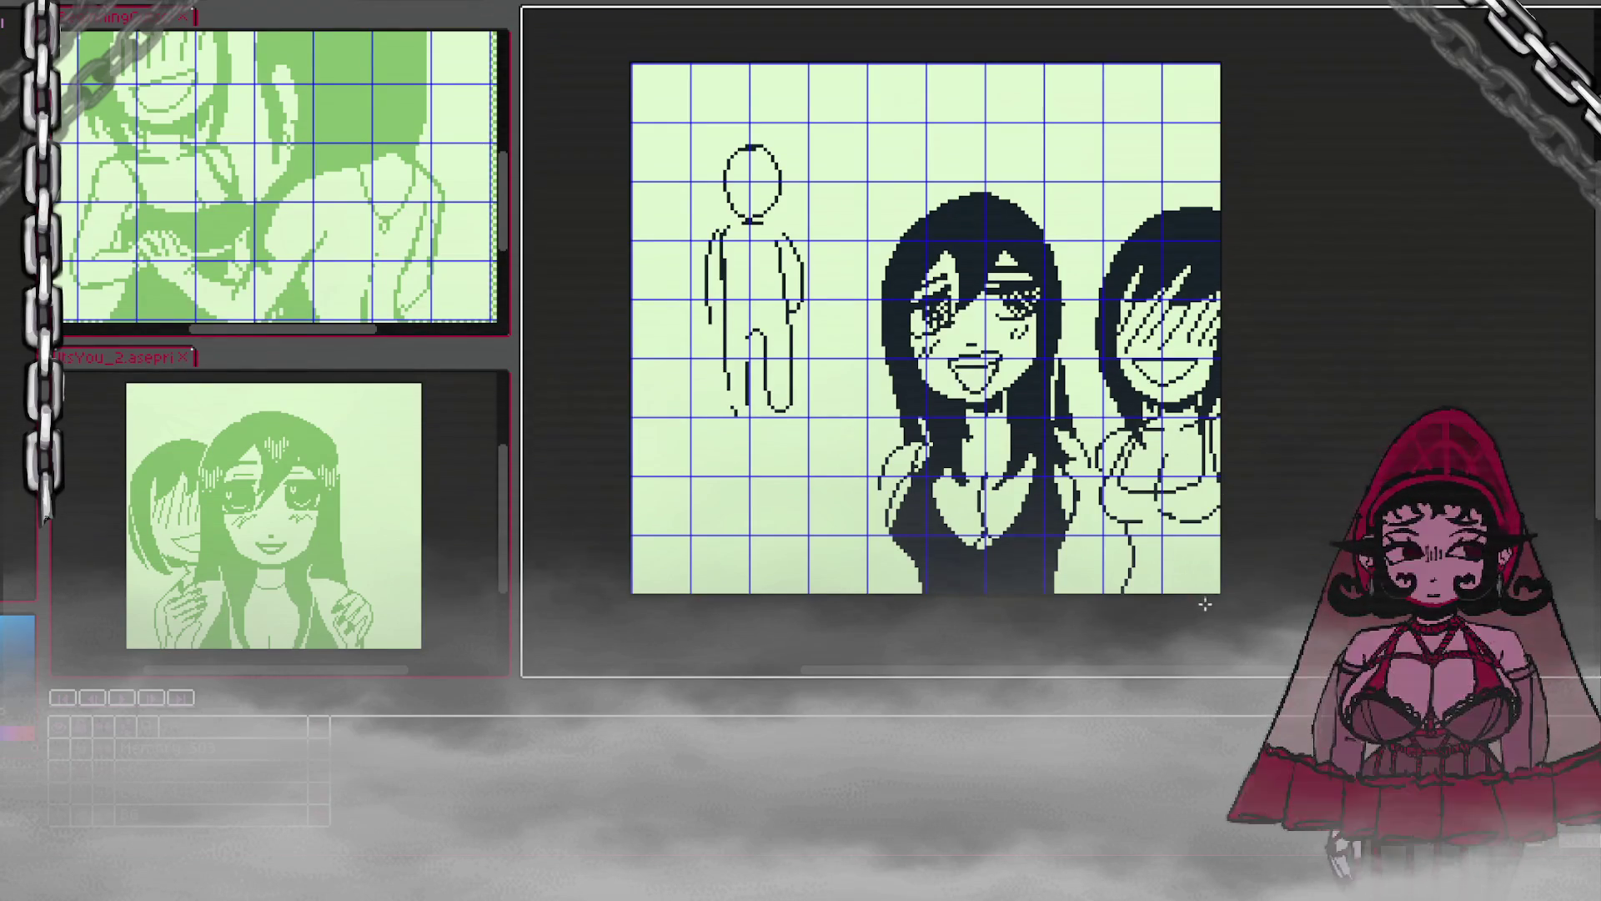
pyautogui.scroll(1, 1184, 583)
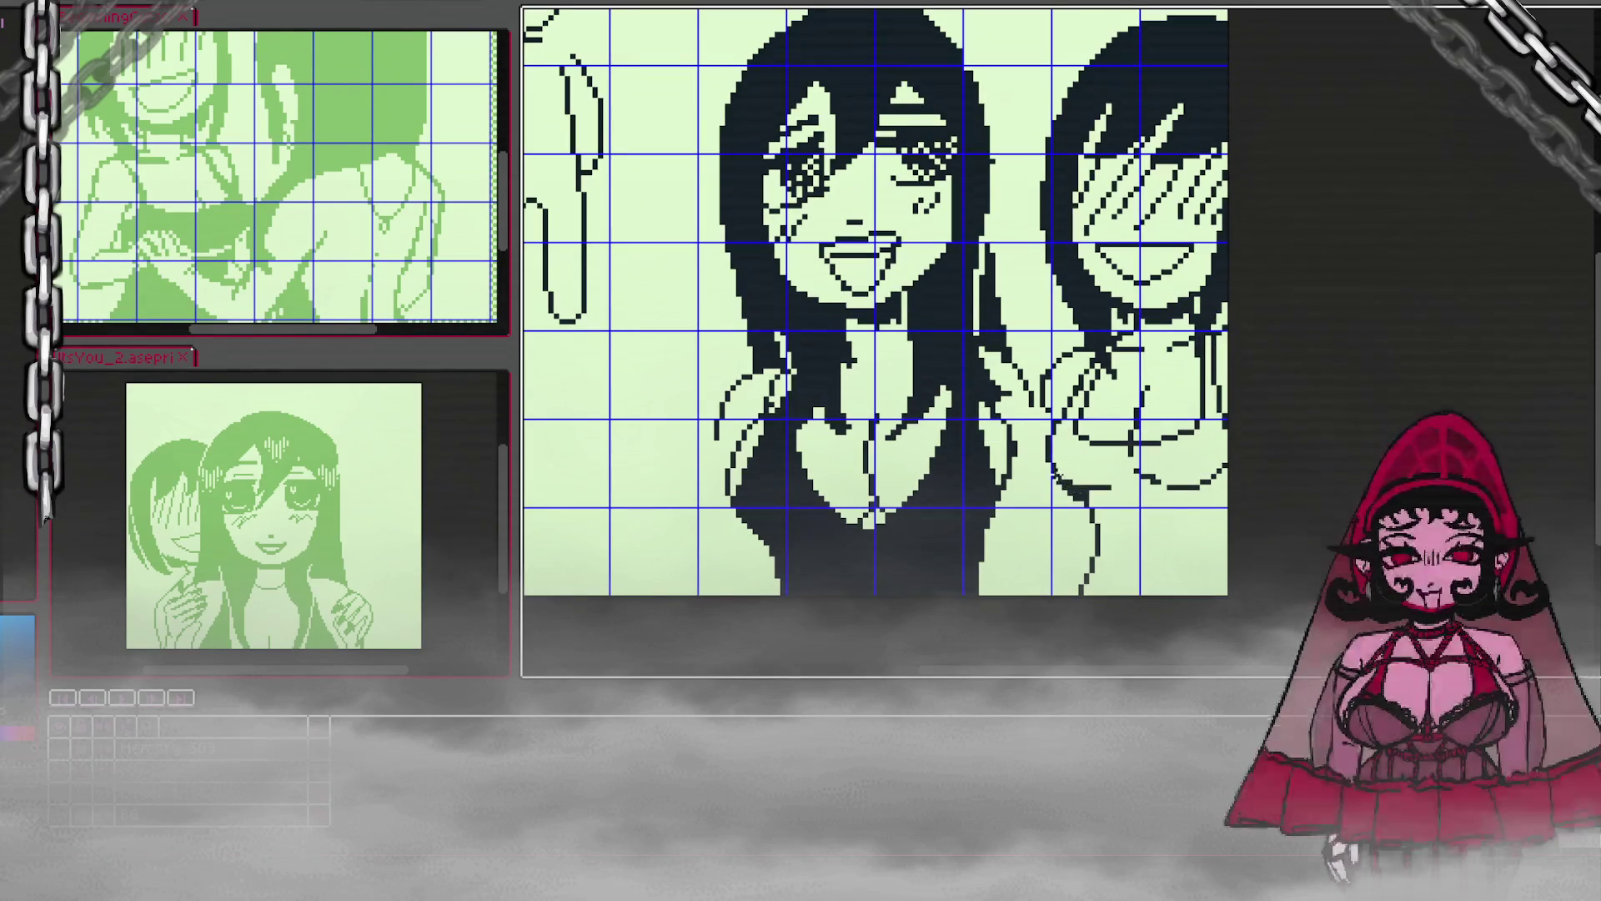
# Step: Darken the lower hand curve, fill the area below the arm, and paint over the light strip
pyautogui.moveTo(1042, 464); pyautogui.dragTo(1069, 489)
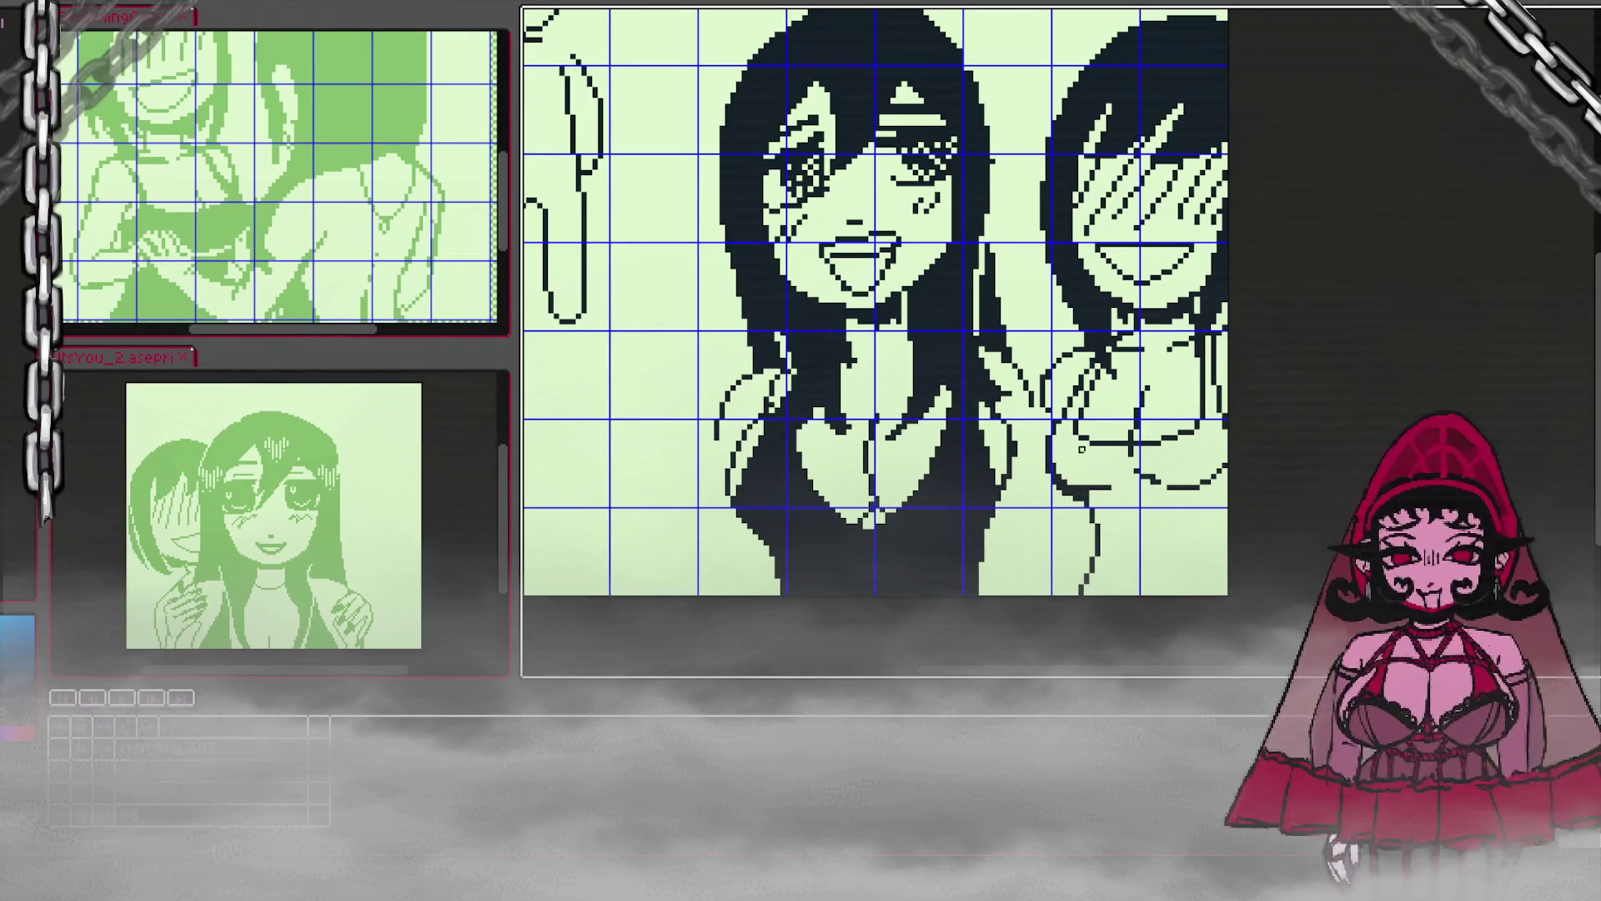
pyautogui.moveTo(1066, 421); pyautogui.dragTo(1116, 481)
pyautogui.click(1180, 538)
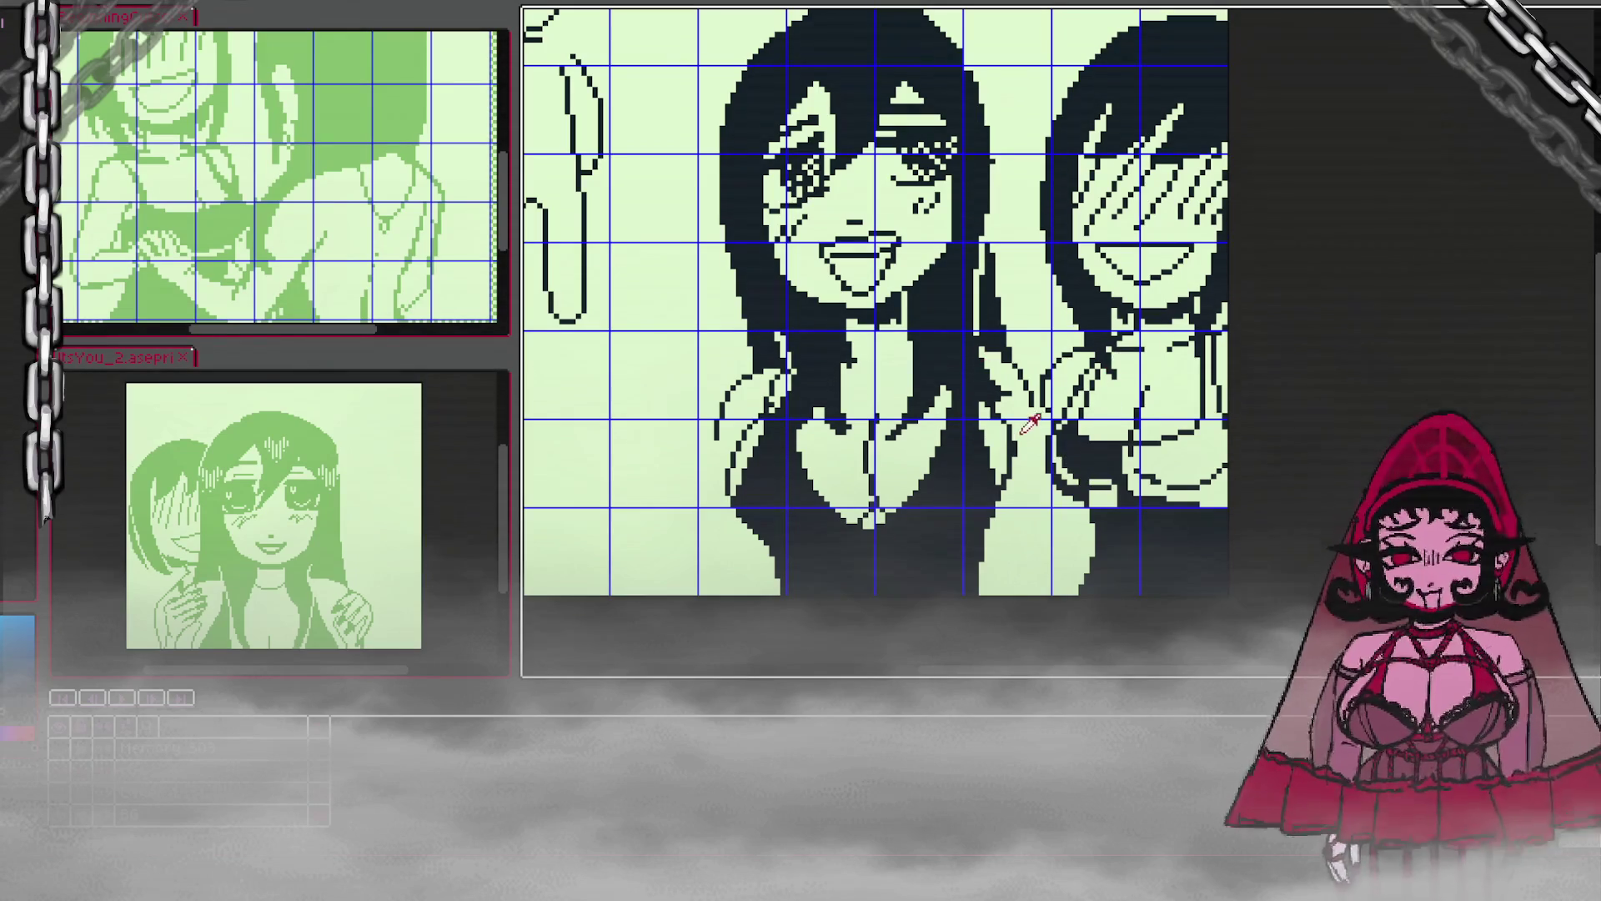
pyautogui.keyDown('alt'); pyautogui.click(1001, 360); pyautogui.keyUp('alt')
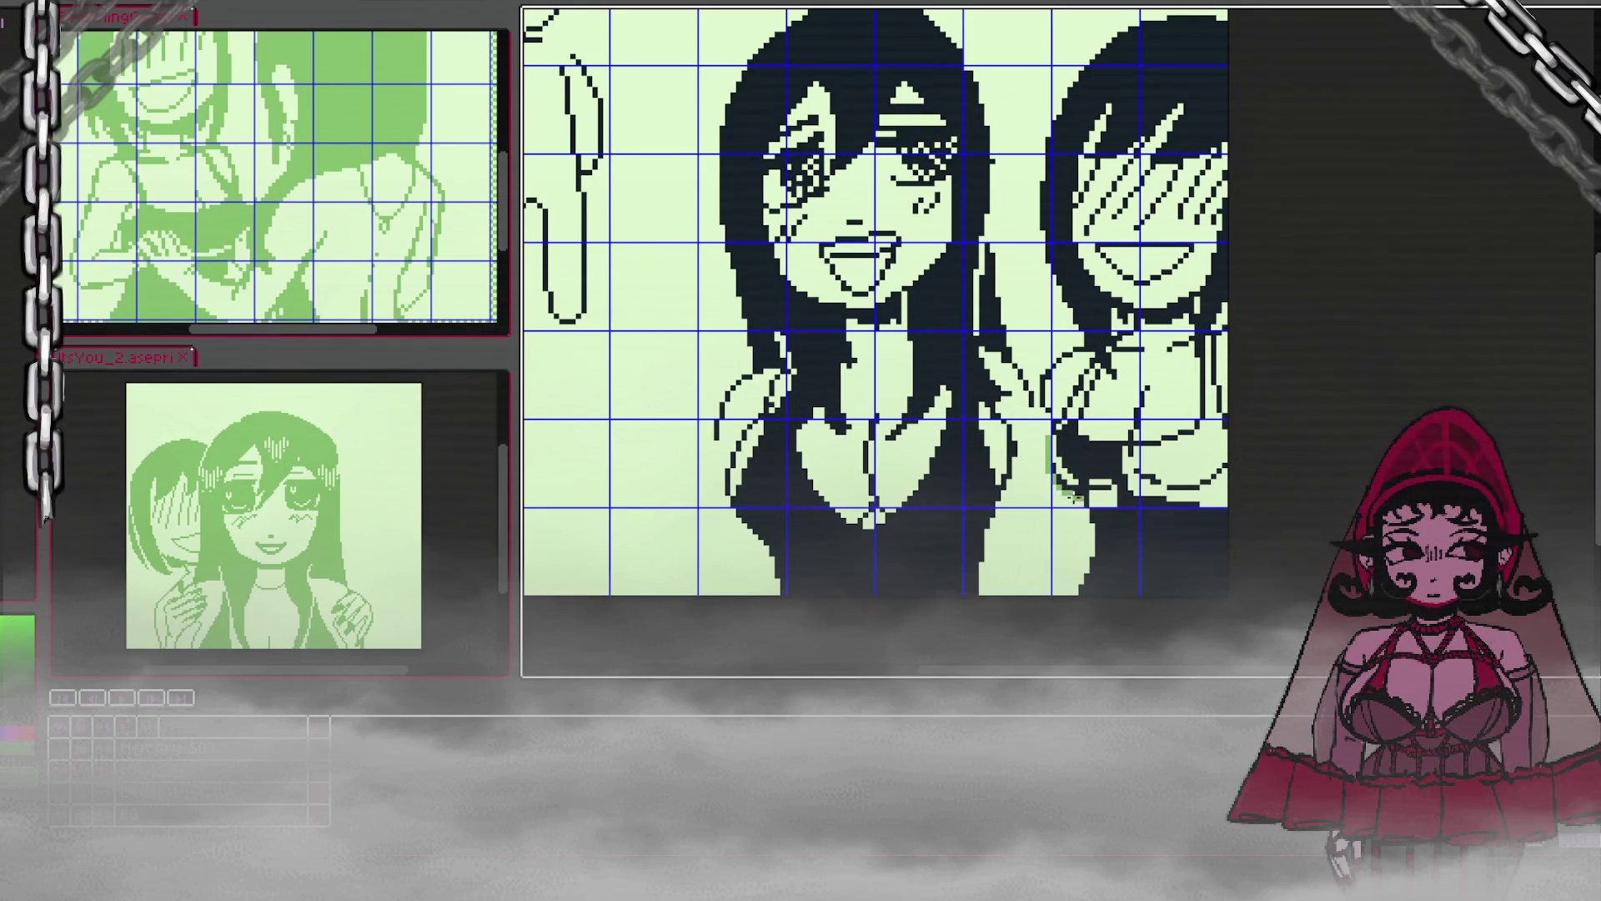
pyautogui.scroll(1, 1088, 492)
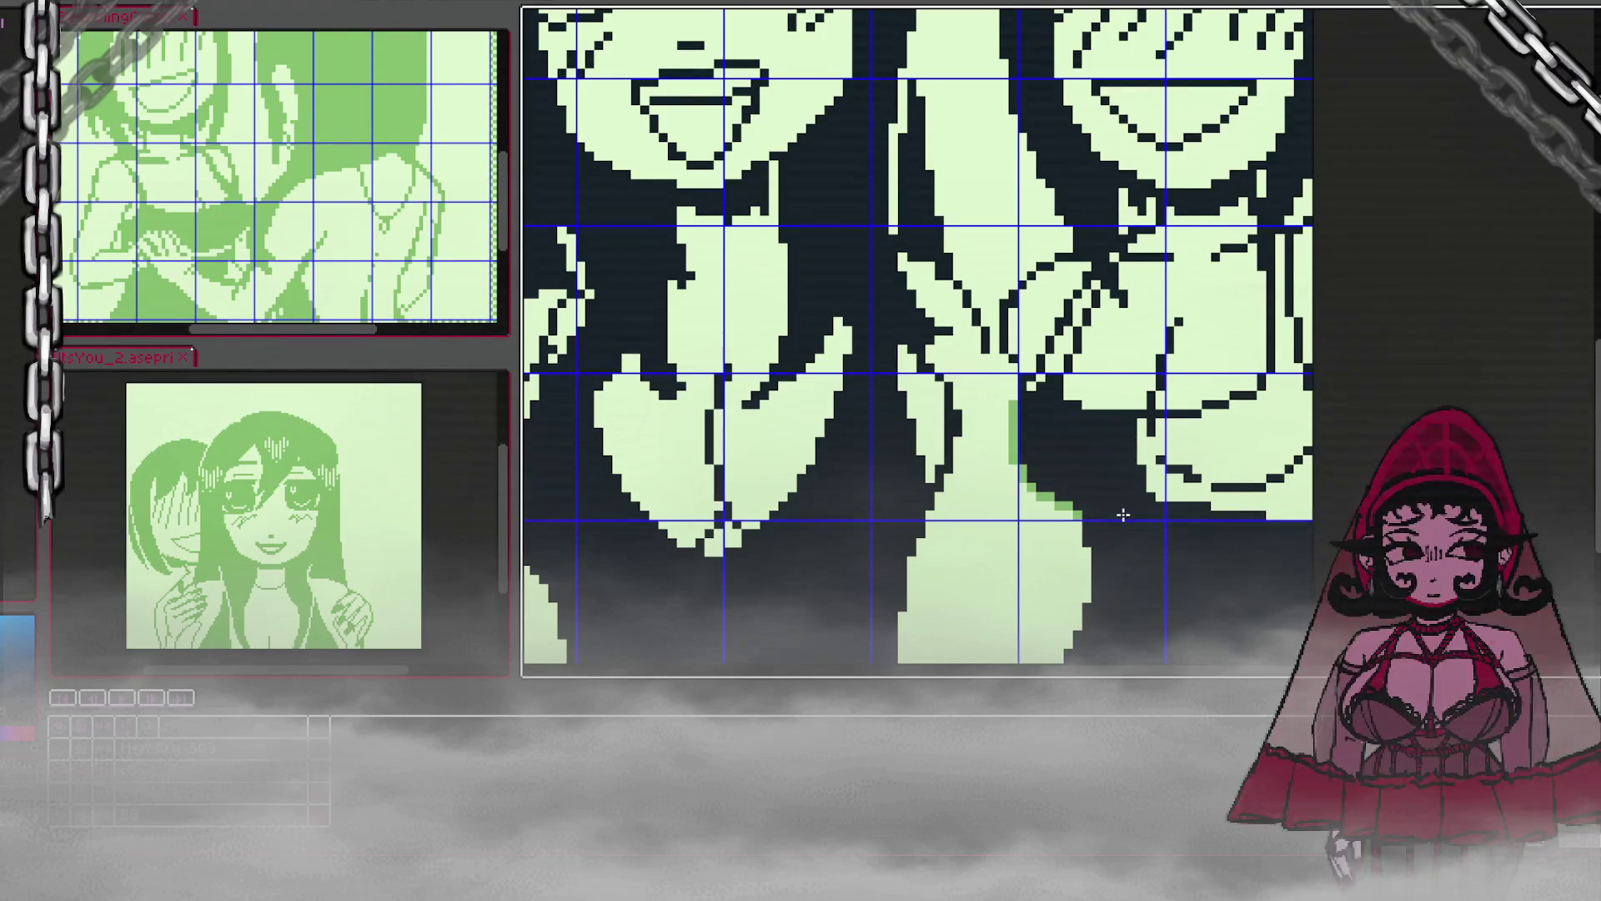
pyautogui.scroll(-1, 1135, 467)
pyautogui.scroll(-2, 1135, 467)
pyautogui.scroll(2, 1097, 442)
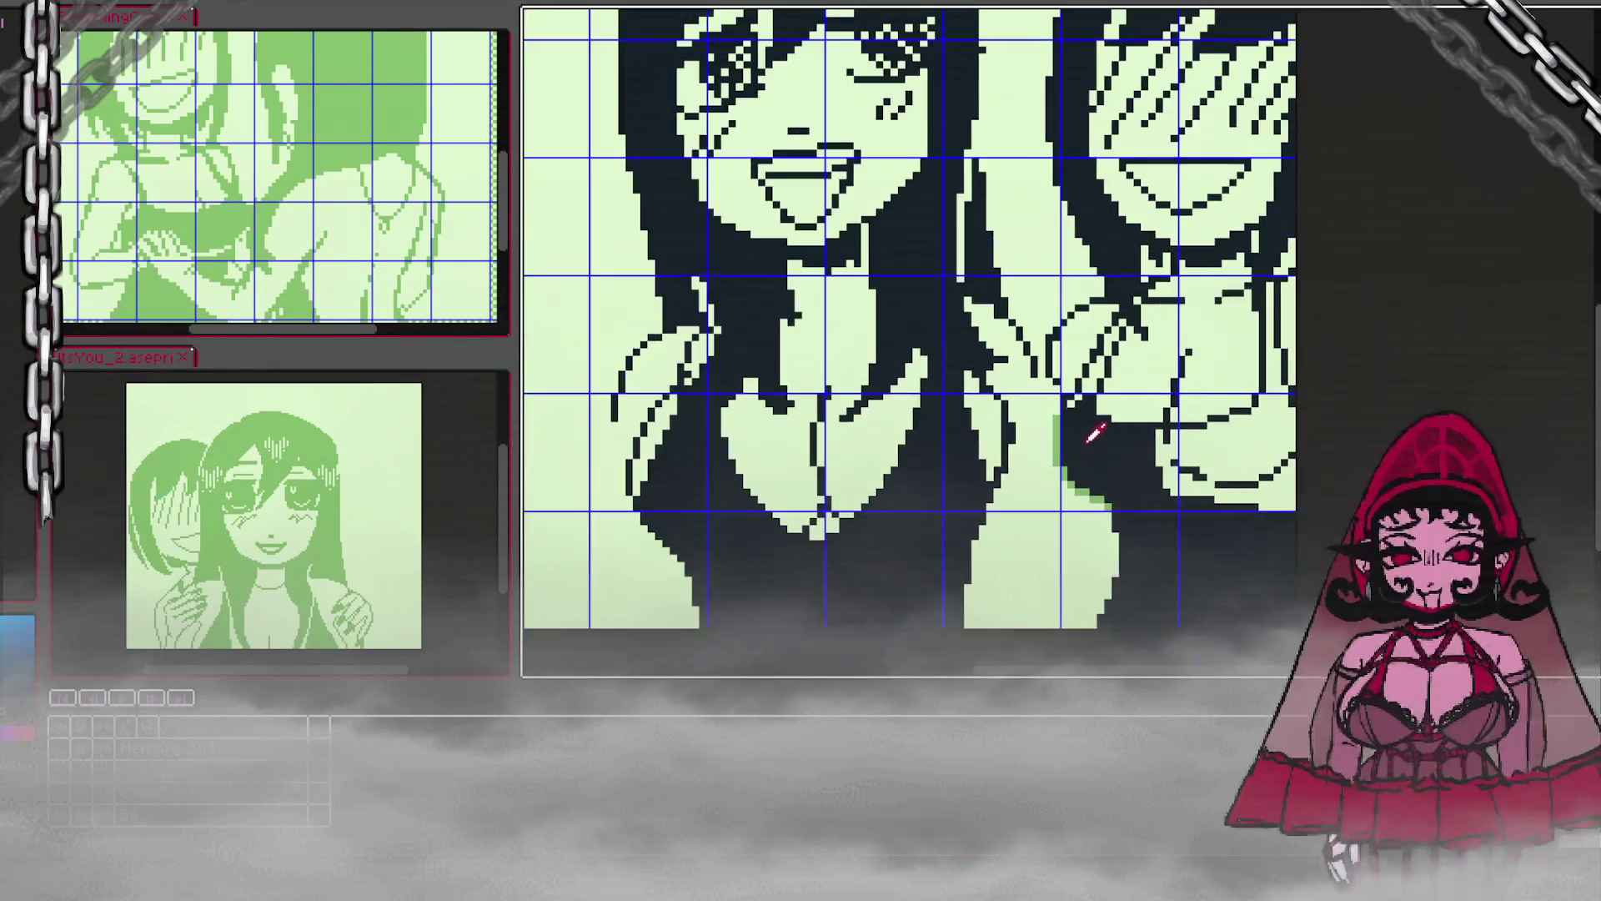
pyautogui.moveTo(1075, 427)
pyautogui.mouseDown()
pyautogui.moveTo(1058, 446)
pyautogui.moveTo(1085, 496)
pyautogui.moveTo(1158, 500)
pyautogui.mouseUp()
pyautogui.keyDown('alt'); pyautogui.click(1138, 419); pyautogui.keyUp('alt')
pyautogui.scroll(-1, 1158, 499)
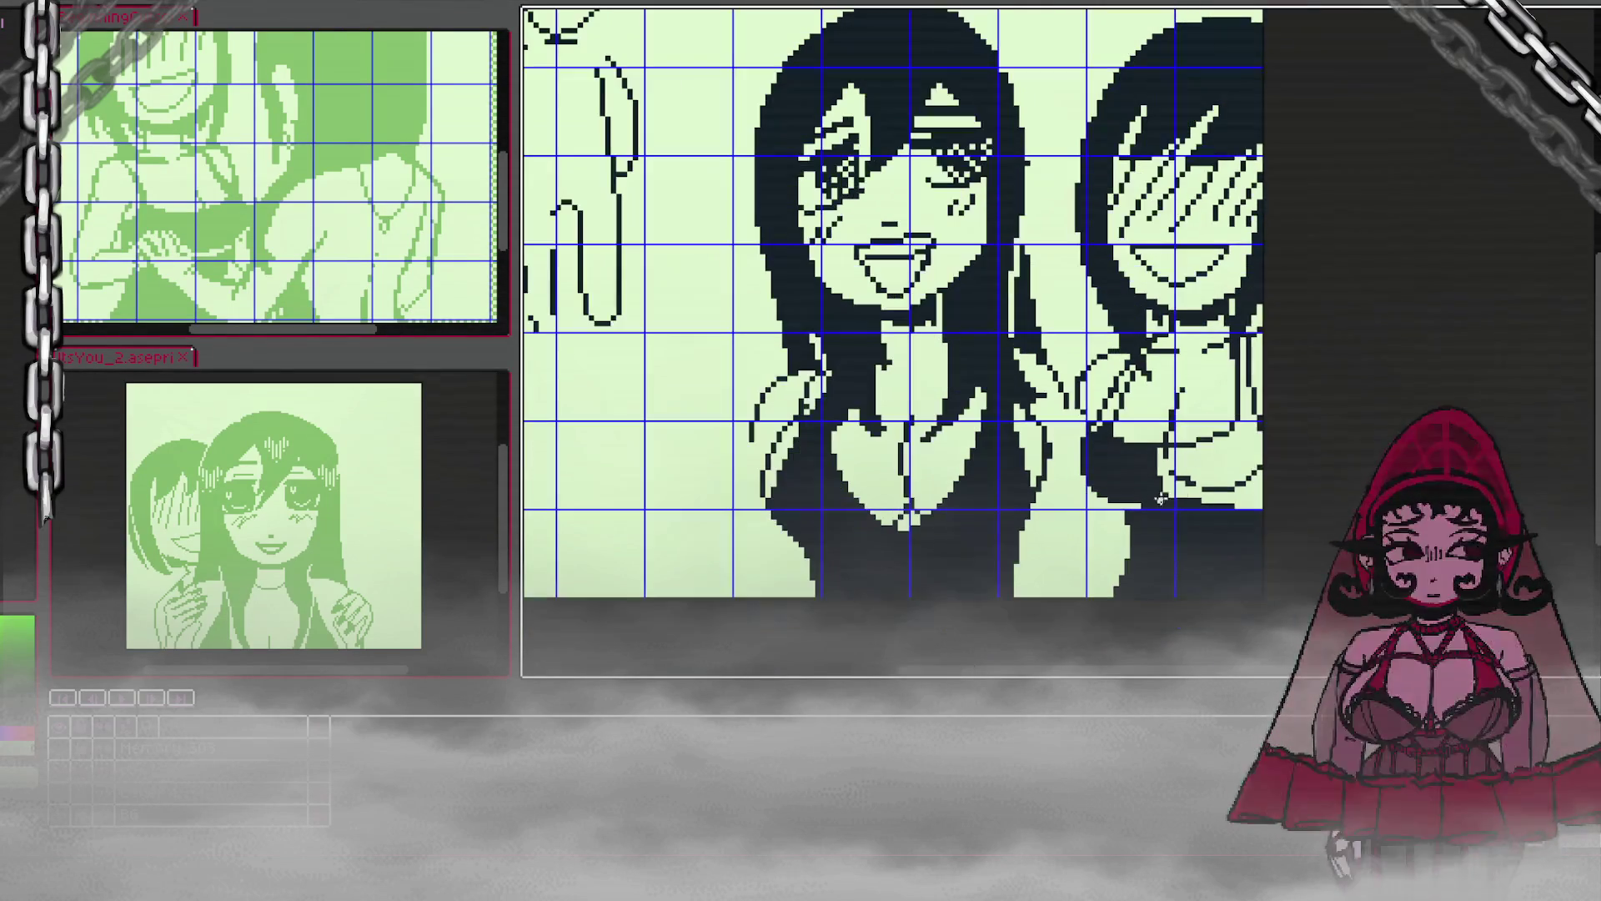
# Step: Fill the right girl's lower body with navy and draw a light green outline along its edge
pyautogui.press('x')
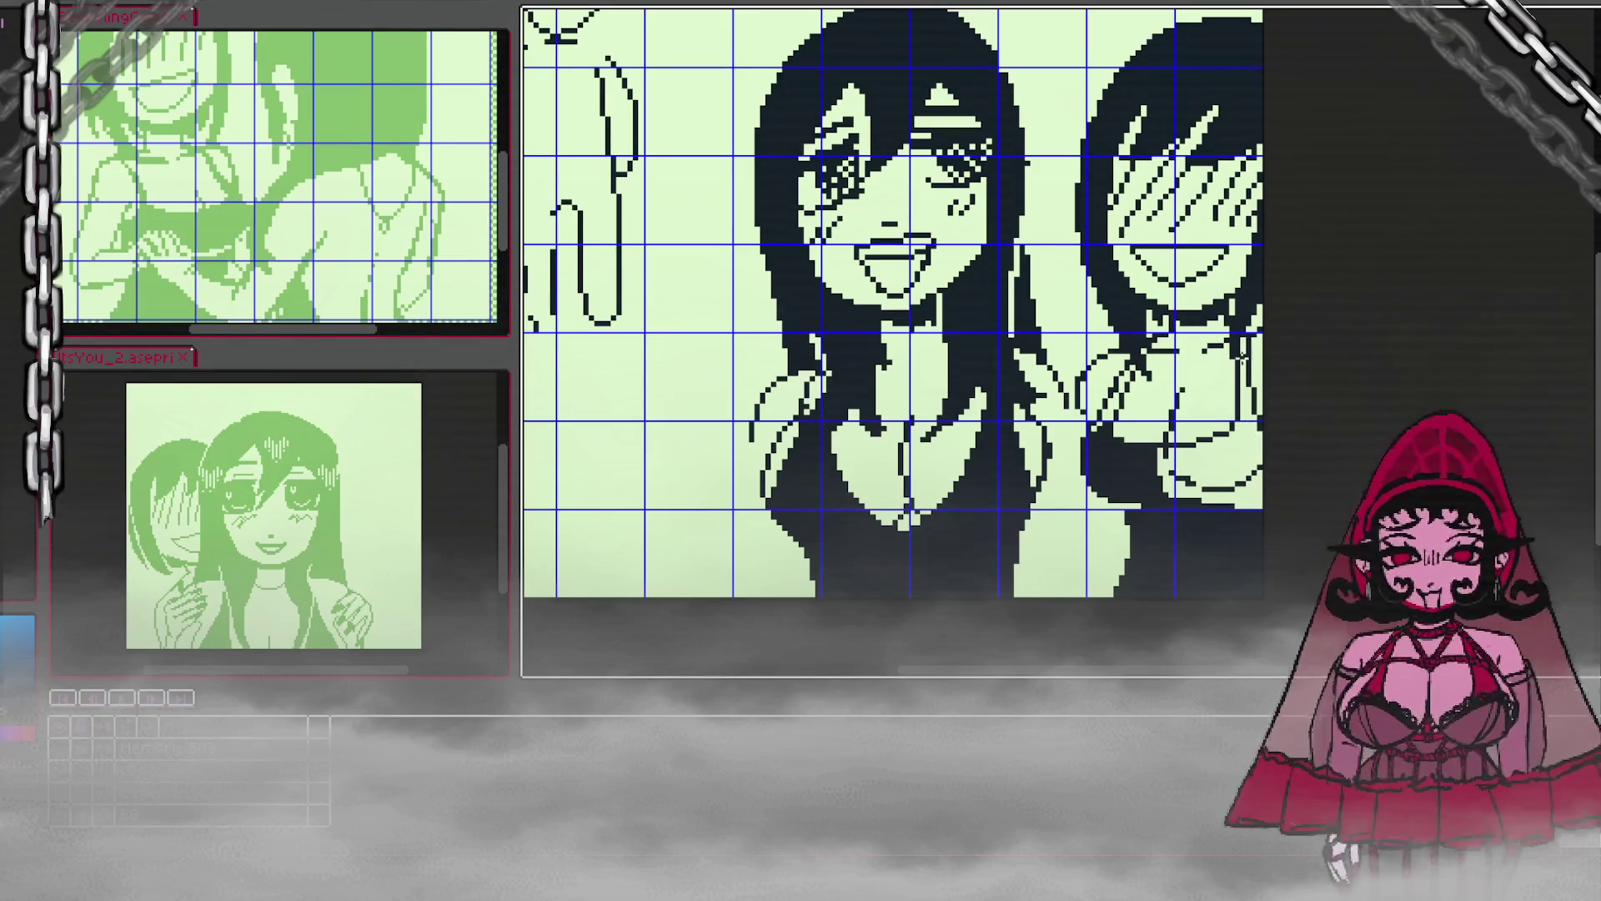
pyautogui.click(1239, 476)
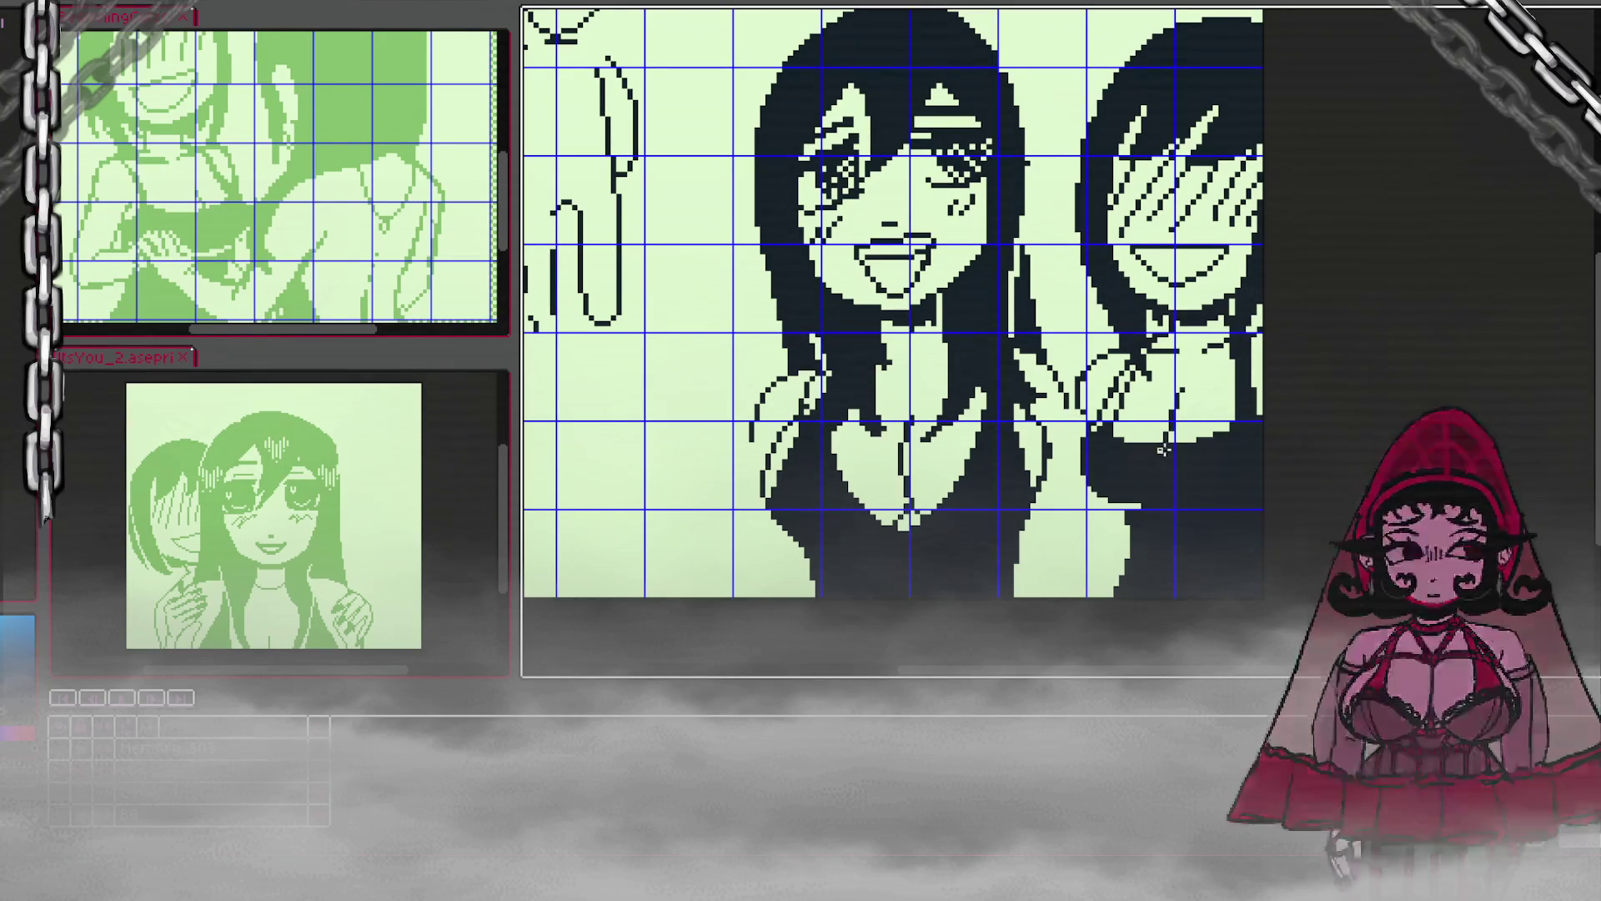
pyautogui.press('x')
pyautogui.moveTo(1180, 504); pyautogui.dragTo(1262, 482)
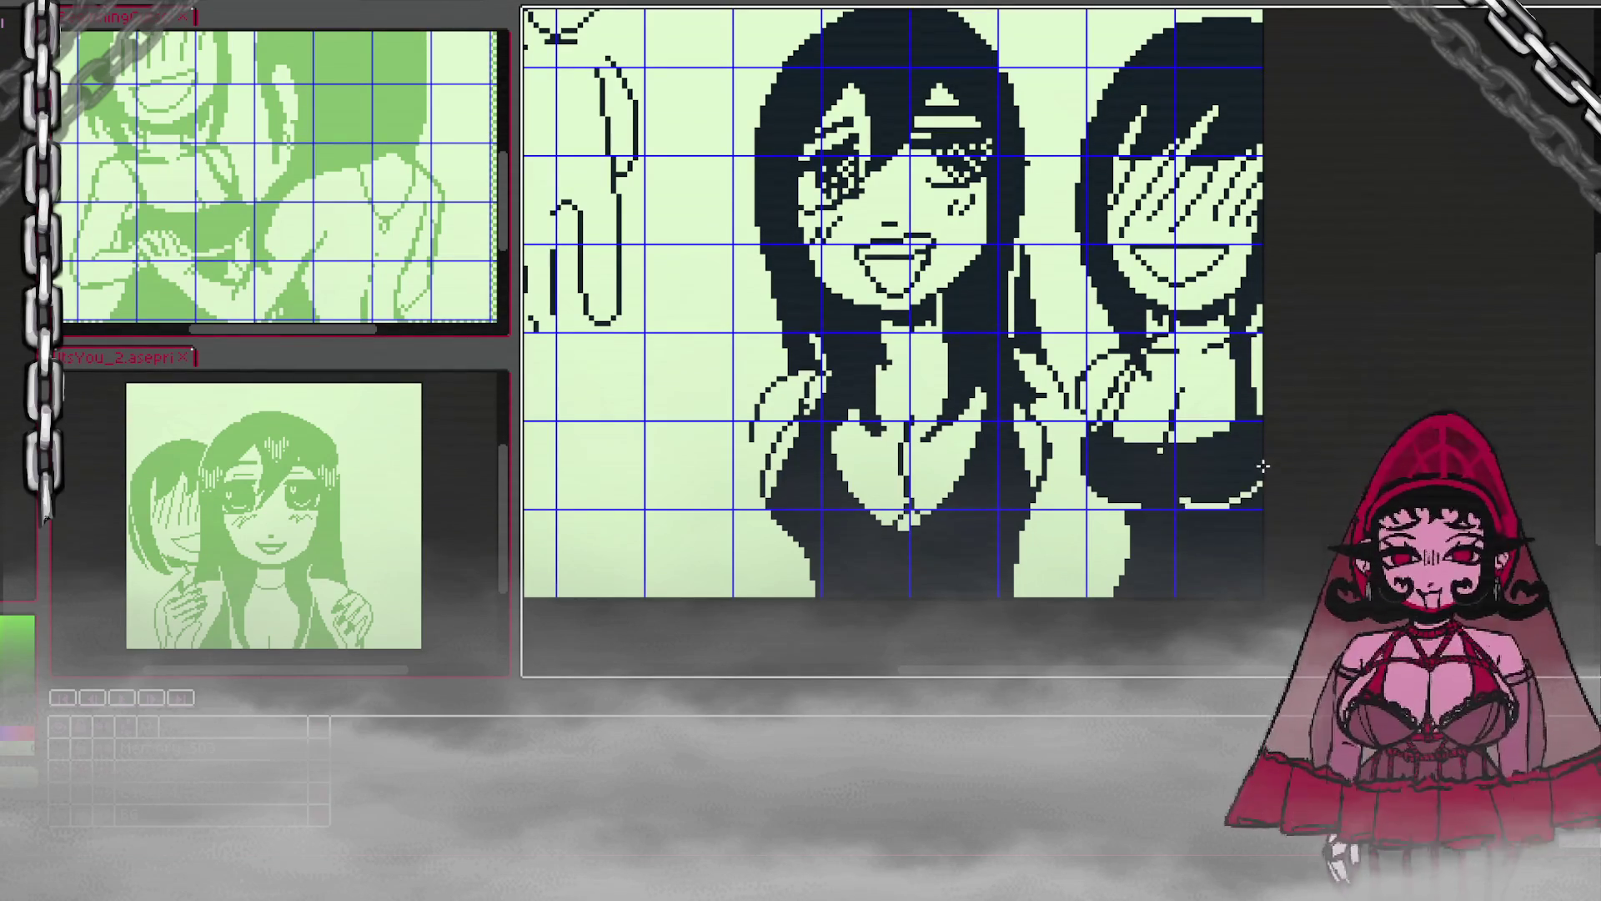
pyautogui.press('x')
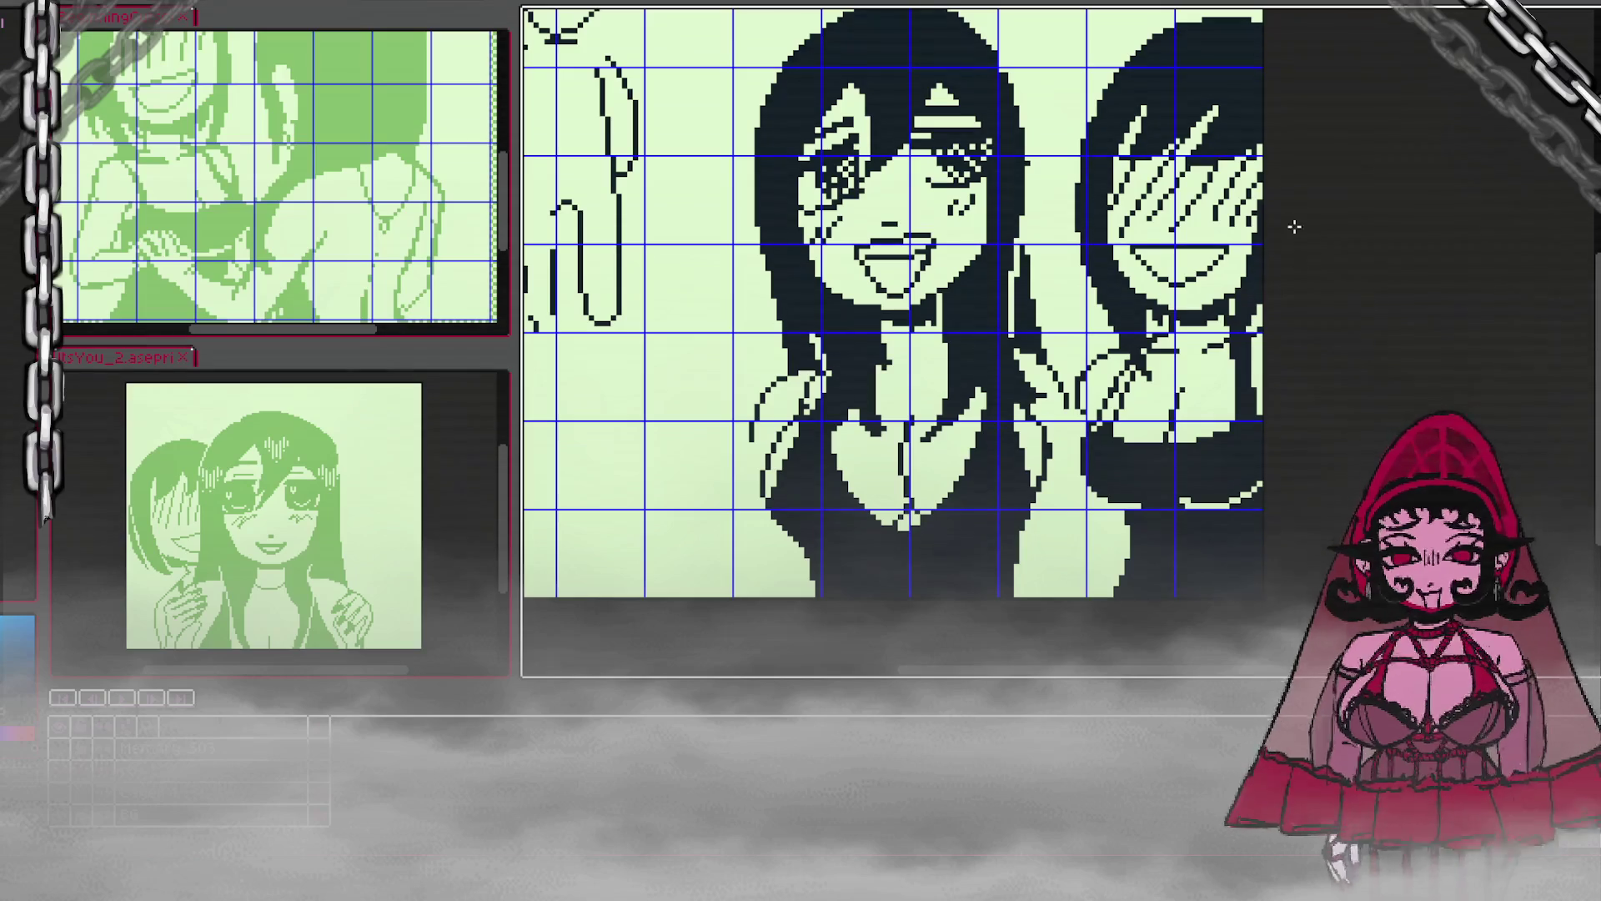
pyautogui.press('x')
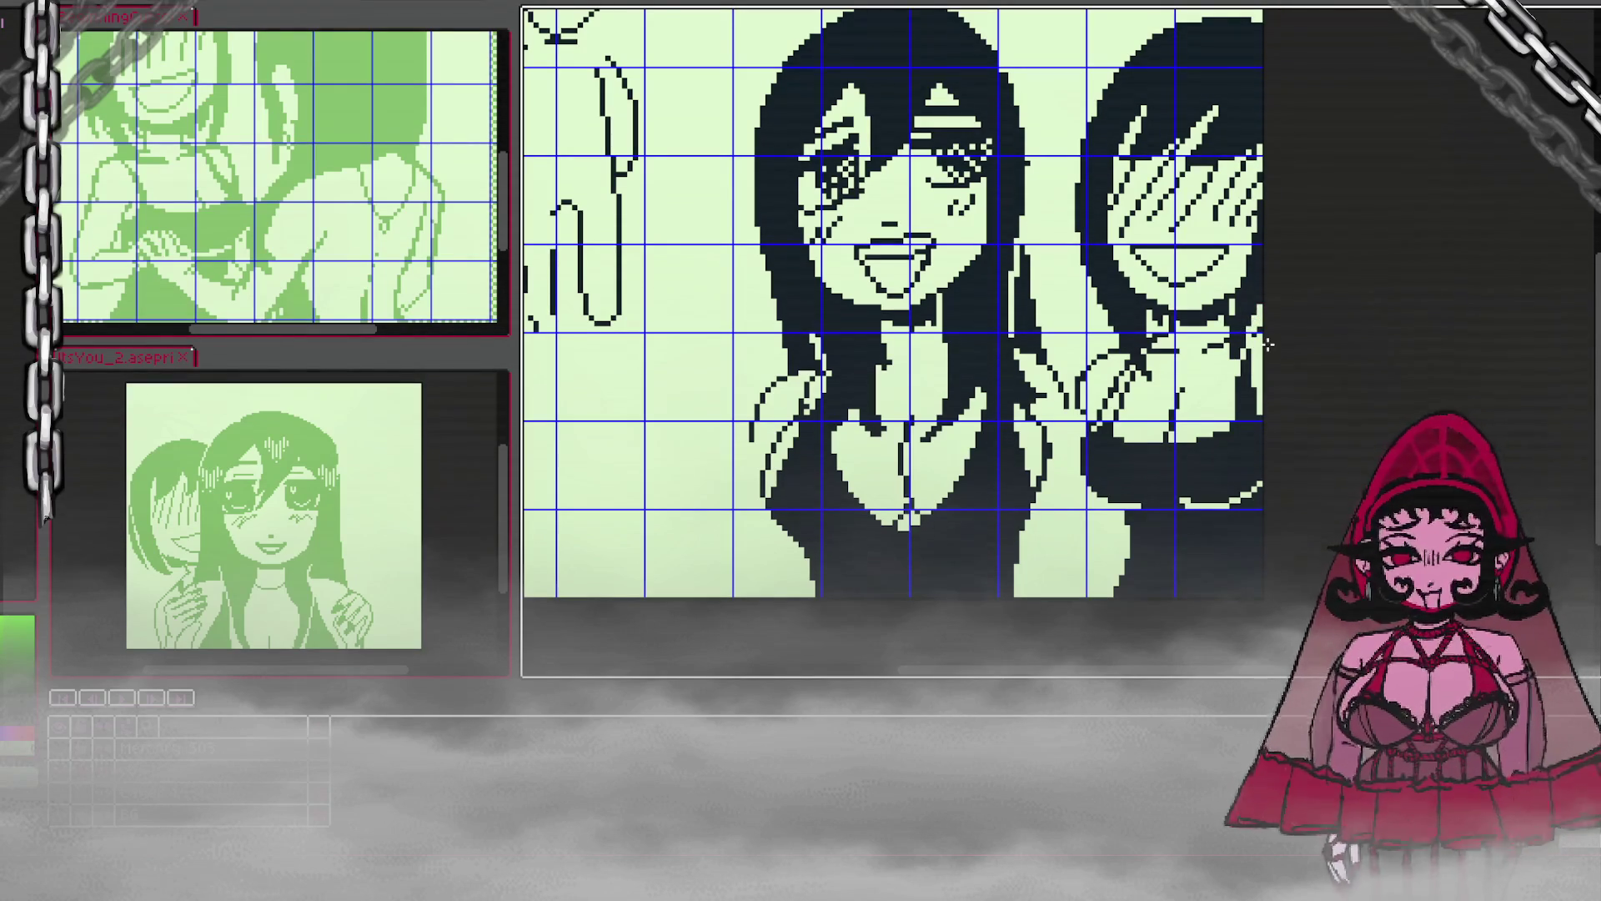
pyautogui.press('x')
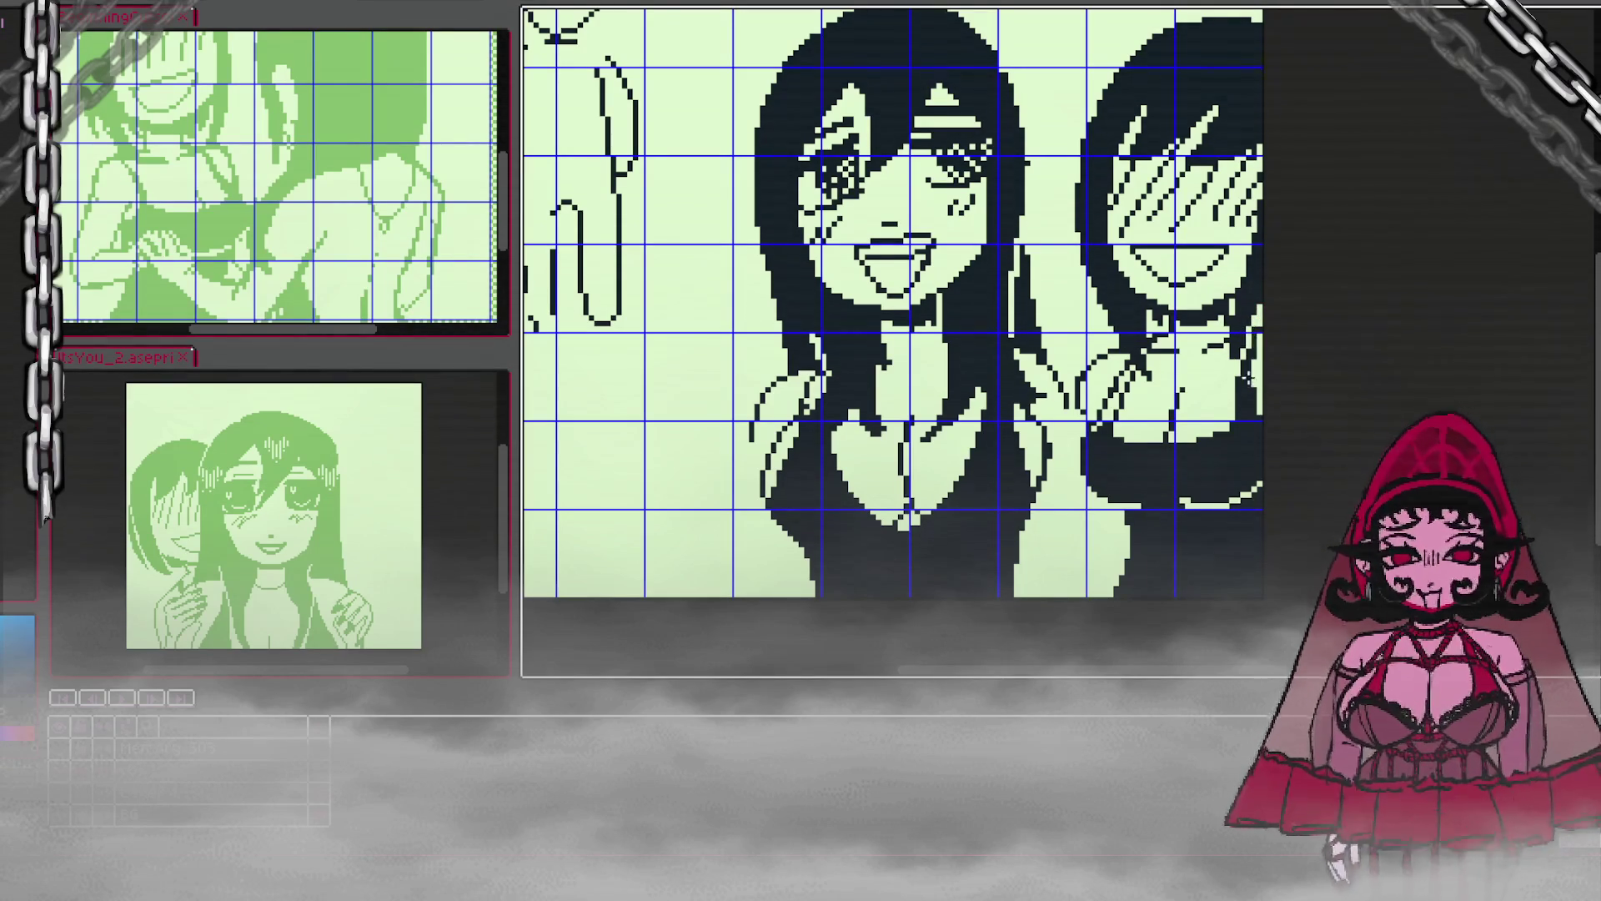
# Step: Darken pixels along the canvas's right edge and add dark strokes to the right girl's hand
pyautogui.moveTo(1257, 359); pyautogui.dragTo(1262, 334)
pyautogui.moveTo(1105, 429); pyautogui.dragTo(1133, 367)
pyautogui.hotkey('ctrl', 'z')
pyautogui.moveTo(1098, 425); pyautogui.dragTo(1132, 367)
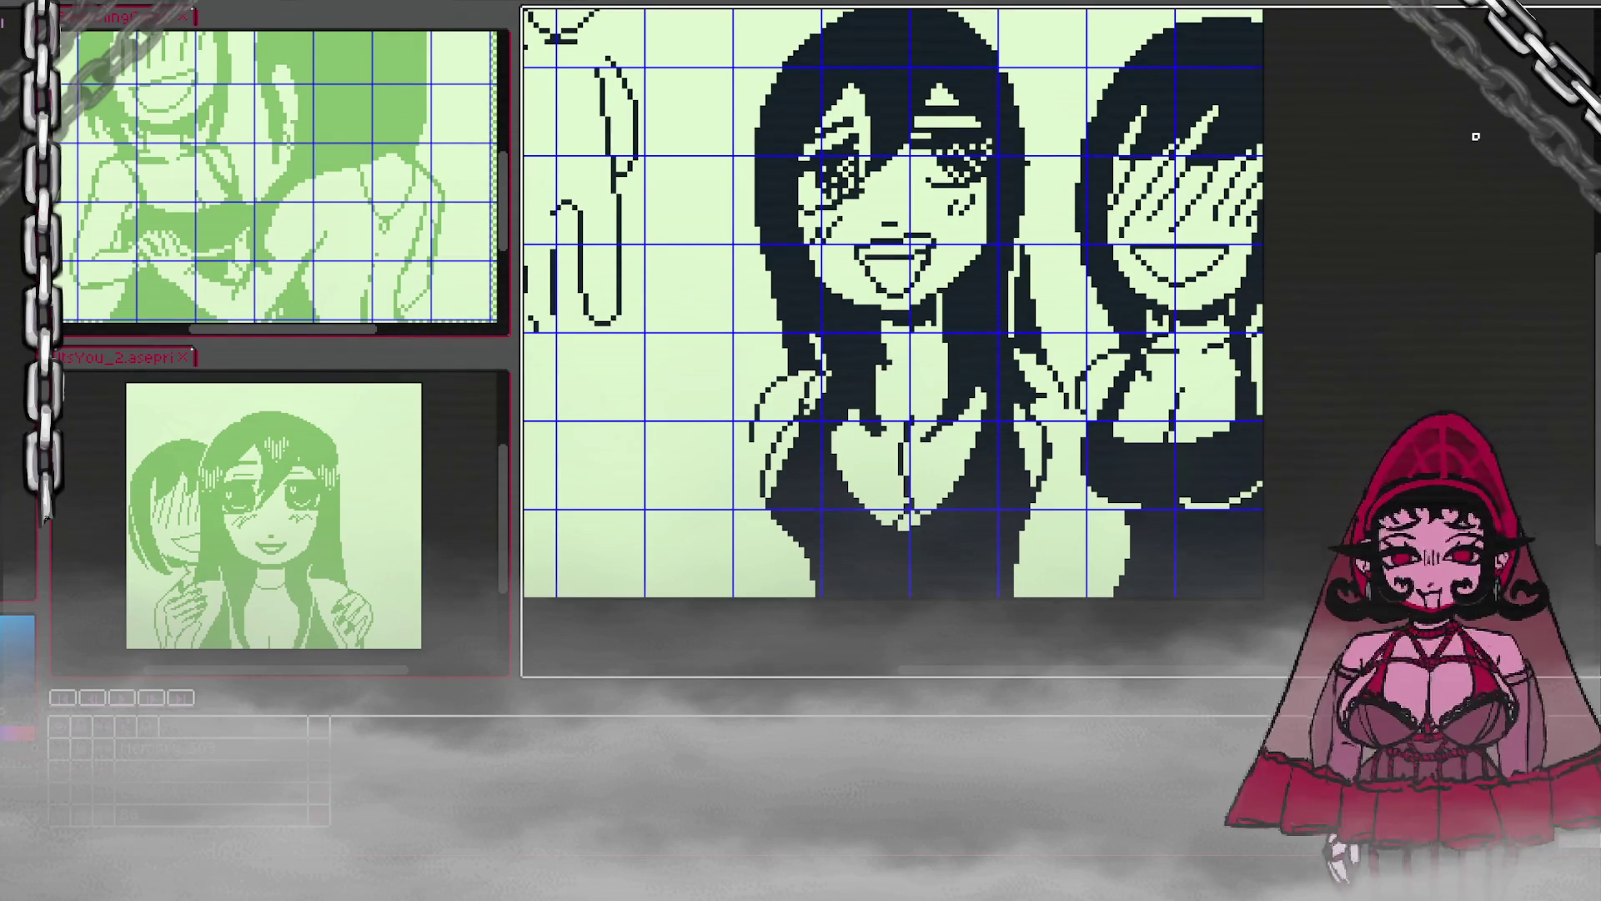
# Step: Add a dark stroke down the canvas's top-right edge and drop the selection with Ctrl+D
pyautogui.scroll(2, 1537, 335)
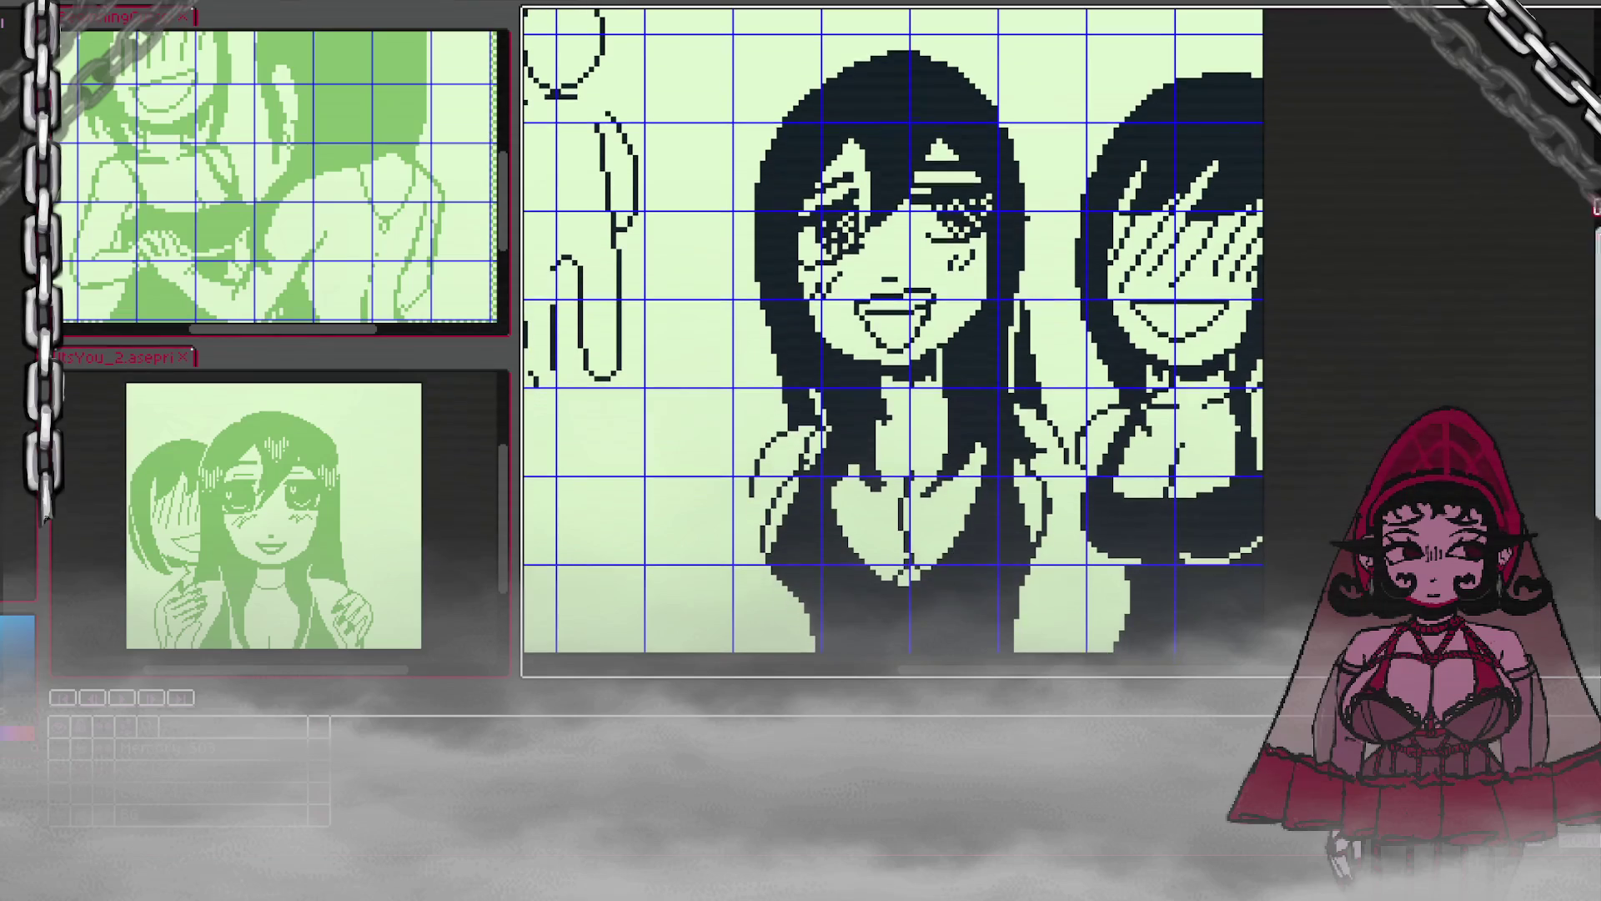
pyautogui.scroll(-1, 1331, 204)
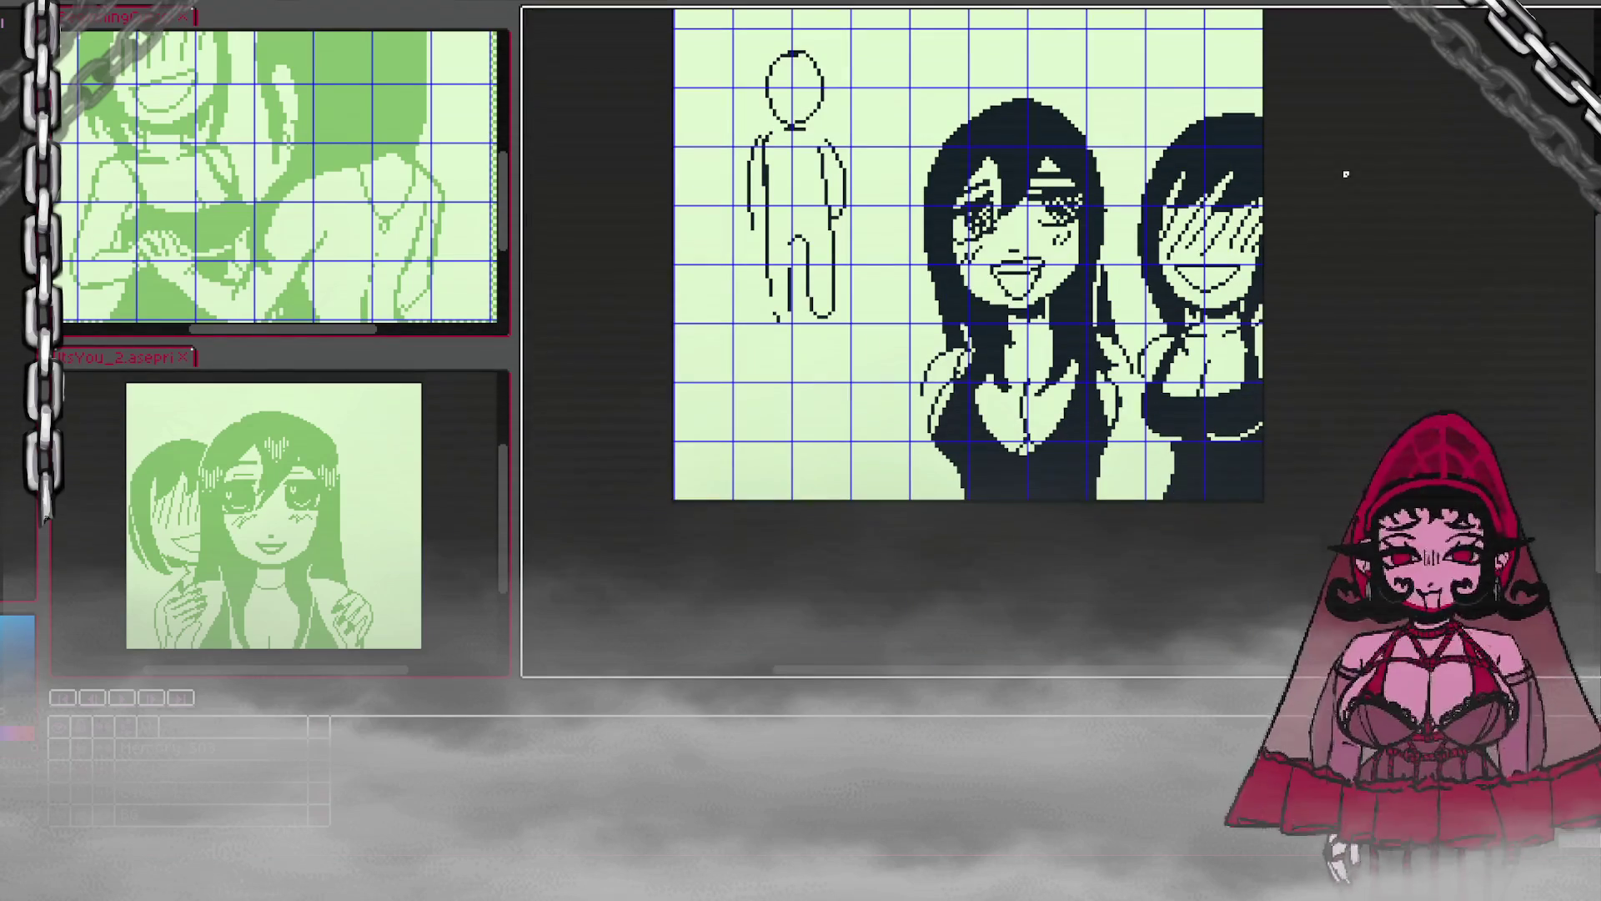
pyautogui.scroll(2, 511, 501)
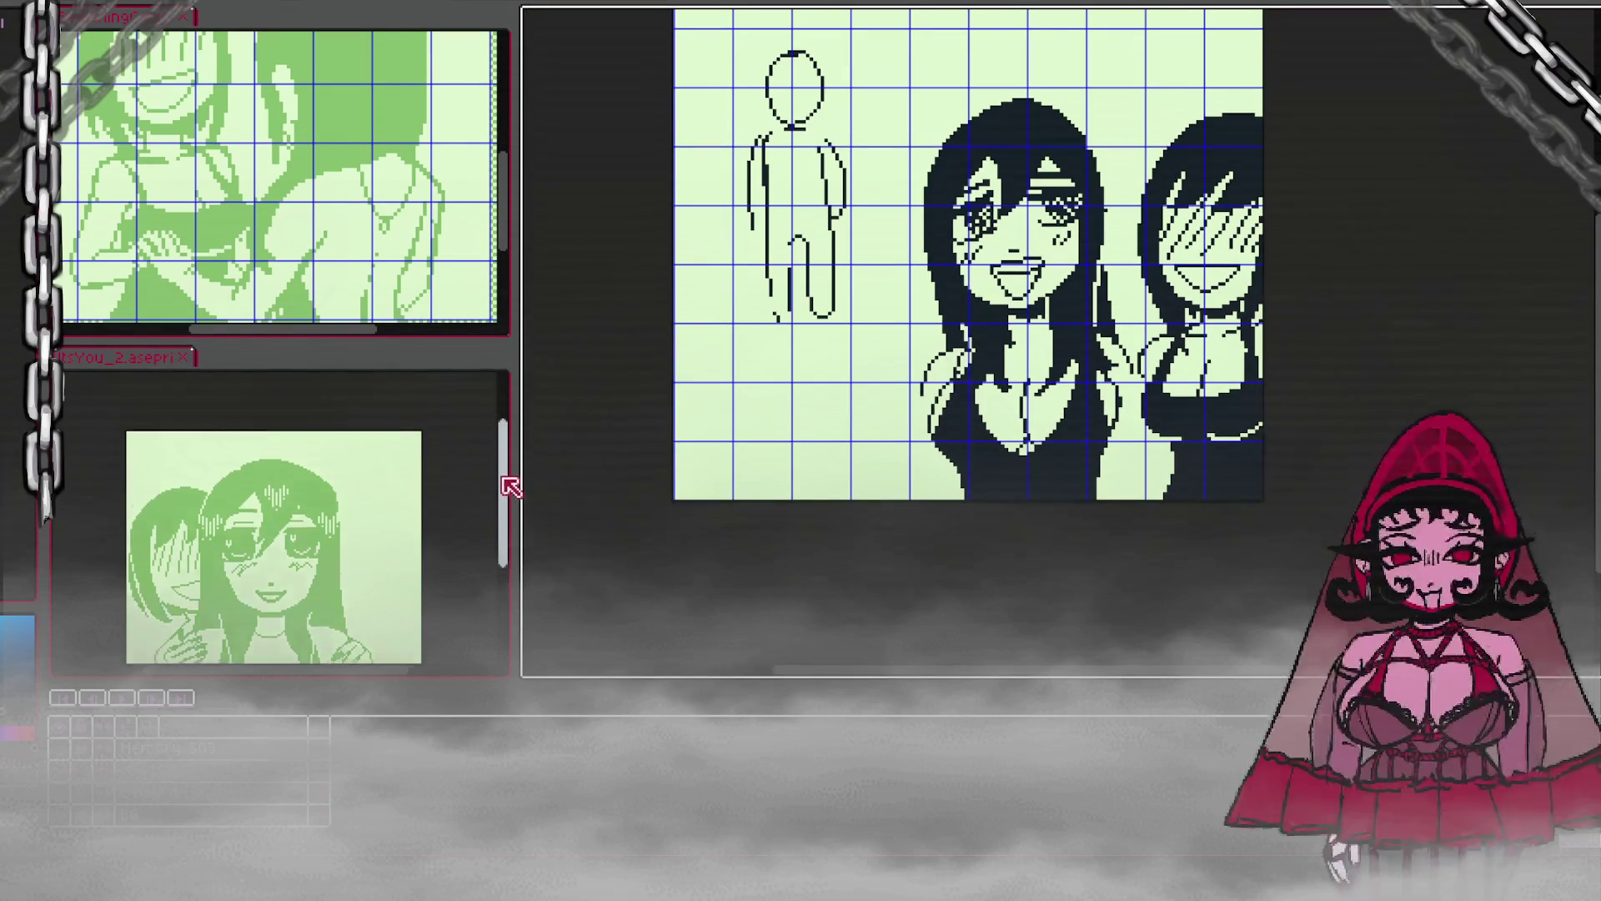
pyautogui.scroll(-3, 511, 492)
pyautogui.scroll(3, 501, 241)
pyautogui.scroll(-3, 500, 238)
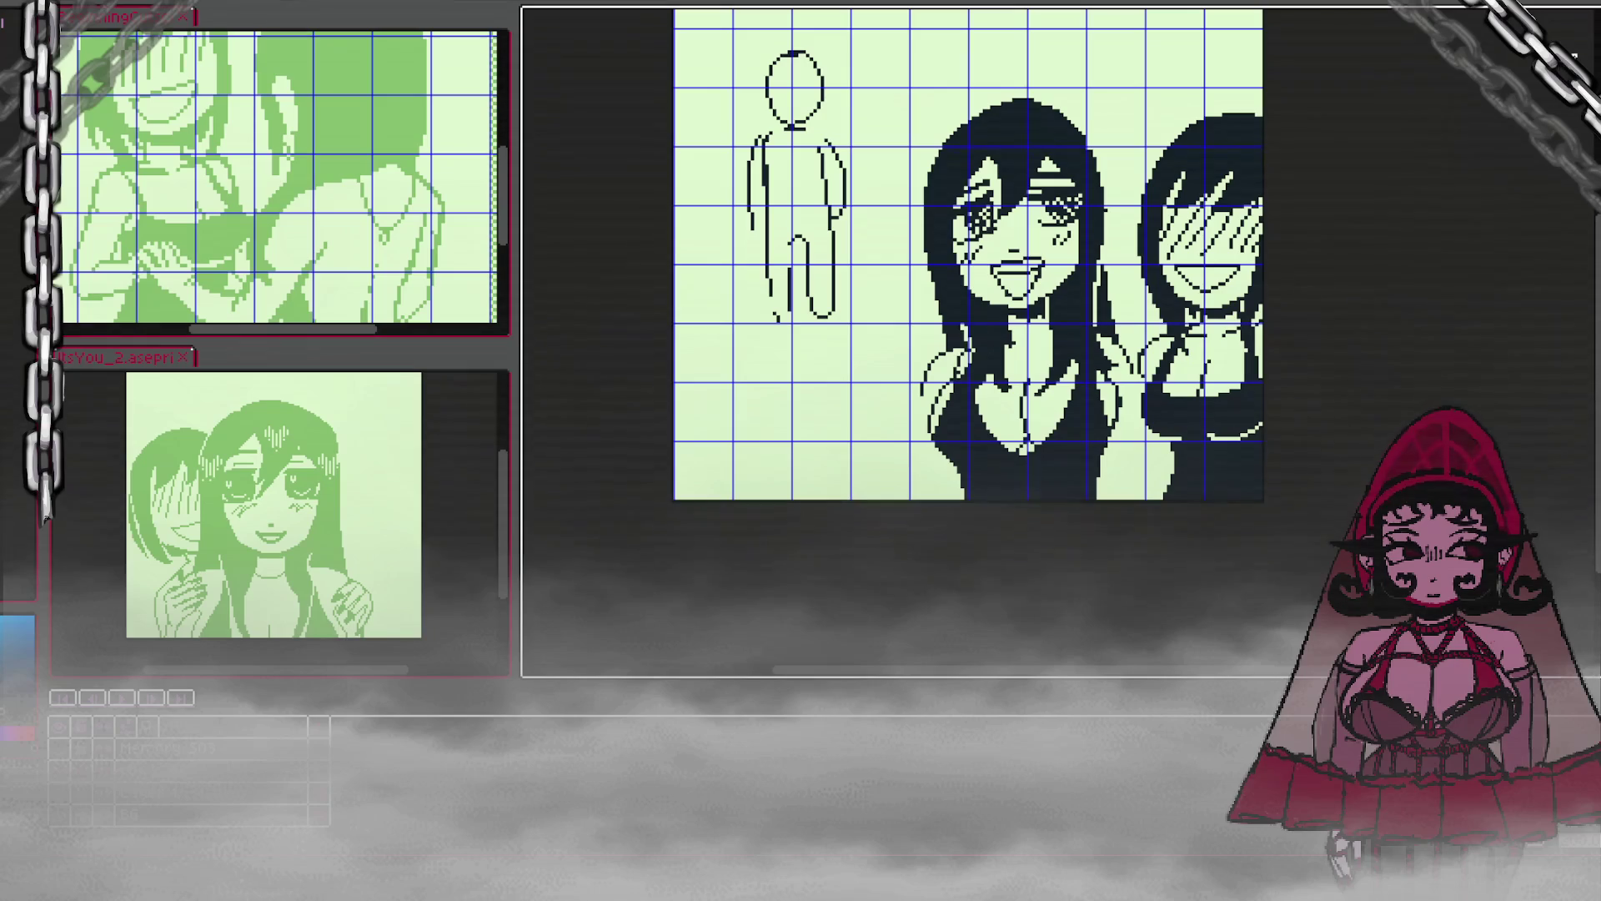
pyautogui.moveTo(1262, 91)
pyautogui.mouseDown()
pyautogui.moveTo(1206, 83)
pyautogui.moveTo(1125, 288)
pyautogui.moveTo(1134, 351)
pyautogui.moveTo(1258, 412)
pyautogui.moveTo(1259, 341)
pyautogui.mouseUp()
pyautogui.hotkey('ctrl', 'd')
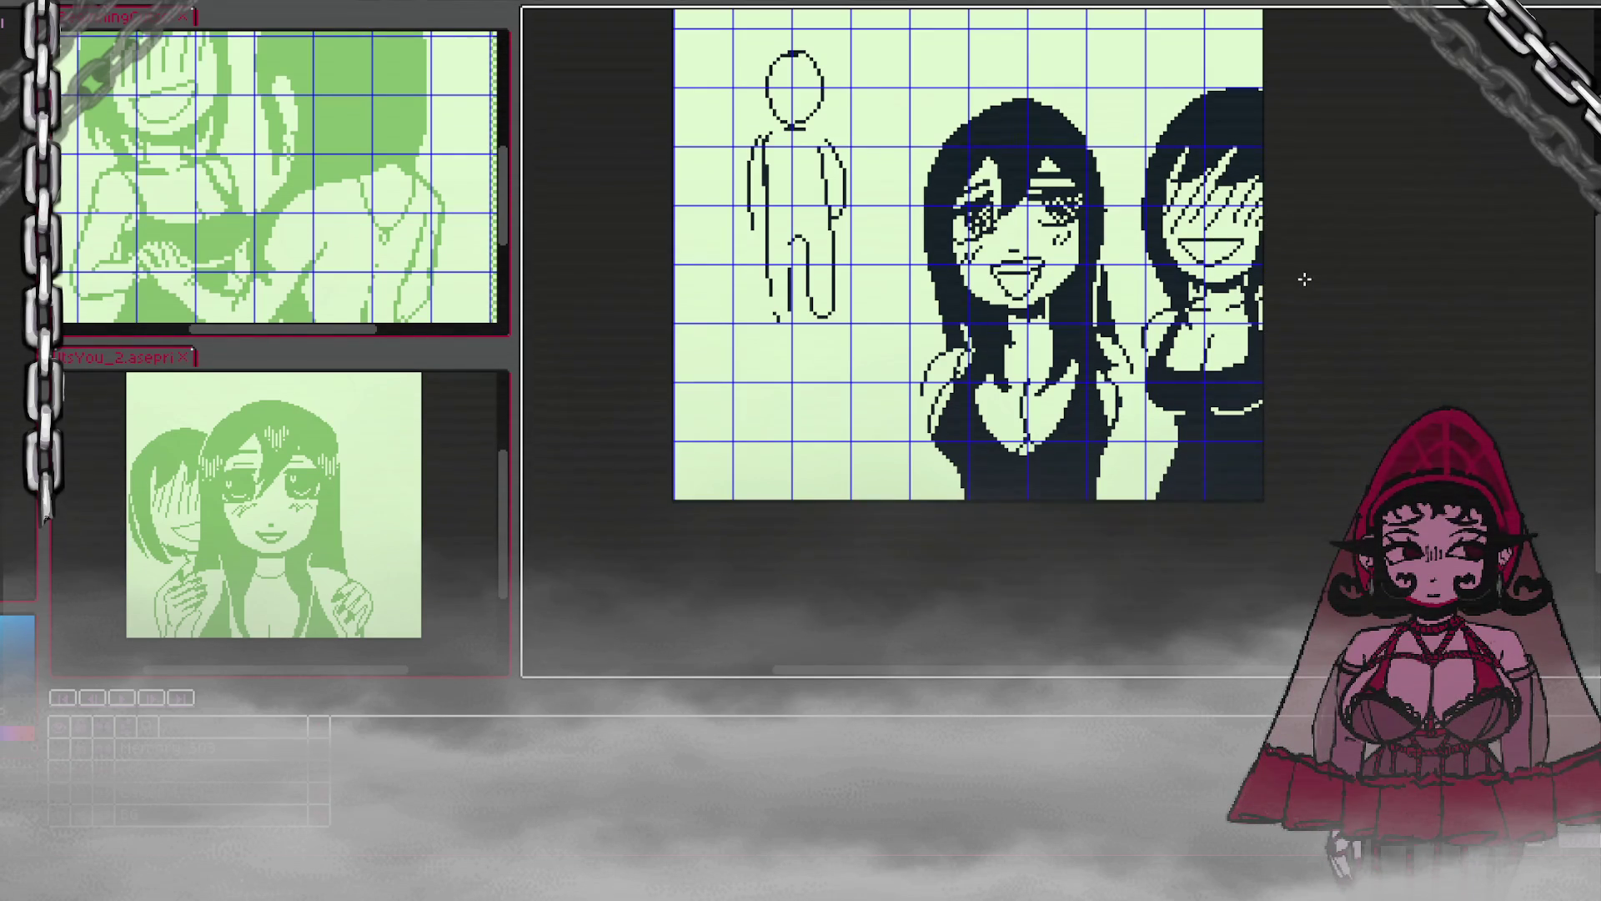
# Step: Paint over the light patches on the right girl in navy and draw a light line across her hair
pyautogui.moveTo(1175, 447)
pyautogui.mouseDown()
pyautogui.moveTo(1171, 430)
pyautogui.moveTo(1163, 447)
pyautogui.moveTo(1179, 448)
pyautogui.mouseUp()
pyautogui.click(1169, 447)
pyautogui.moveTo(1168, 447); pyautogui.dragTo(1165, 456)
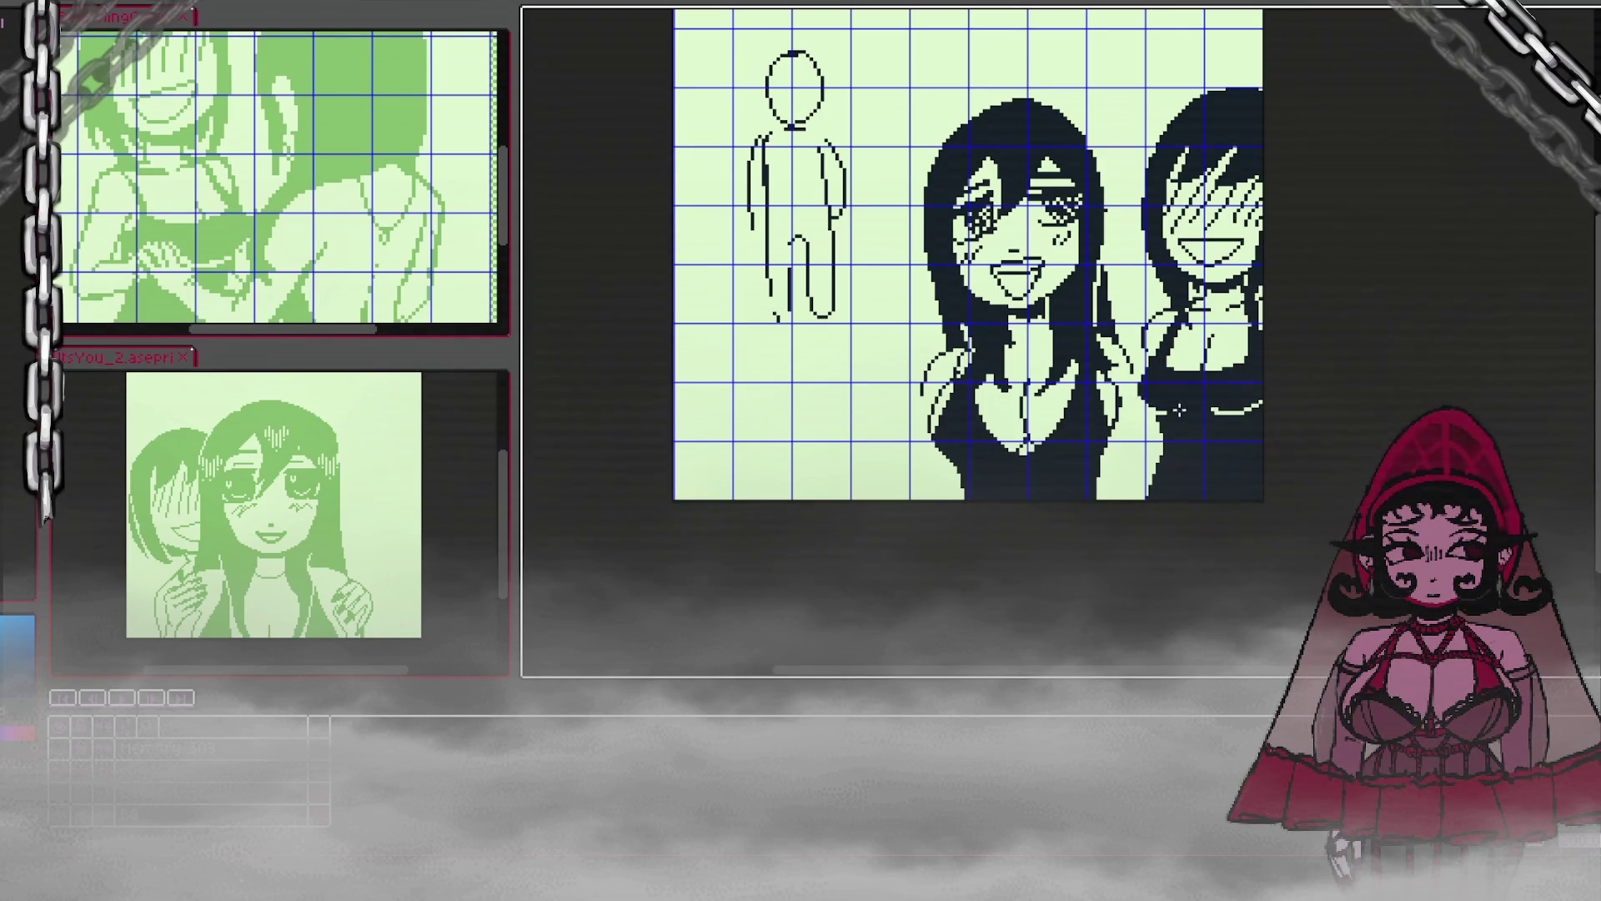
pyautogui.moveTo(1222, 414); pyautogui.dragTo(1266, 403)
pyautogui.moveTo(1171, 424); pyautogui.dragTo(1255, 422)
pyautogui.hotkey('ctrl', 'z')
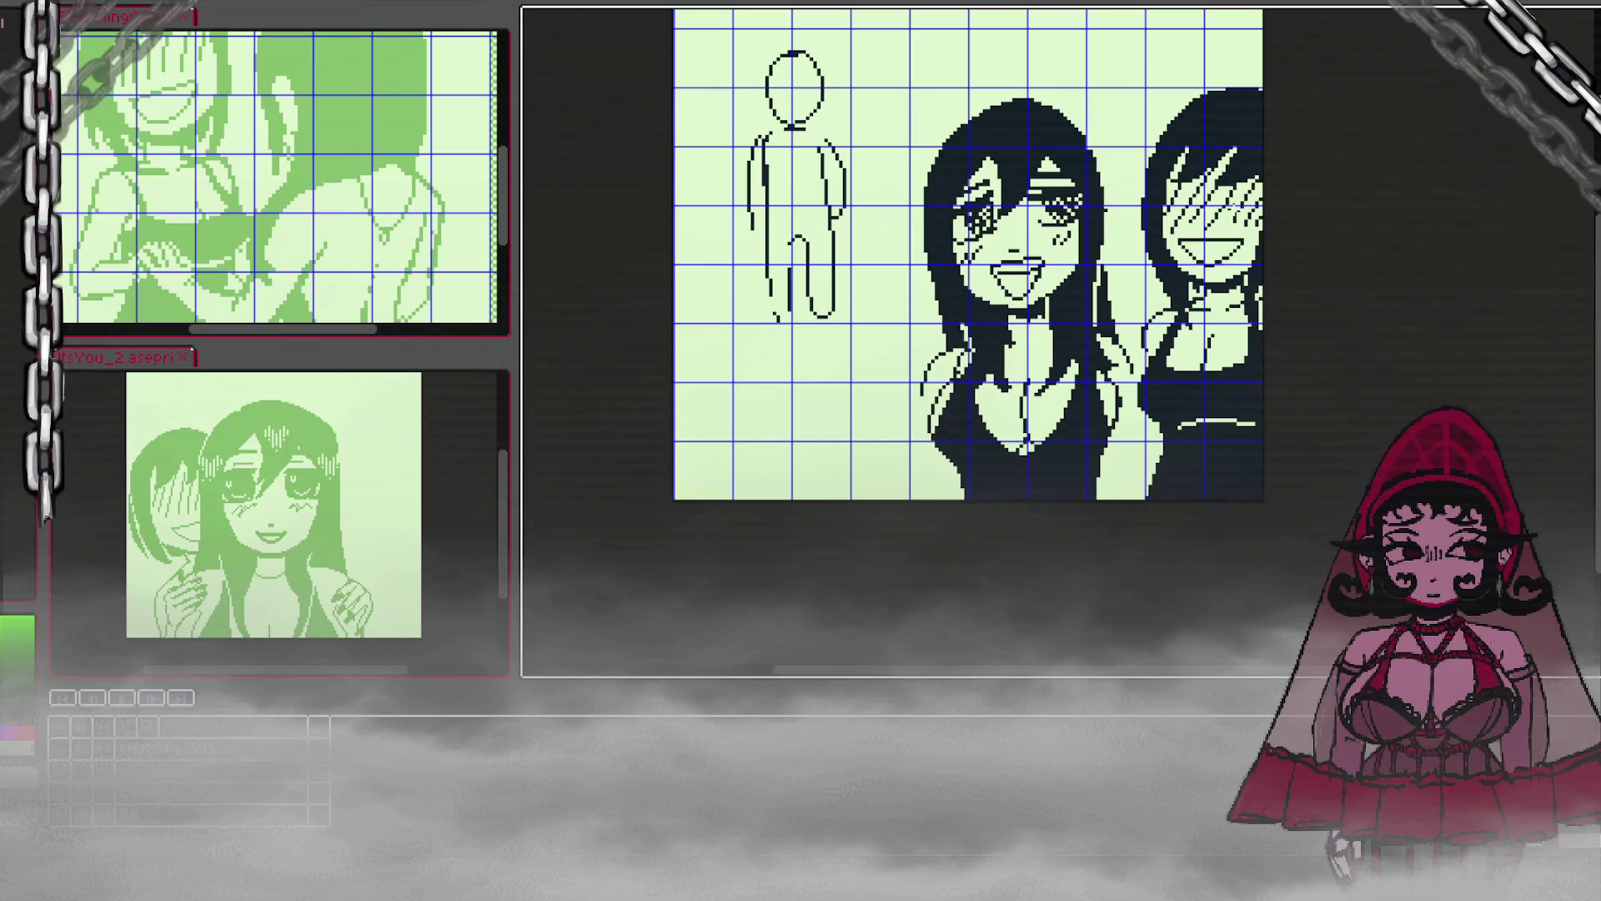
# Step: In navy, draw the central girl's left outline down to the bottom and darken the lower light patches
pyautogui.press('x')
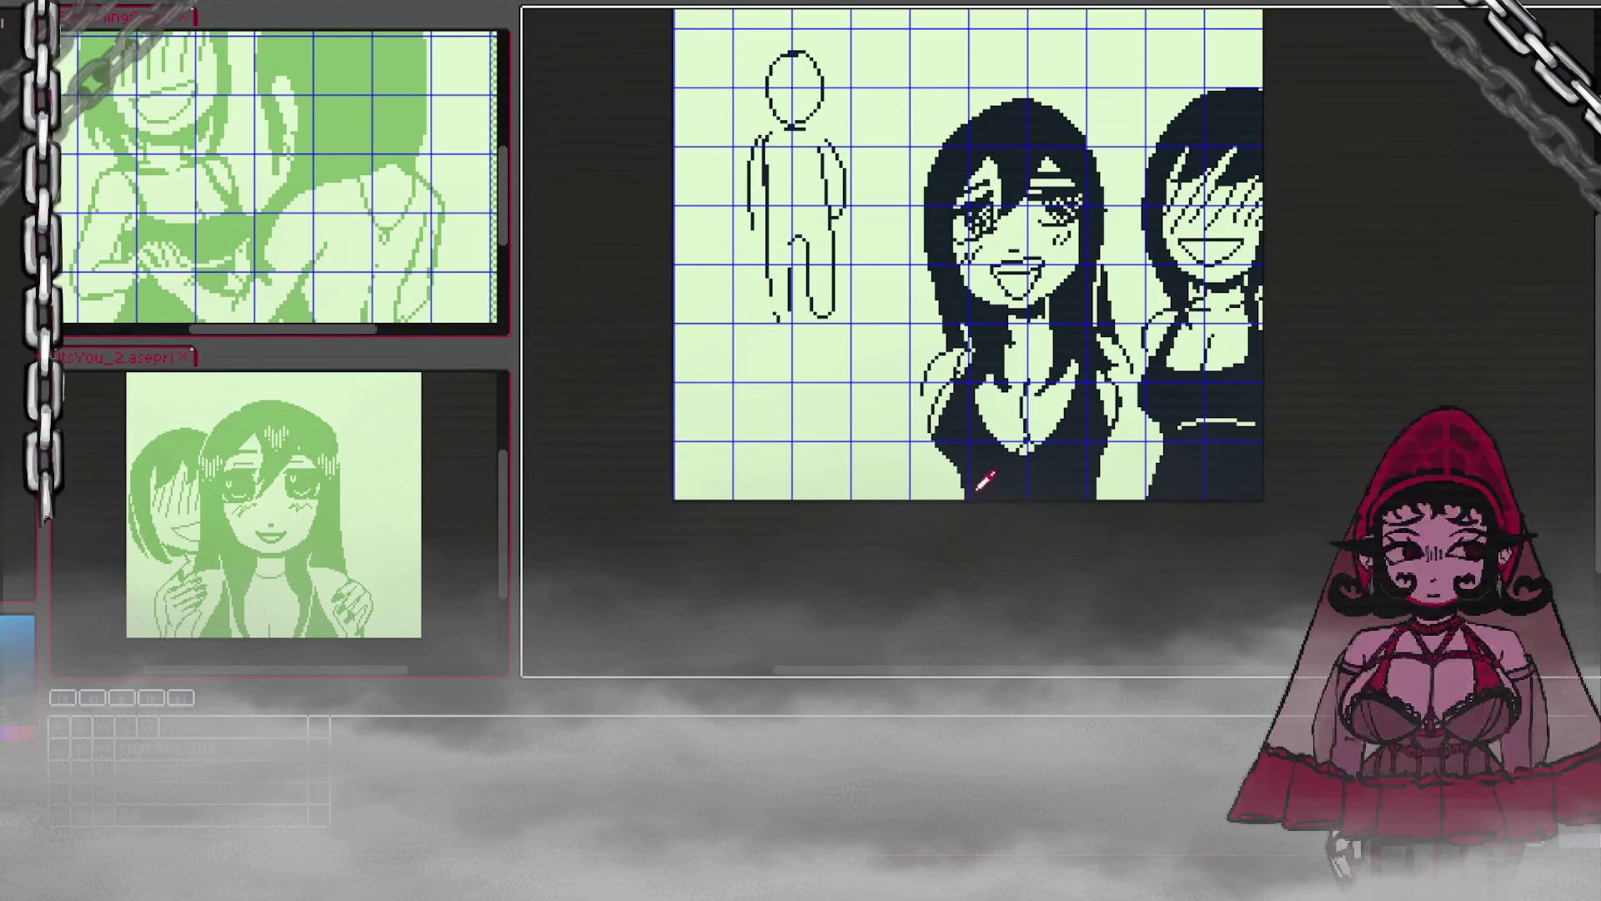
pyautogui.moveTo(965, 487); pyautogui.dragTo(950, 498)
pyautogui.moveTo(1087, 471); pyautogui.dragTo(1102, 499)
pyautogui.moveTo(927, 362); pyautogui.dragTo(909, 498)
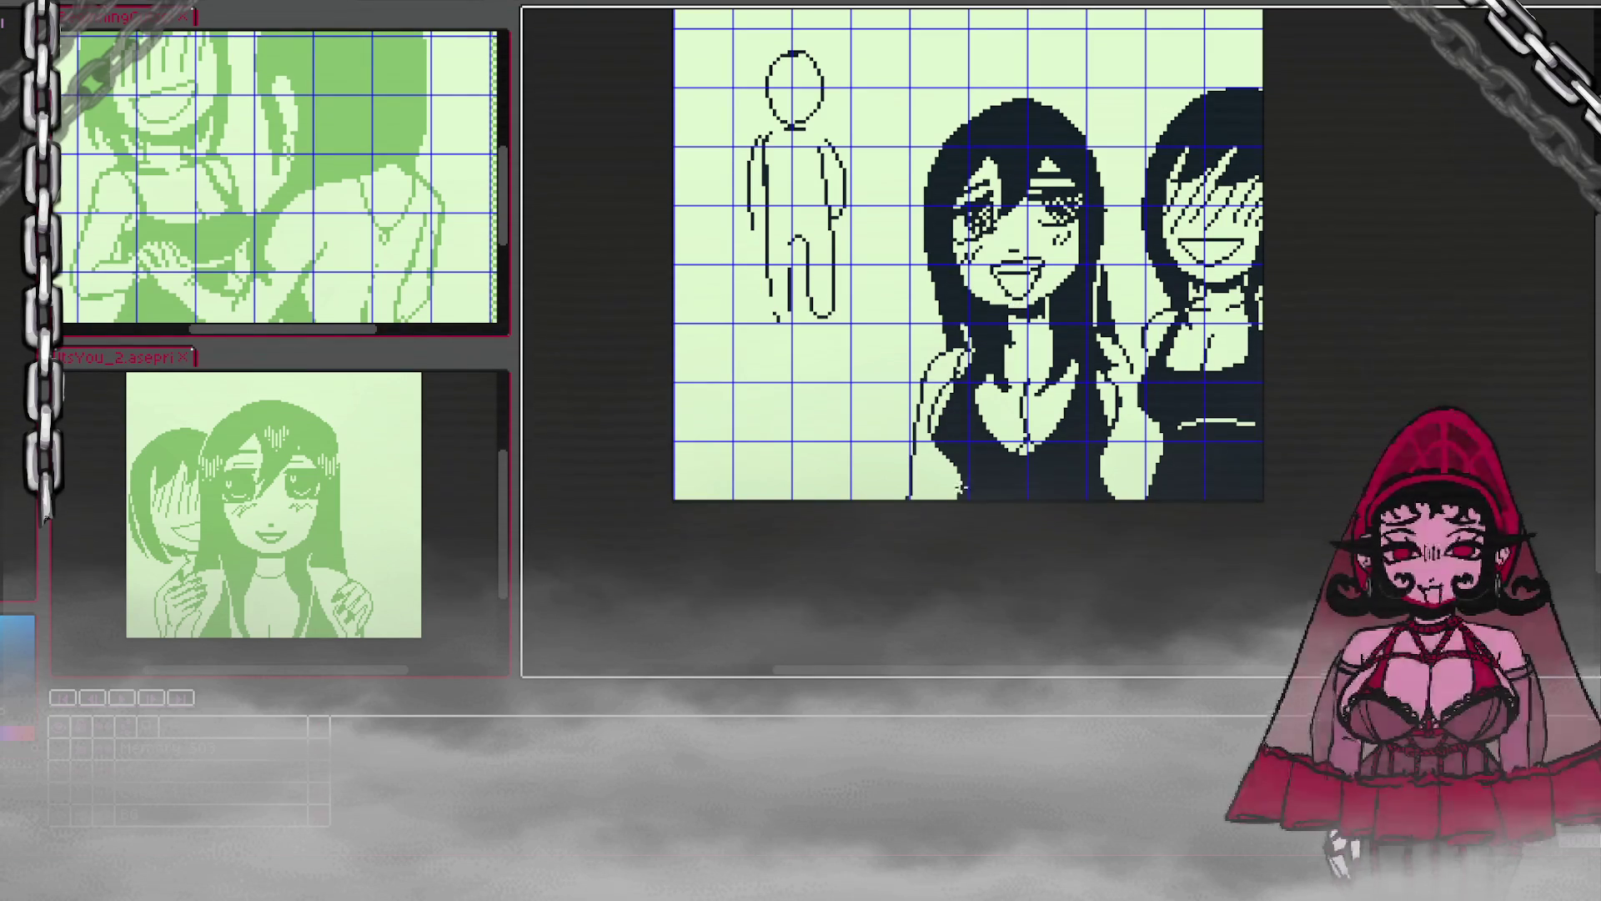
pyautogui.moveTo(1115, 451); pyautogui.dragTo(1127, 533)
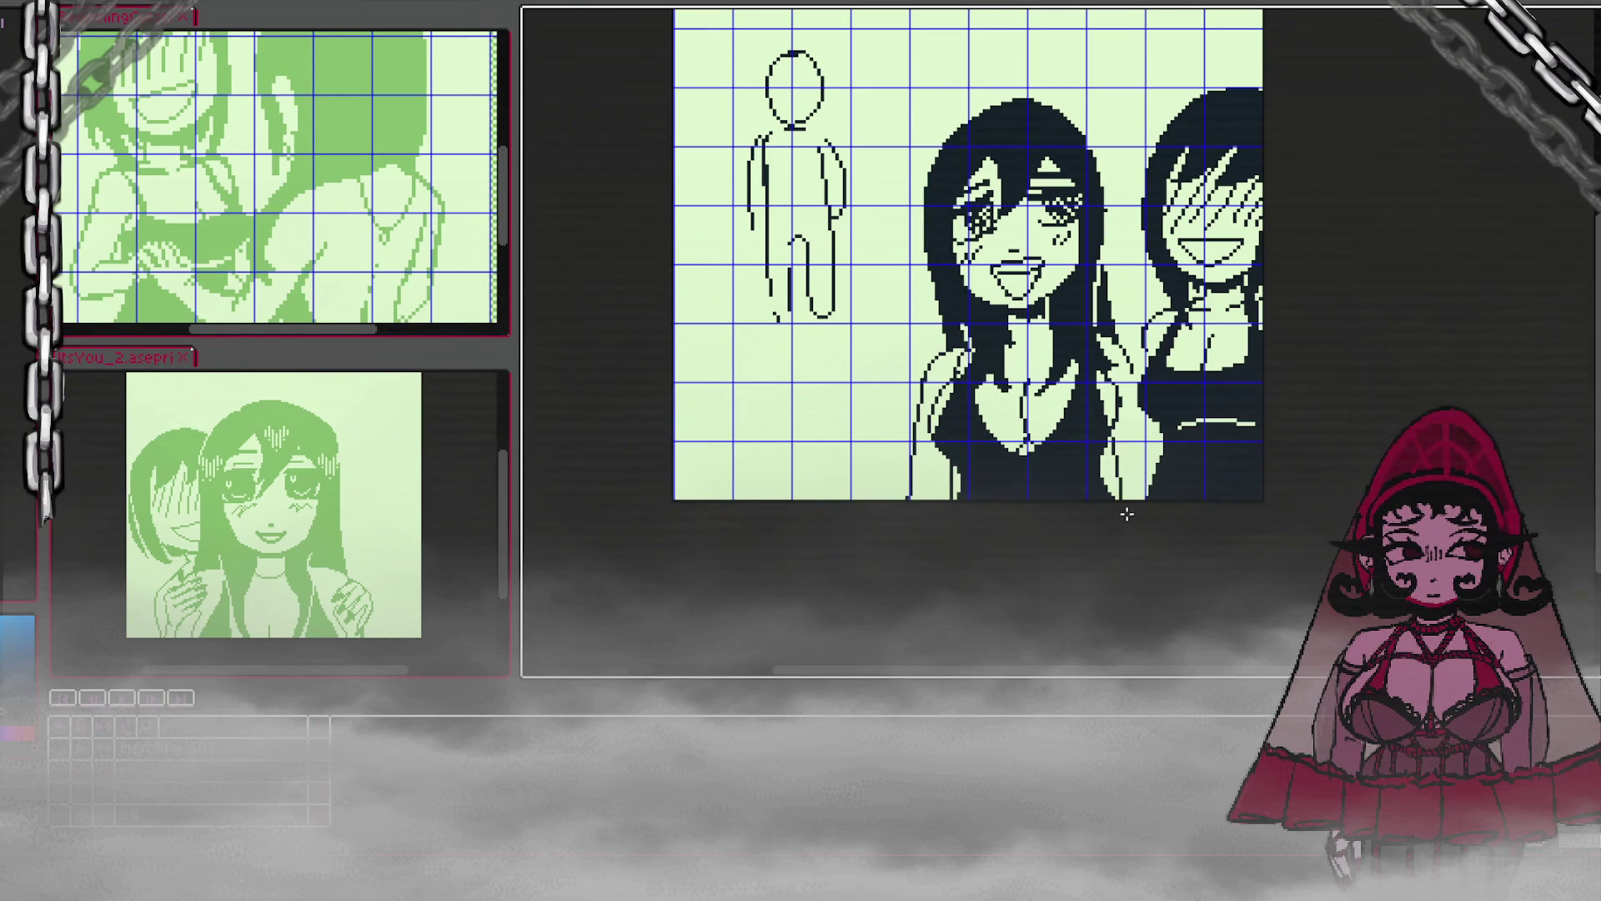
# Step: Fill the strip beside the central girl's right side dark and save with Ctrl+S
pyautogui.moveTo(1135, 402)
pyautogui.mouseDown()
pyautogui.moveTo(1151, 521)
pyautogui.moveTo(1120, 438)
pyautogui.mouseUp()
pyautogui.hotkey('ctrl', 'z')
pyautogui.moveTo(1136, 344); pyautogui.dragTo(1142, 496)
pyautogui.moveTo(1130, 350); pyautogui.dragTo(1134, 509)
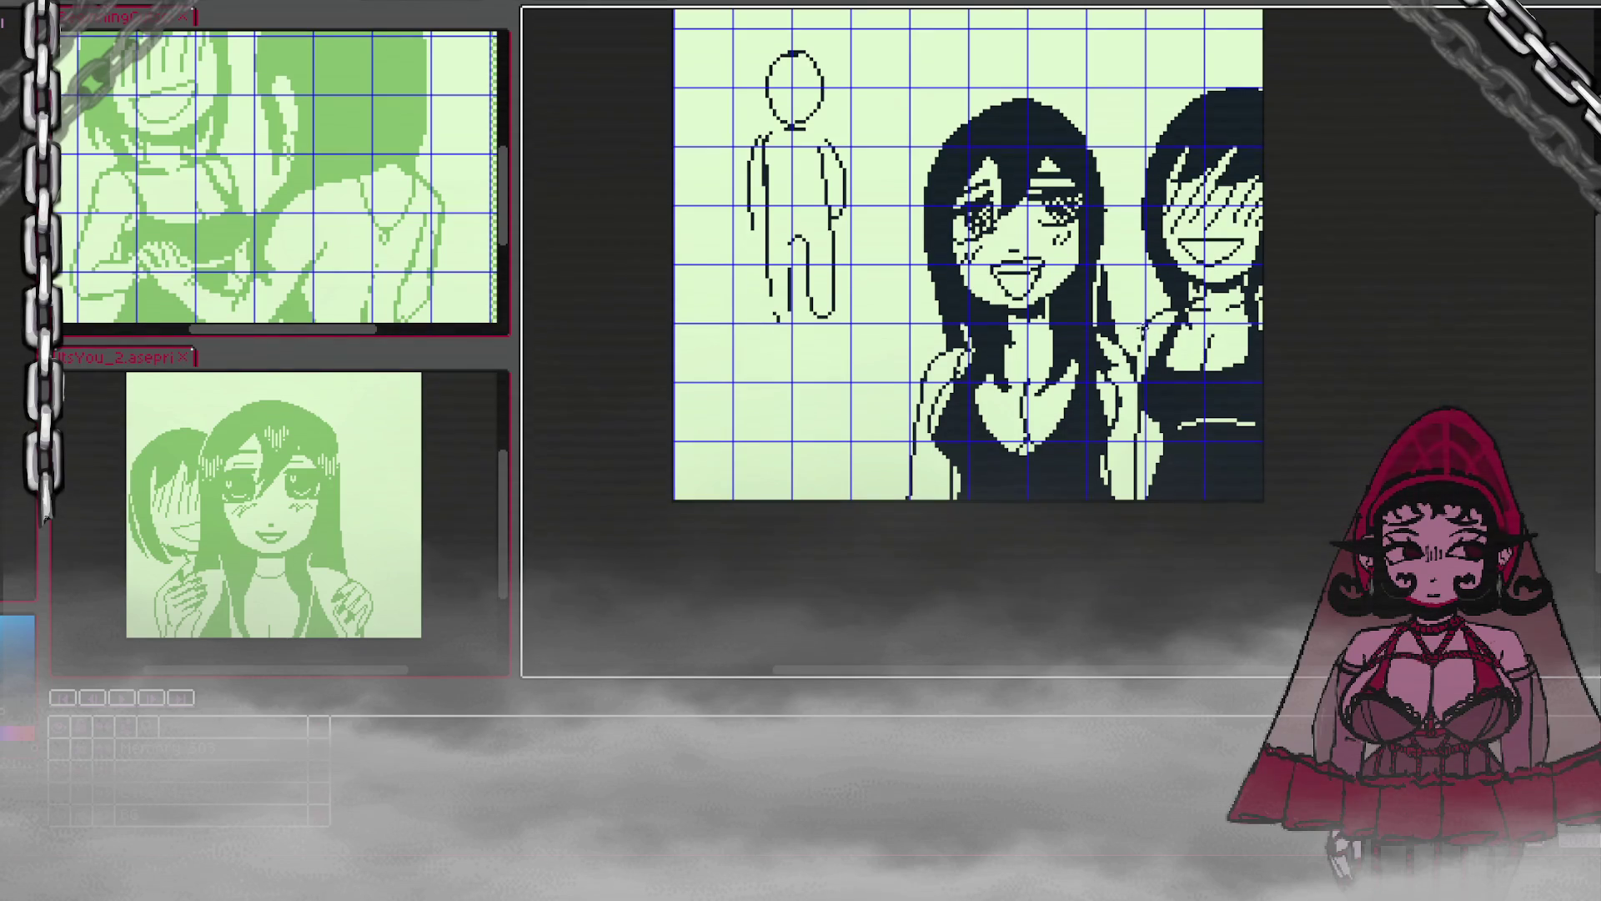
pyautogui.hotkey('ctrl', 's')
pyautogui.scroll(2, 1100, 340)
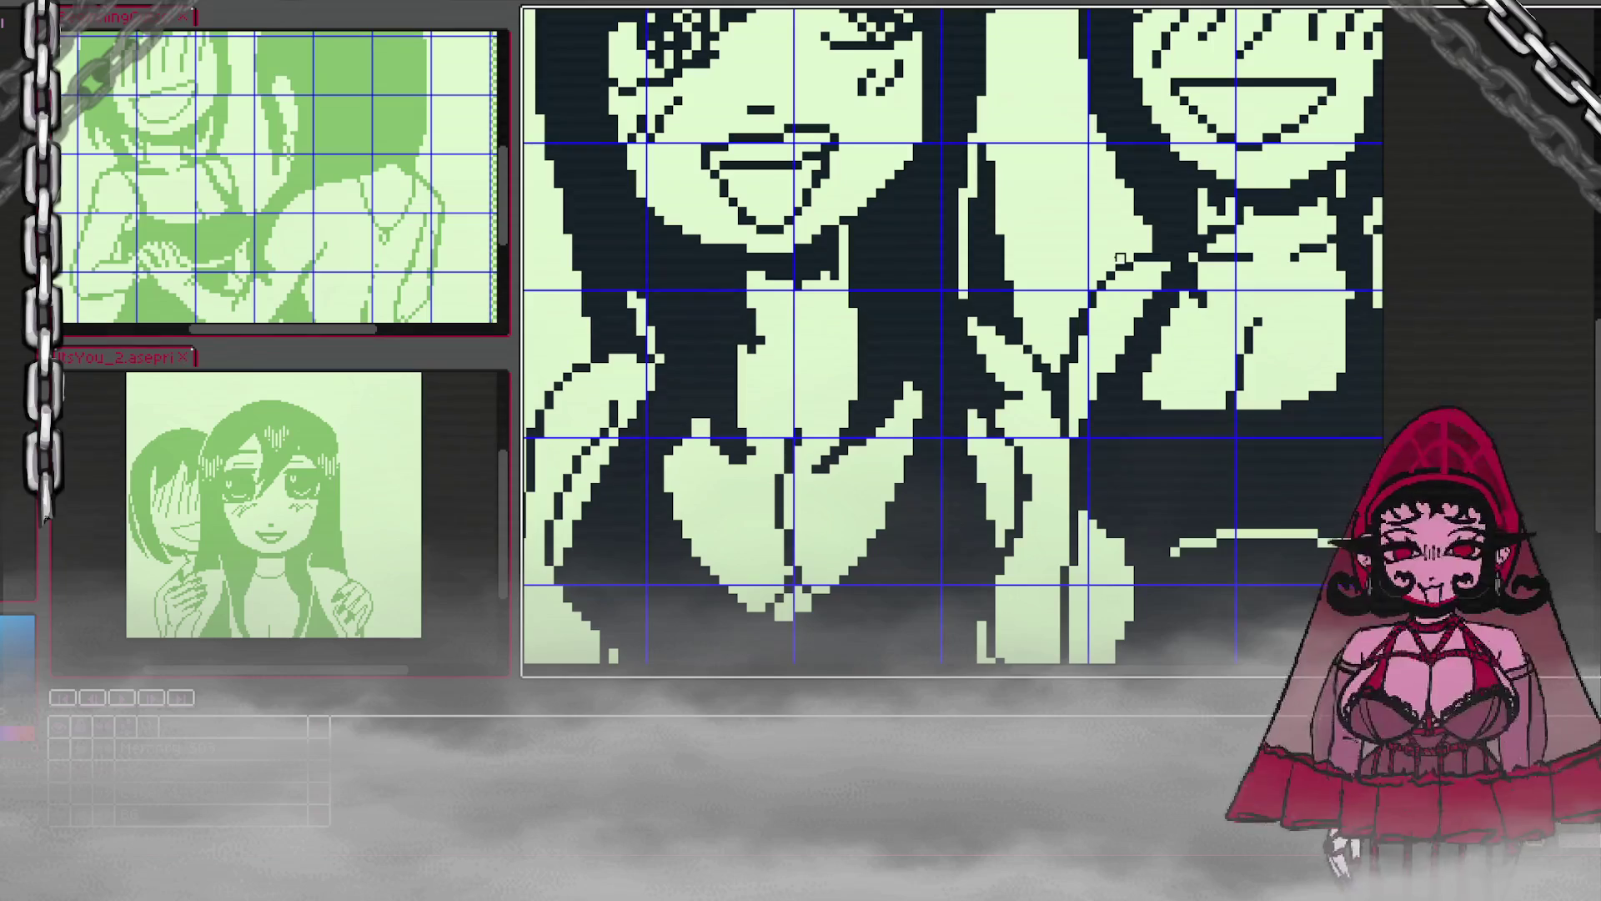
pyautogui.scroll(1, 1112, 276)
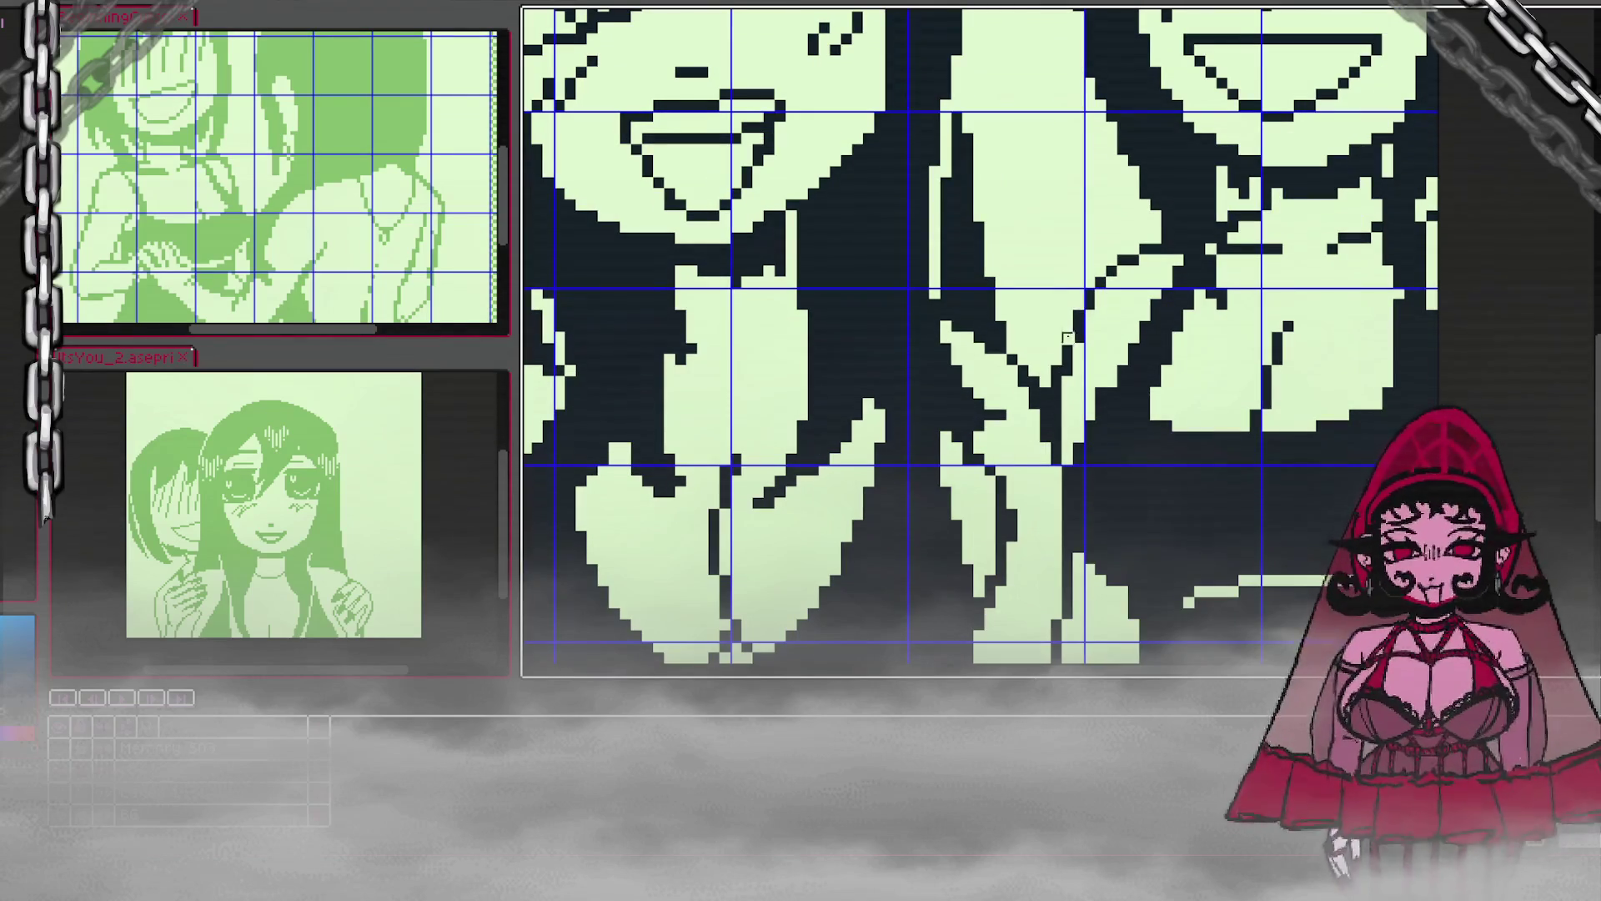
pyautogui.scroll(-2, 1059, 371)
pyautogui.scroll(1, 1084, 321)
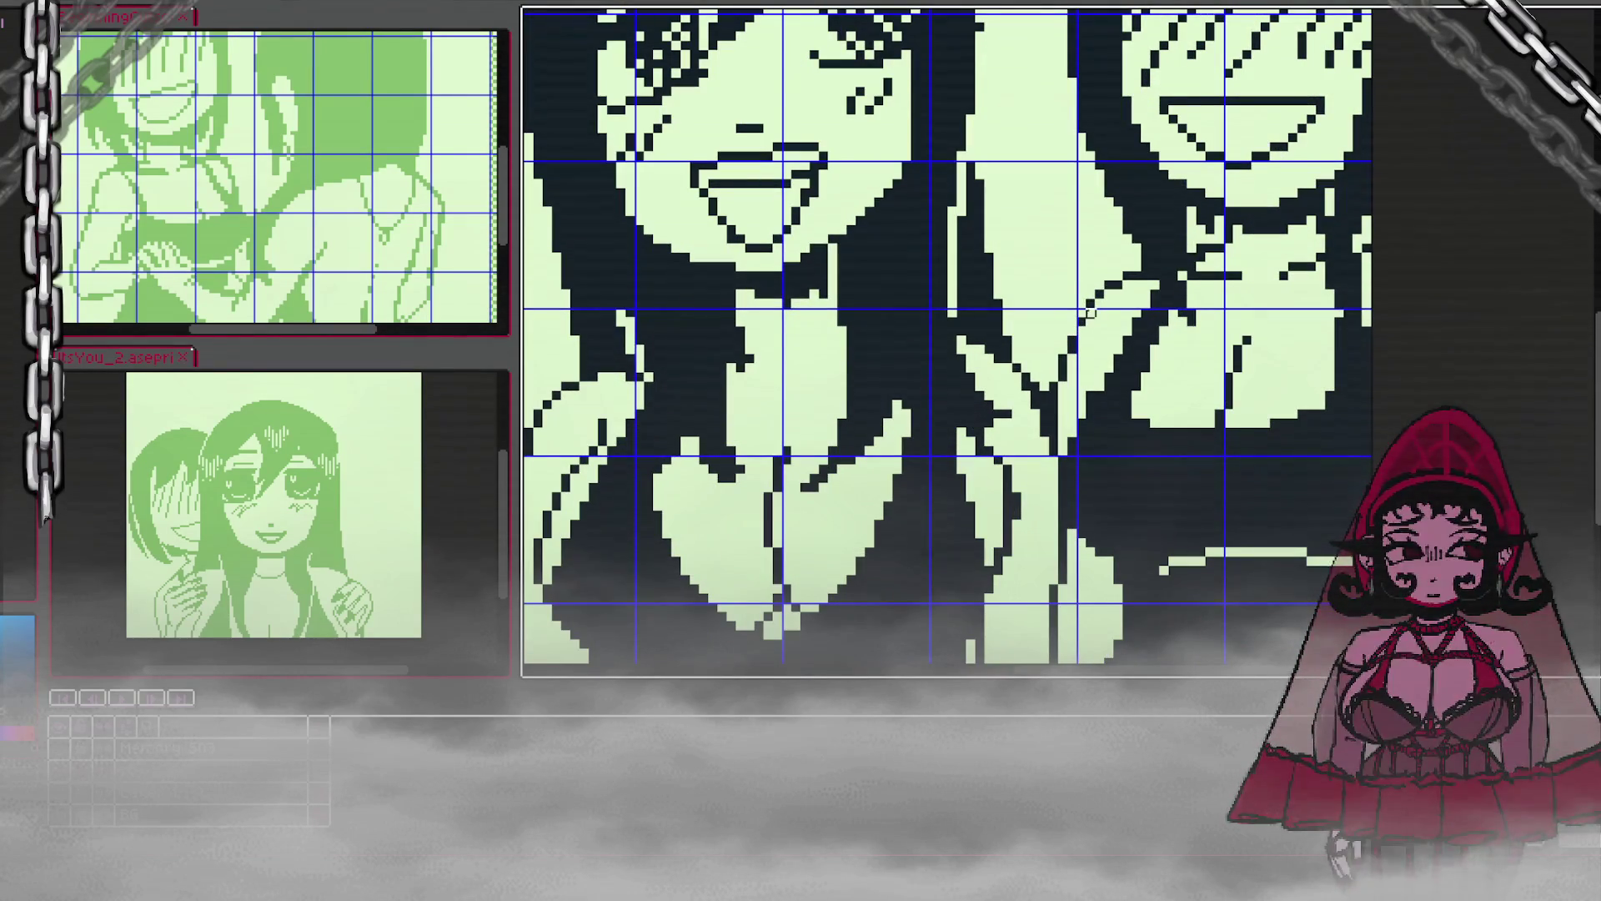
pyautogui.scroll(-2, 1111, 295)
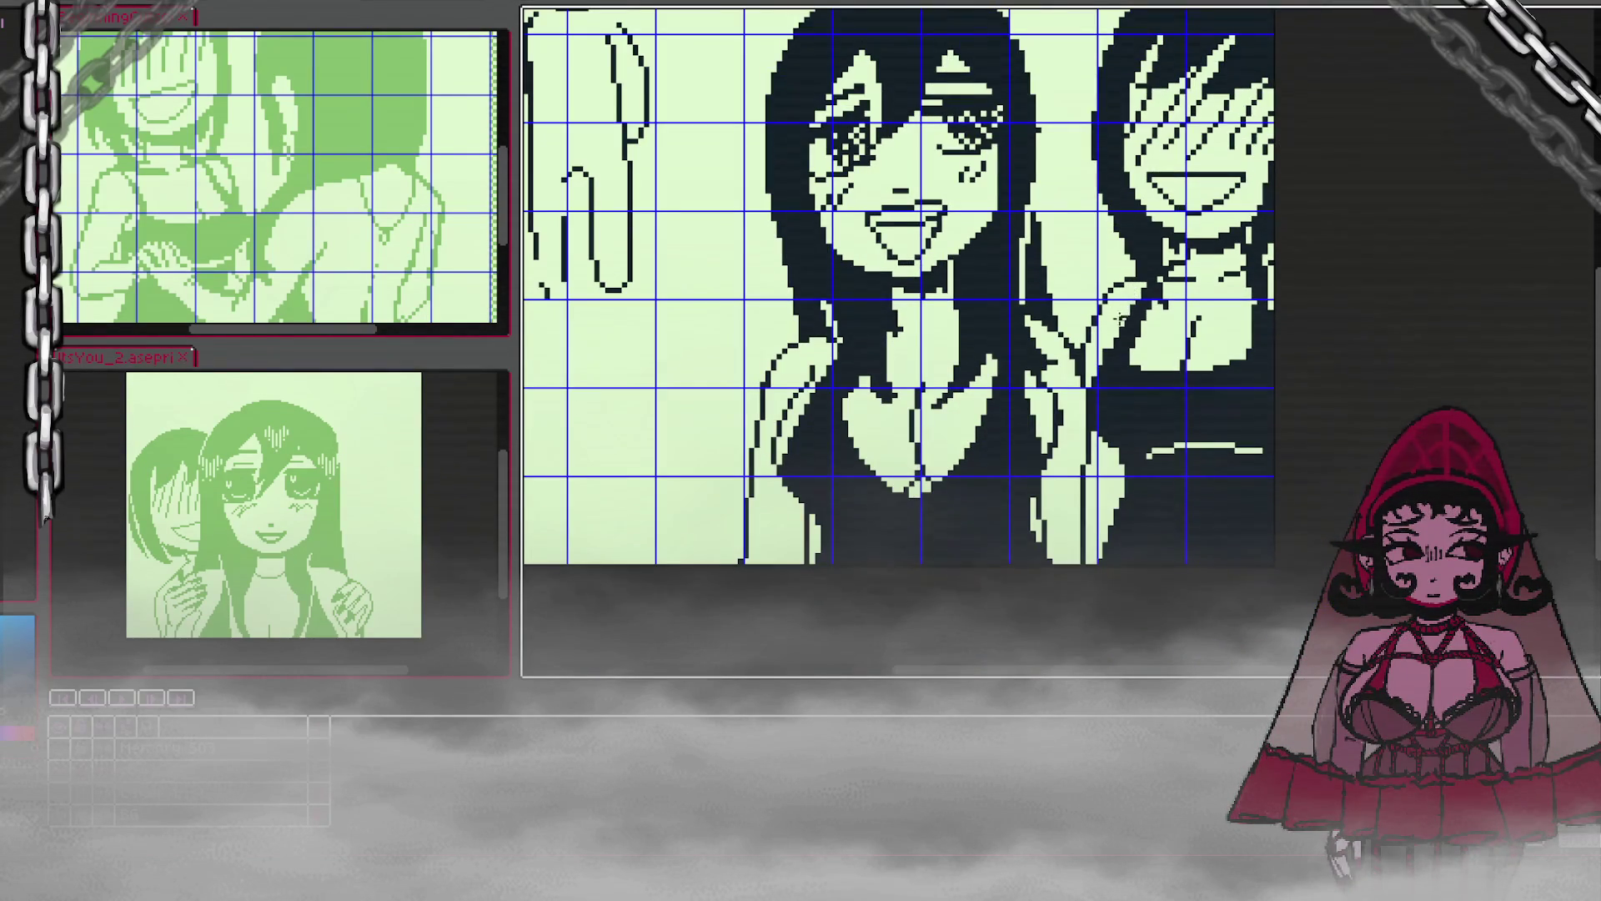
pyautogui.hotkey('ctrl', 'a')
pyautogui.hotkey('ctrl', 'd')
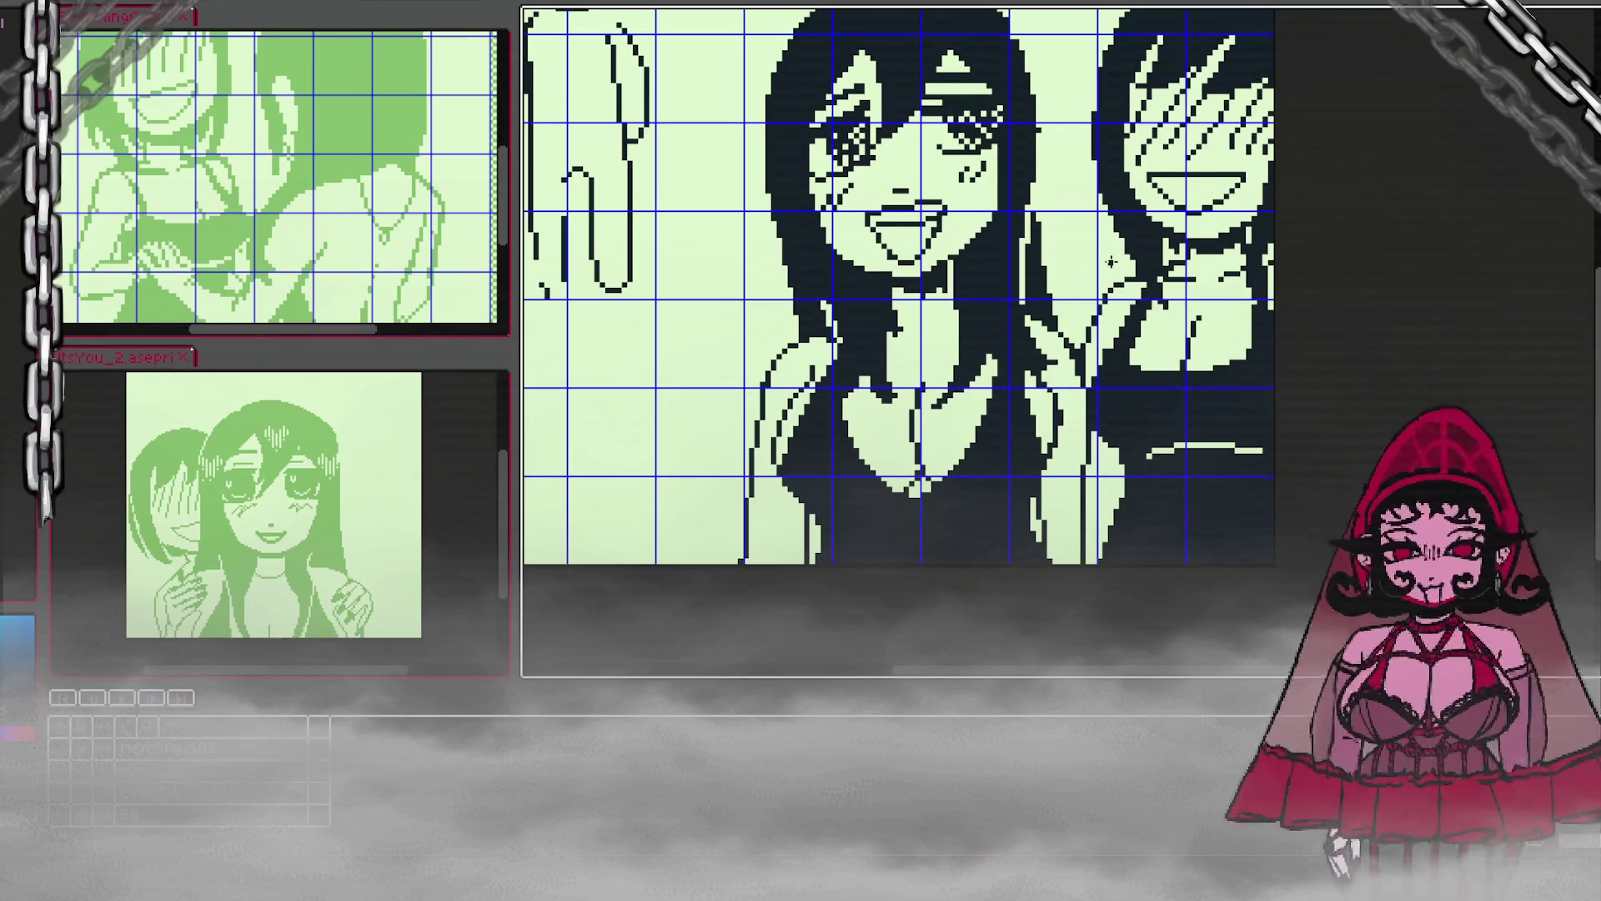
pyautogui.scroll(1, 1597, 275)
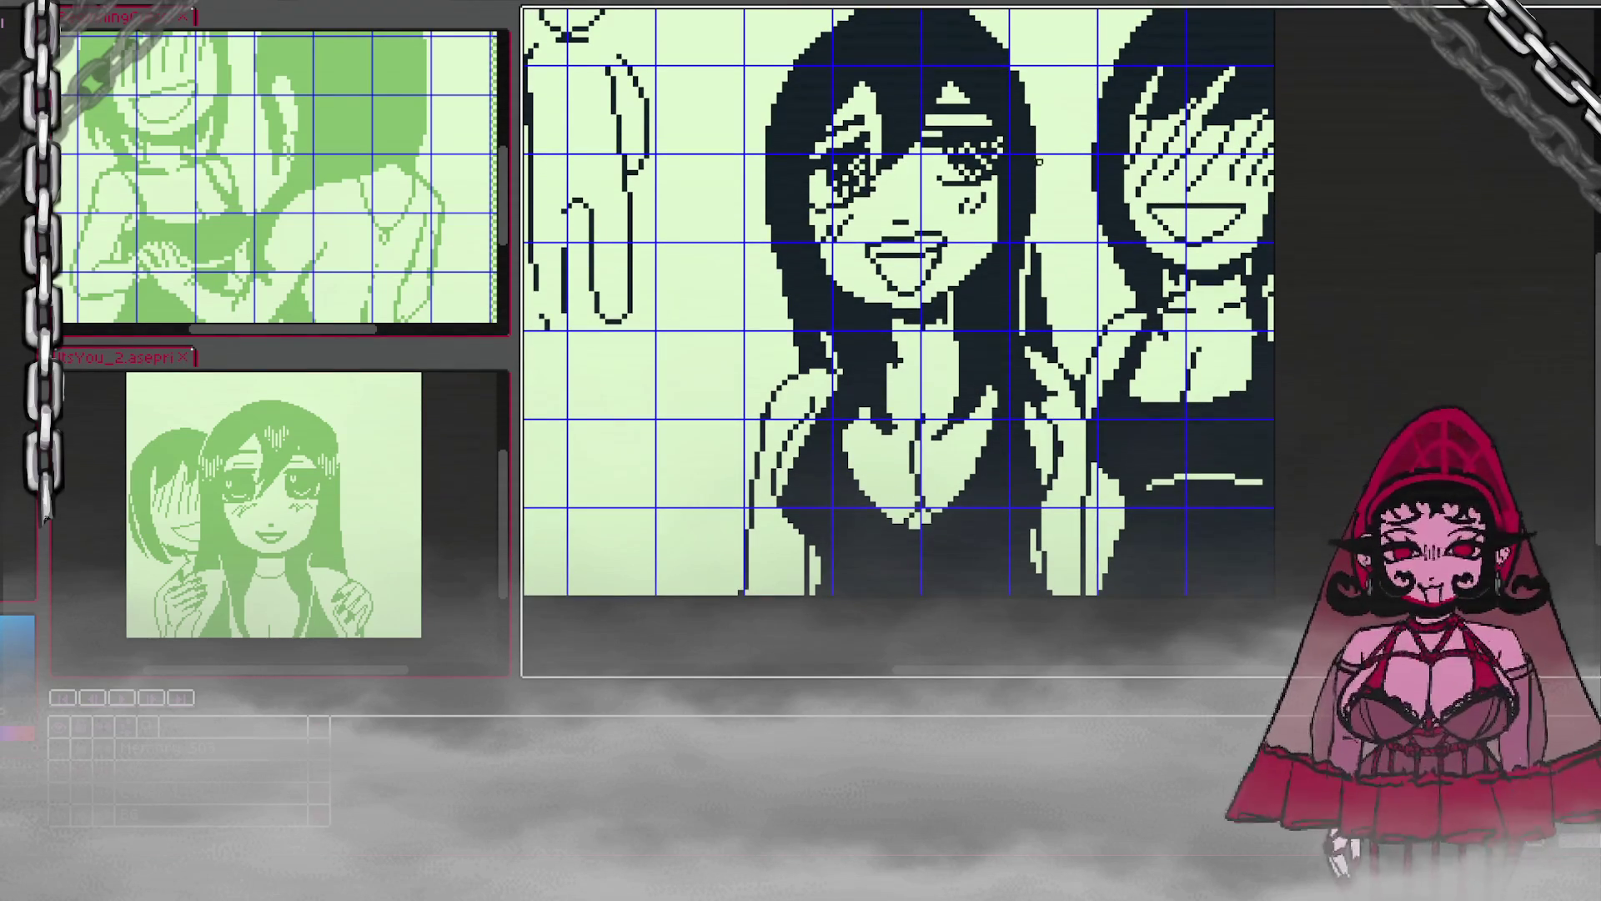
pyautogui.scroll(-2, 1040, 167)
pyautogui.scroll(2, 1084, 83)
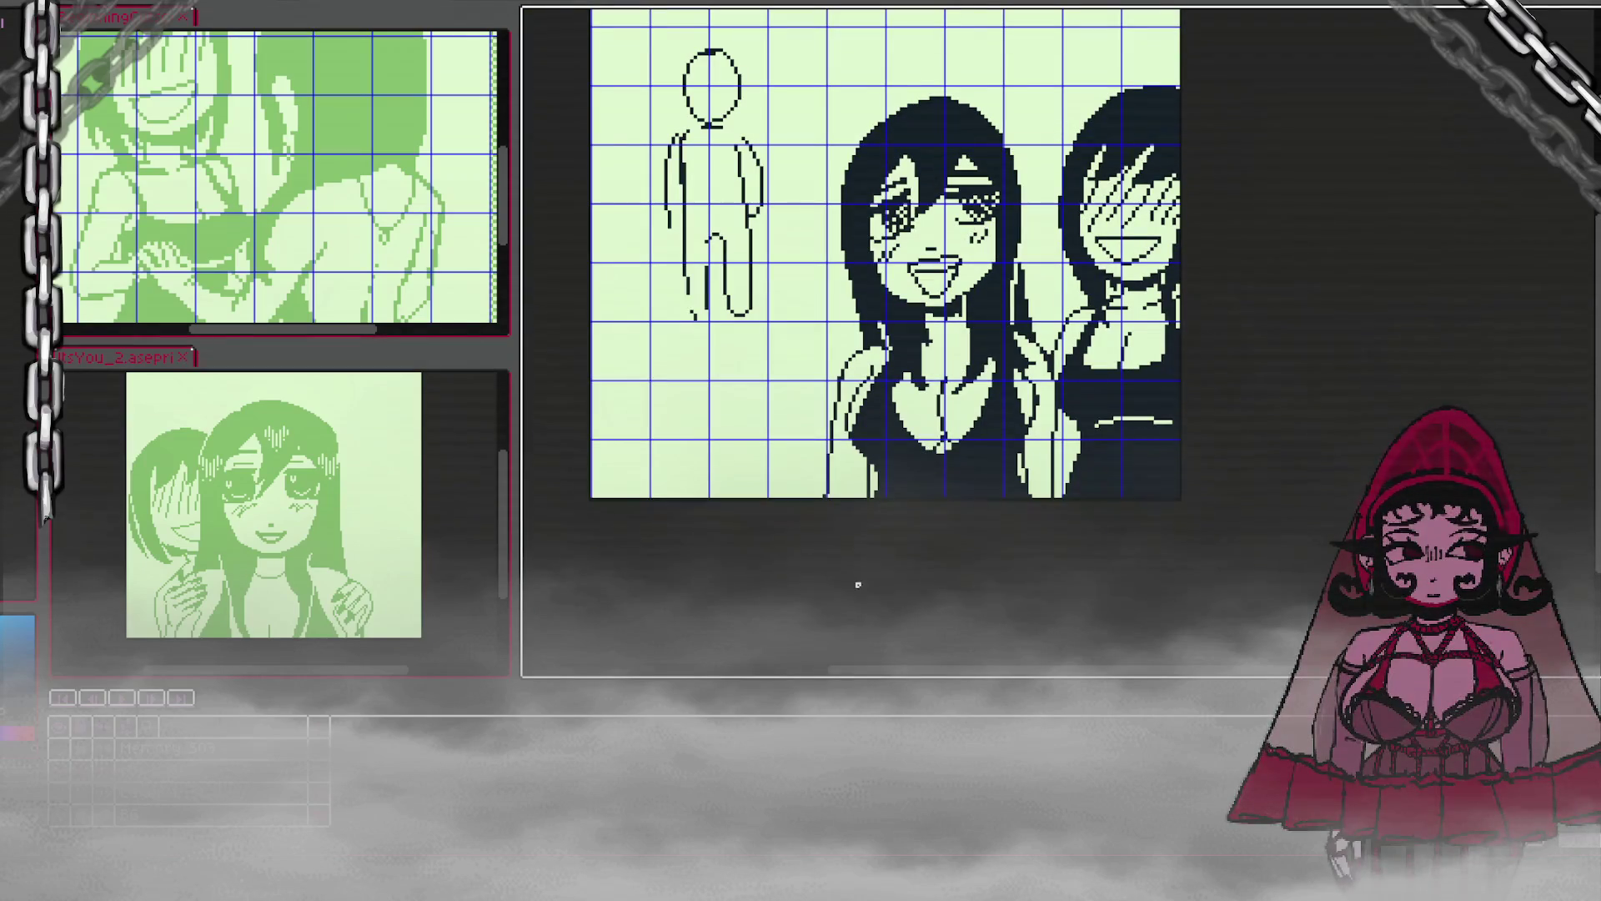
# Step: Erase stray pixels at the top of the central girl's hair, then revert the erasure
pyautogui.moveTo(858, 672)
pyautogui.mouseDown()
pyautogui.moveTo(908, 680)
pyautogui.moveTo(875, 675)
pyautogui.mouseUp()
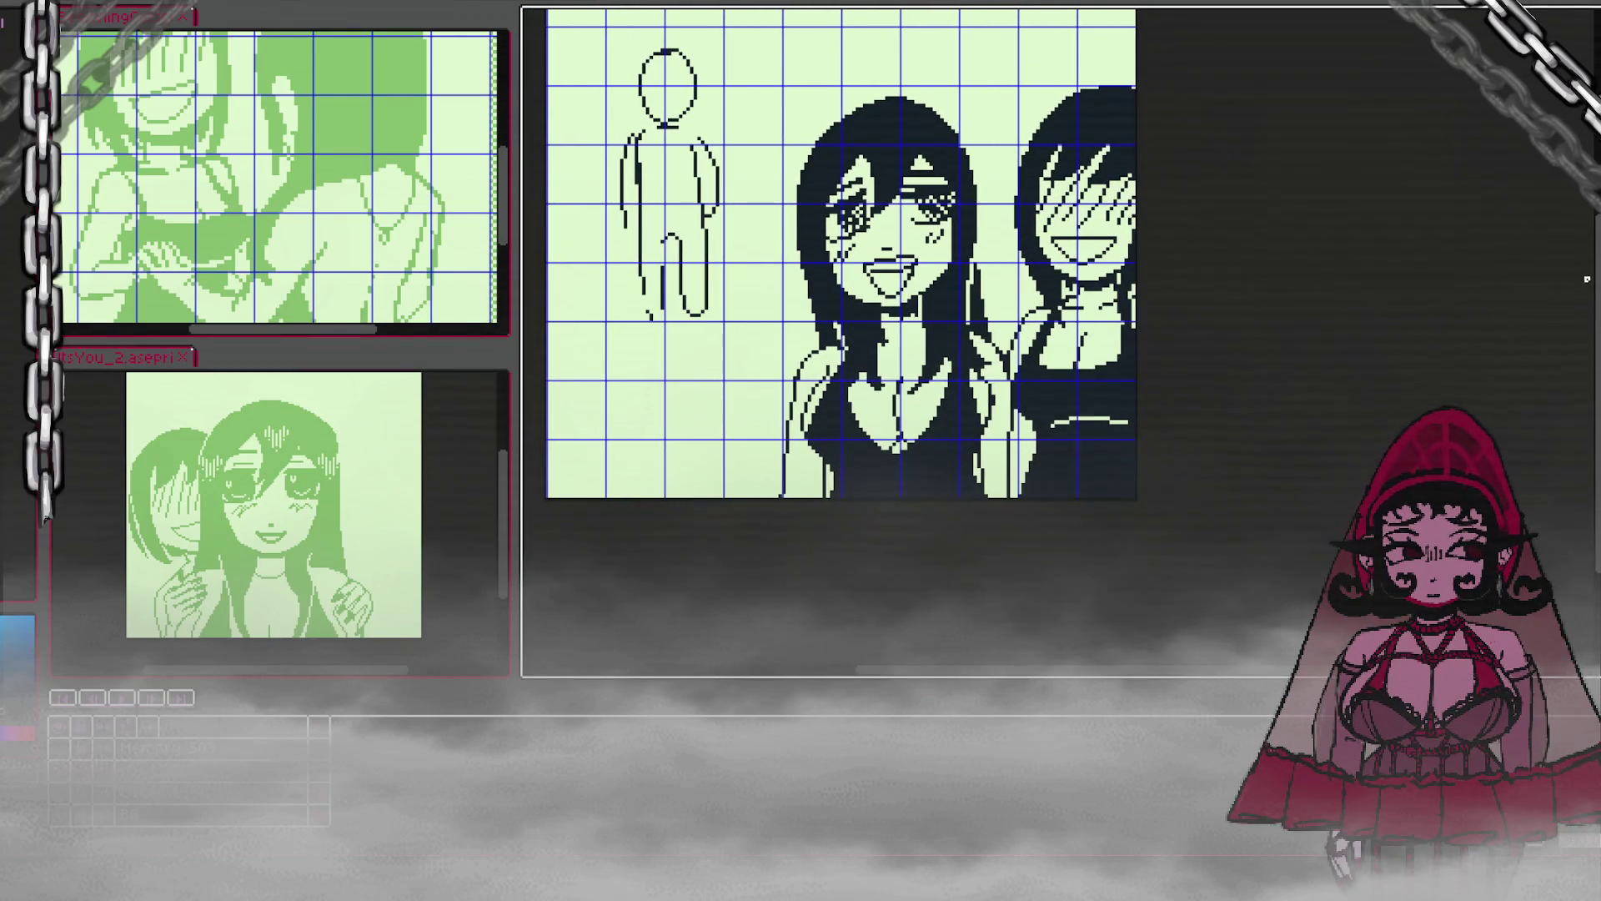
pyautogui.moveTo(1586, 279); pyautogui.dragTo(1579, 214)
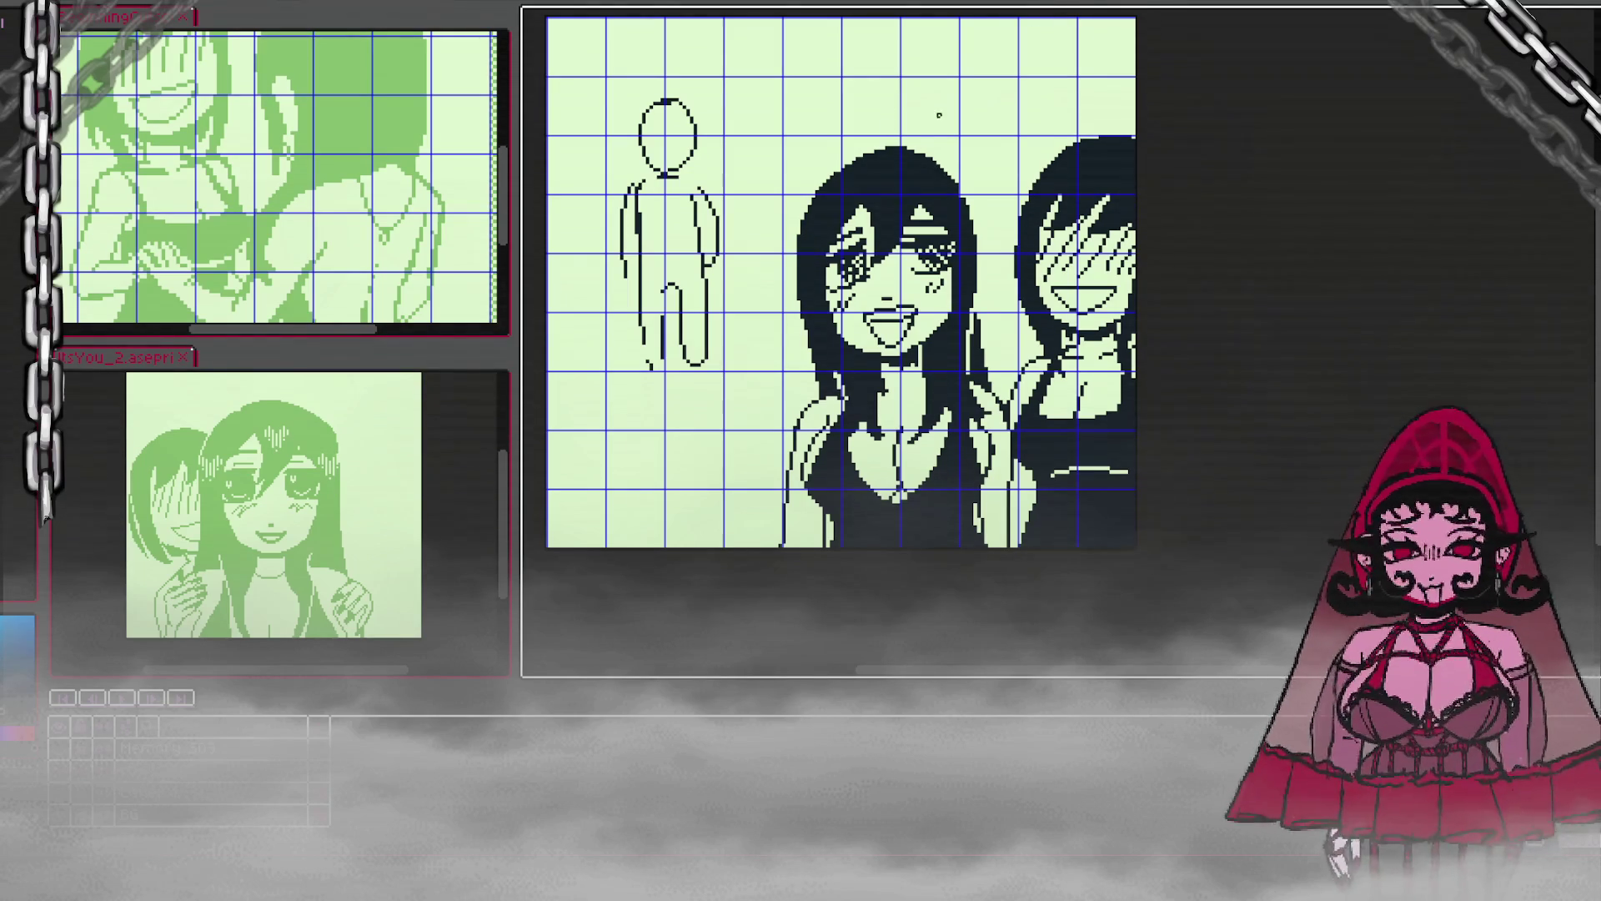
pyautogui.moveTo(855, 155); pyautogui.dragTo(924, 154)
pyautogui.hotkey('ctrl', 'z')
# Step: Pencil dark pixels along the upper right edge of her hair and save the drawing
pyautogui.moveTo(945, 170); pyautogui.dragTo(977, 247)
pyautogui.press('ctrl')
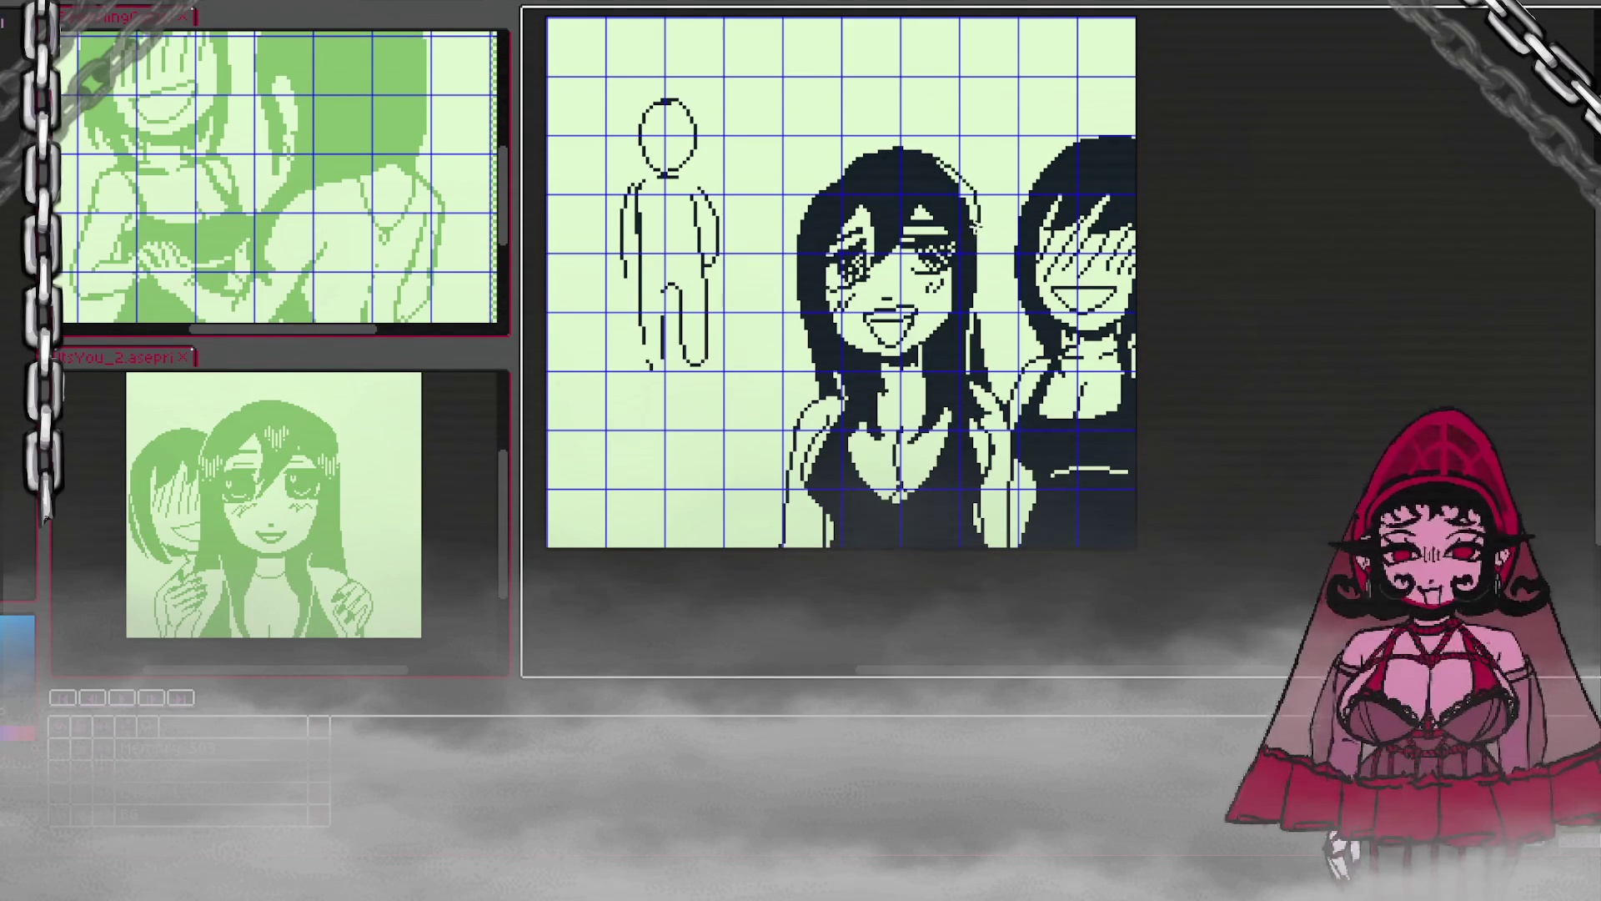
pyautogui.moveTo(963, 175); pyautogui.dragTo(976, 233)
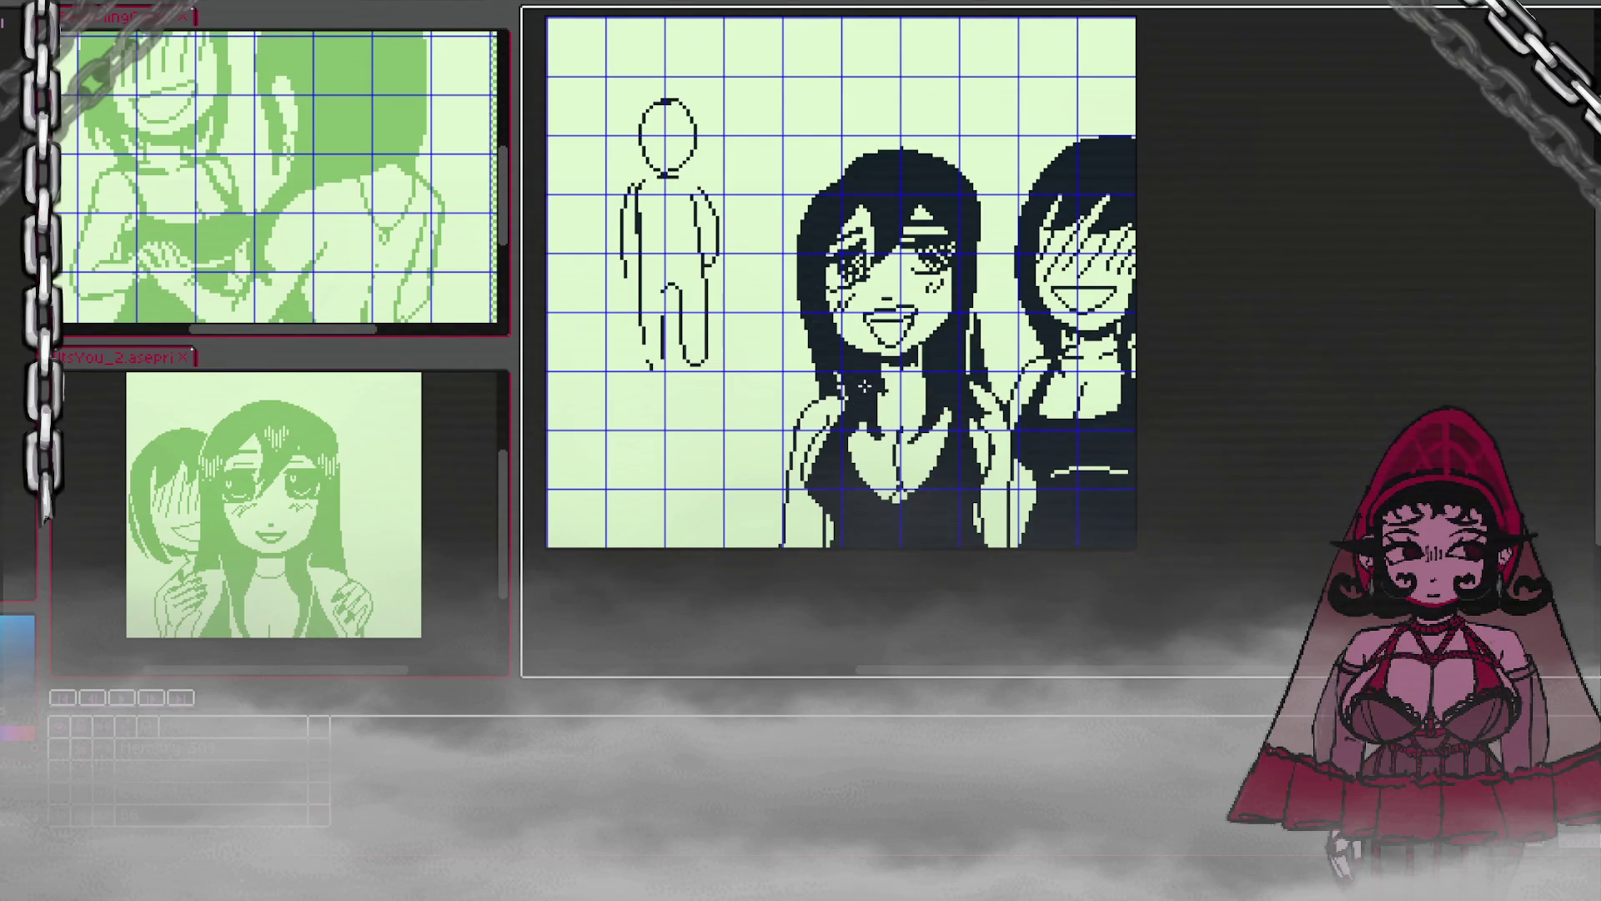
pyautogui.hotkey('ctrl', 's')
pyautogui.scroll(2, 899, 377)
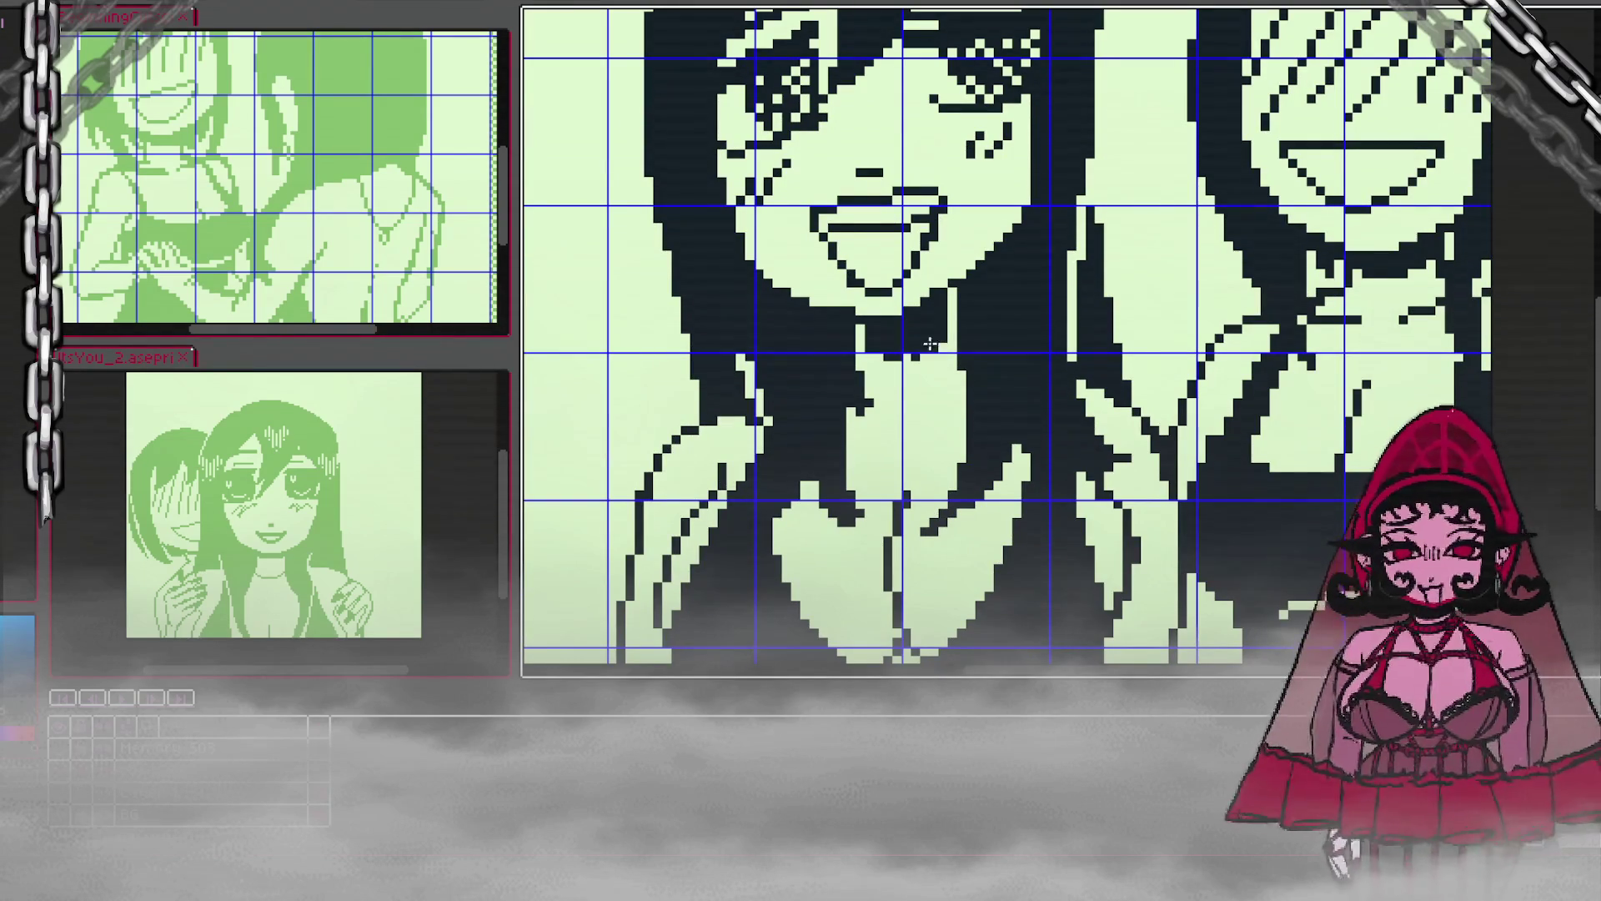
pyautogui.scroll(-3, 952, 328)
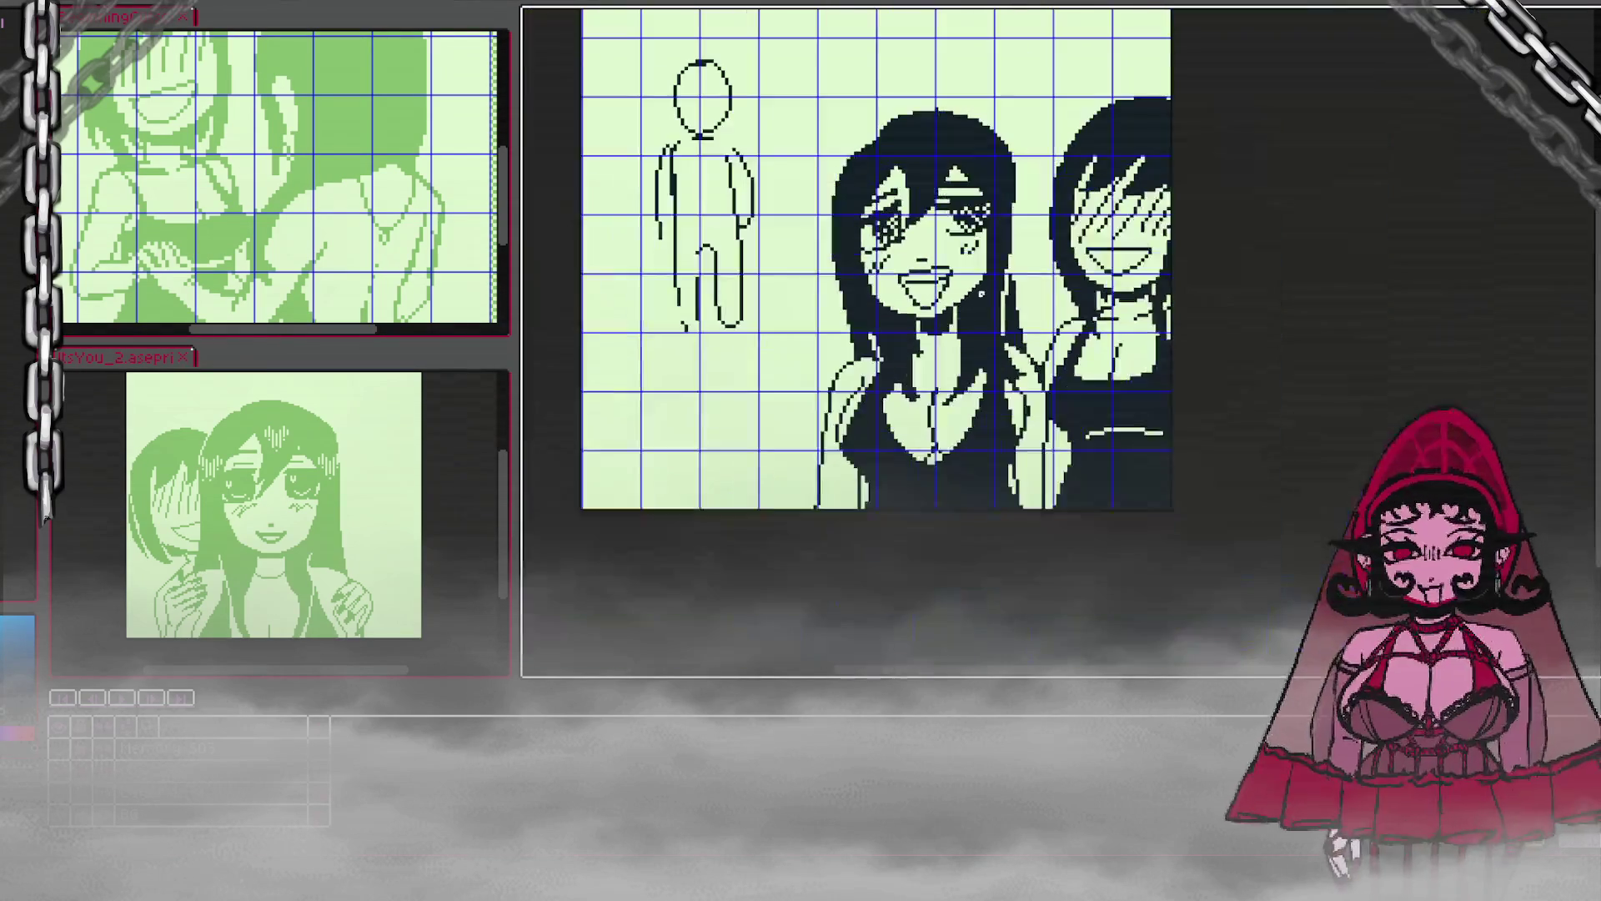
pyautogui.scroll(2, 934, 332)
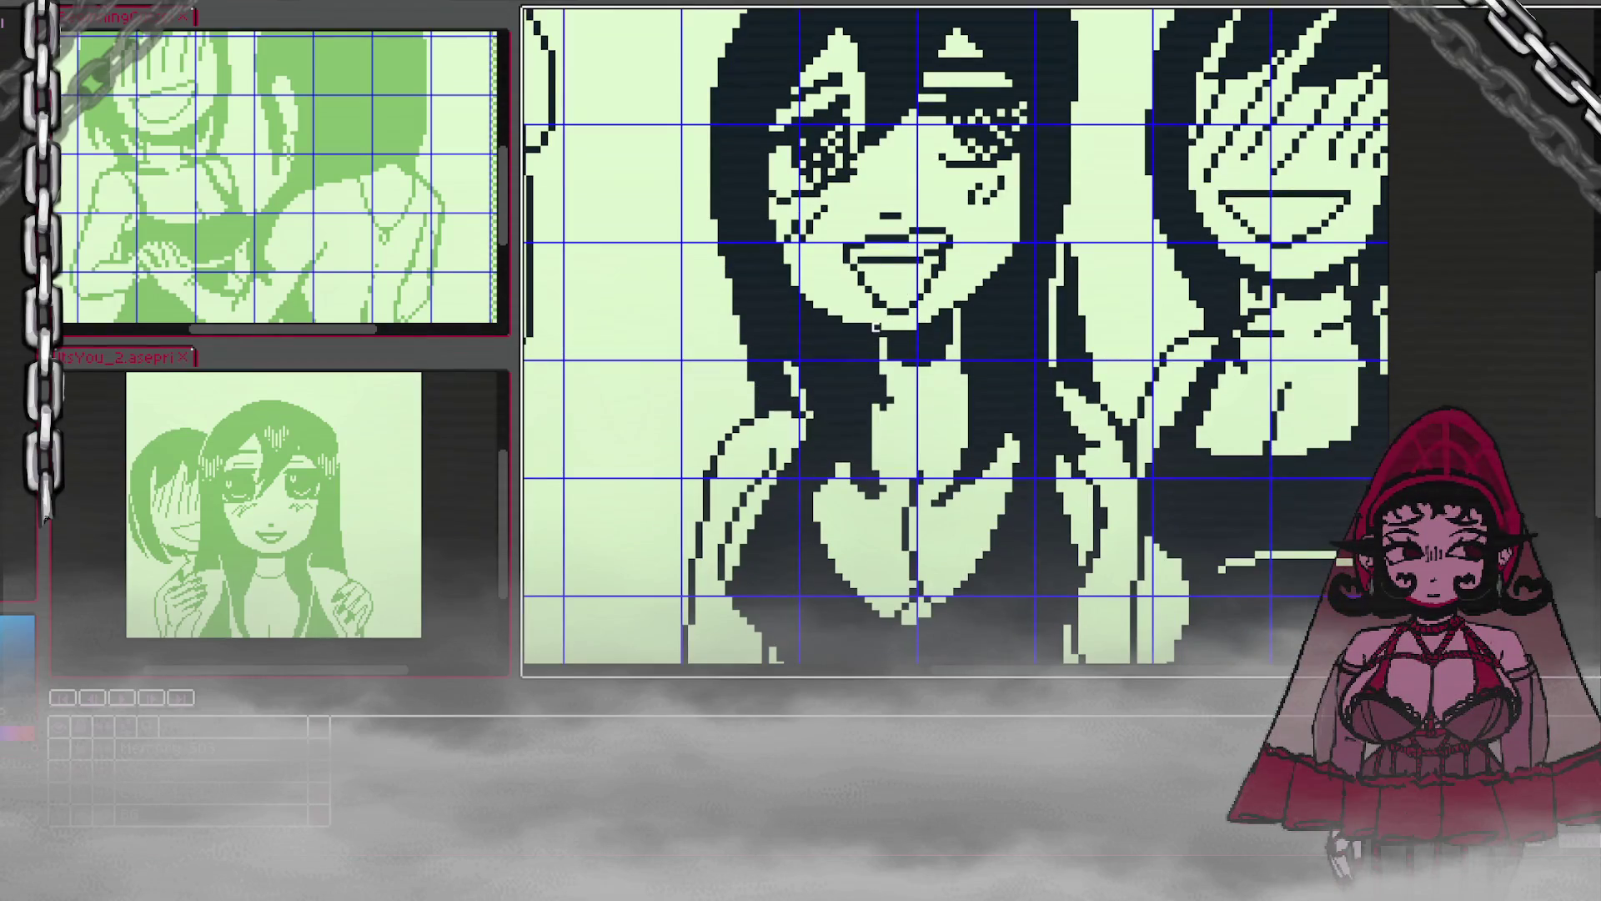
pyautogui.scroll(1, 952, 313)
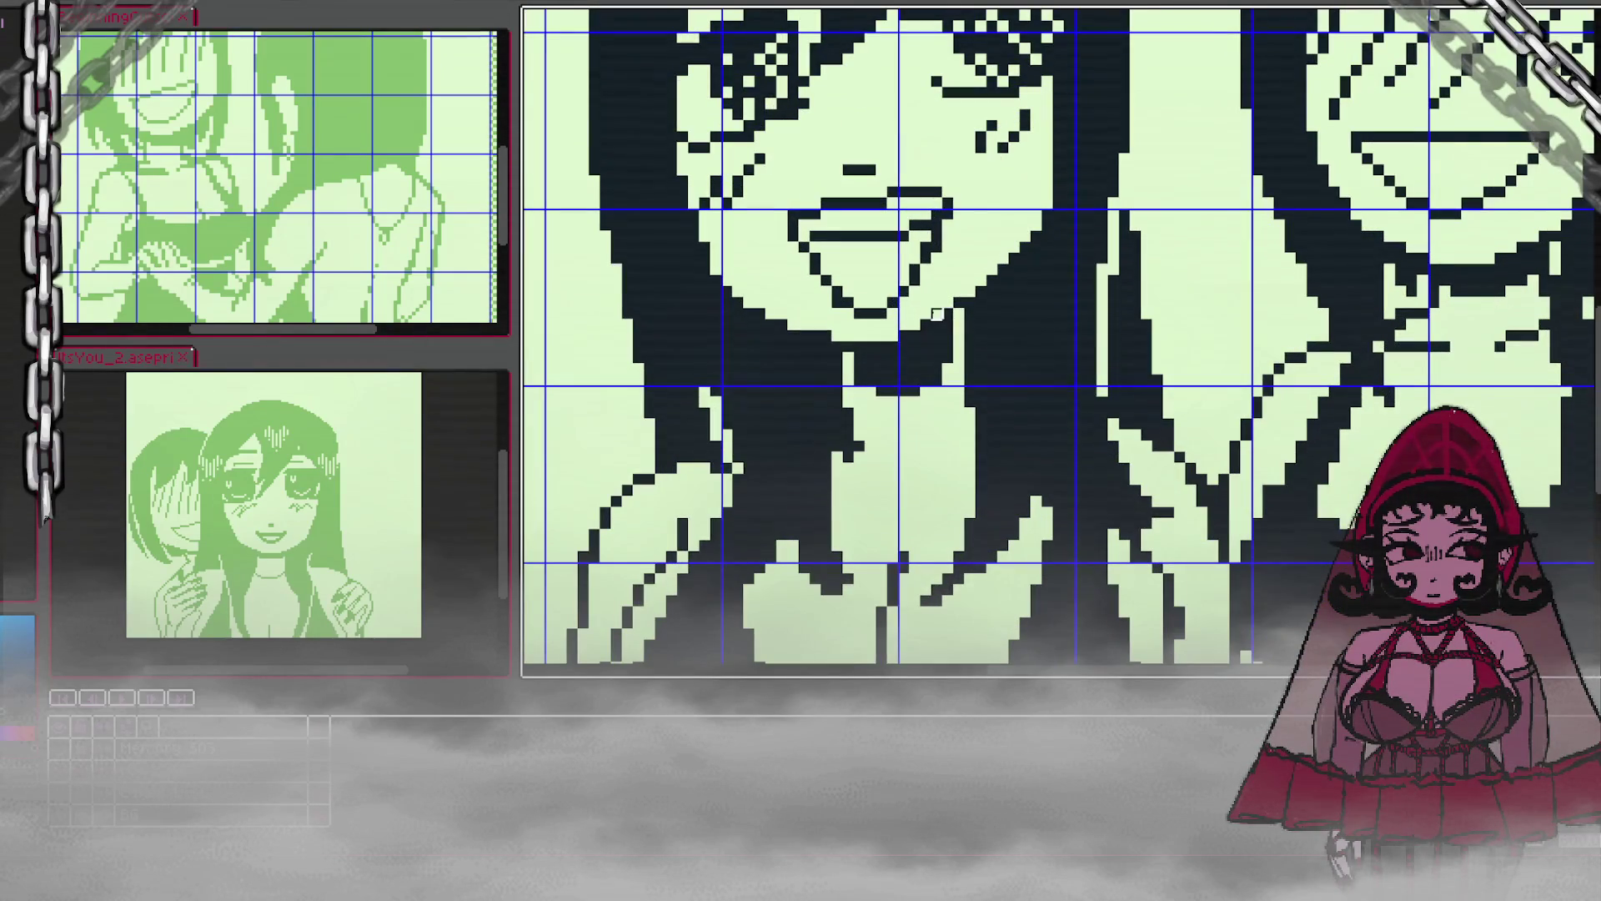
# Step: Zoom around the girls' faces, save with Ctrl+S, then zoom out to the whole canvas
pyautogui.scroll(-3, 964, 282)
pyautogui.scroll(2, 968, 283)
pyautogui.scroll(-1, 965, 283)
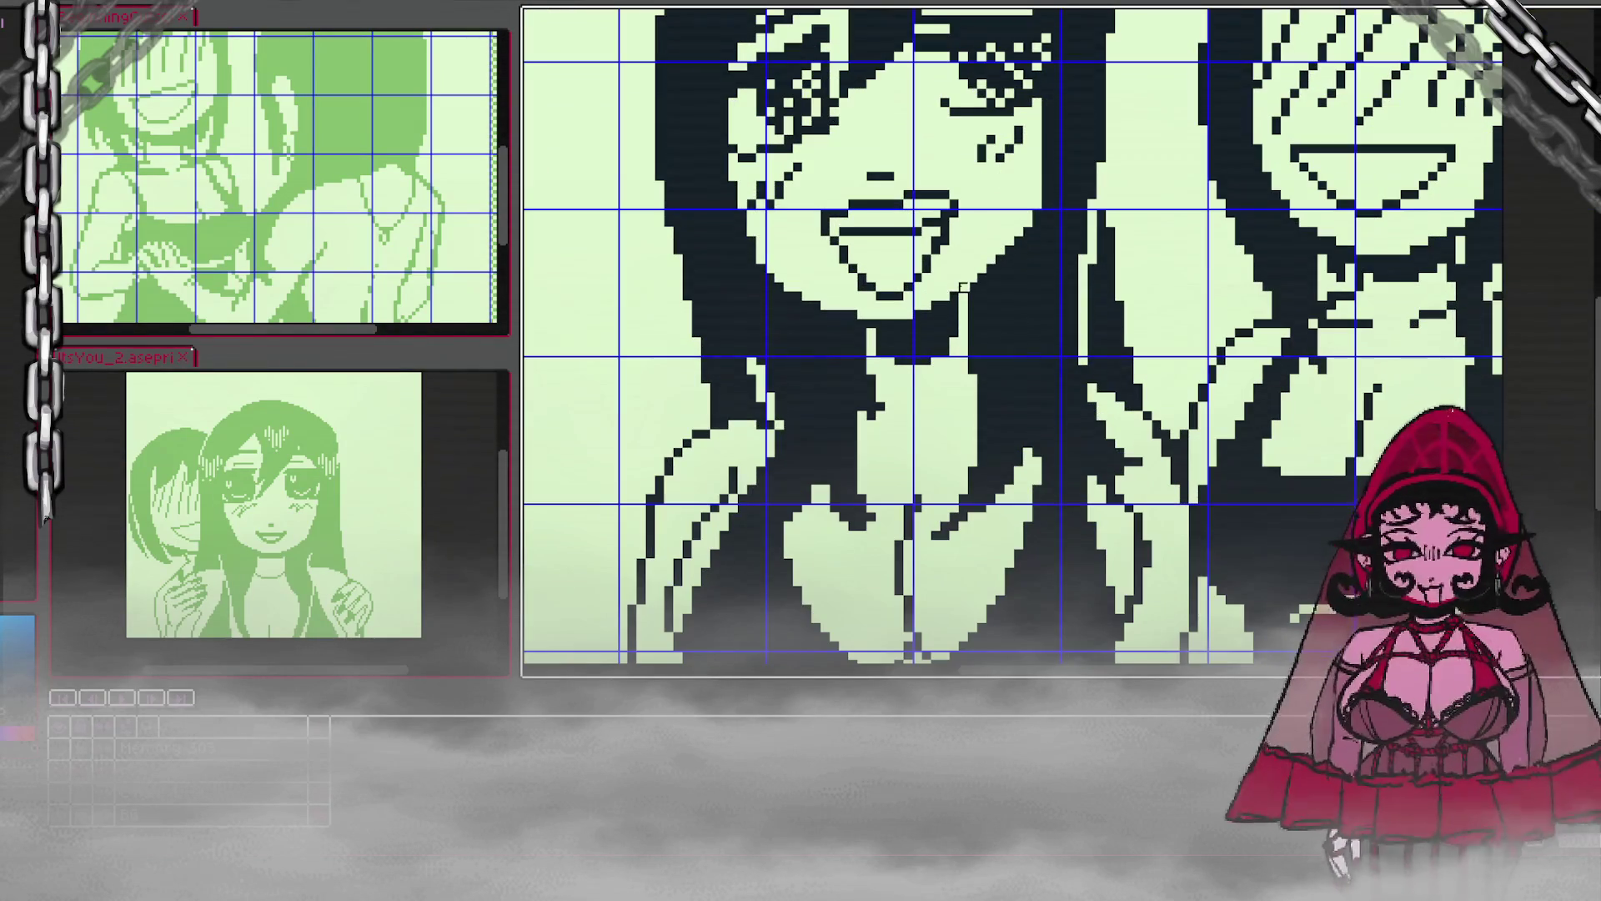
pyautogui.scroll(1, 965, 284)
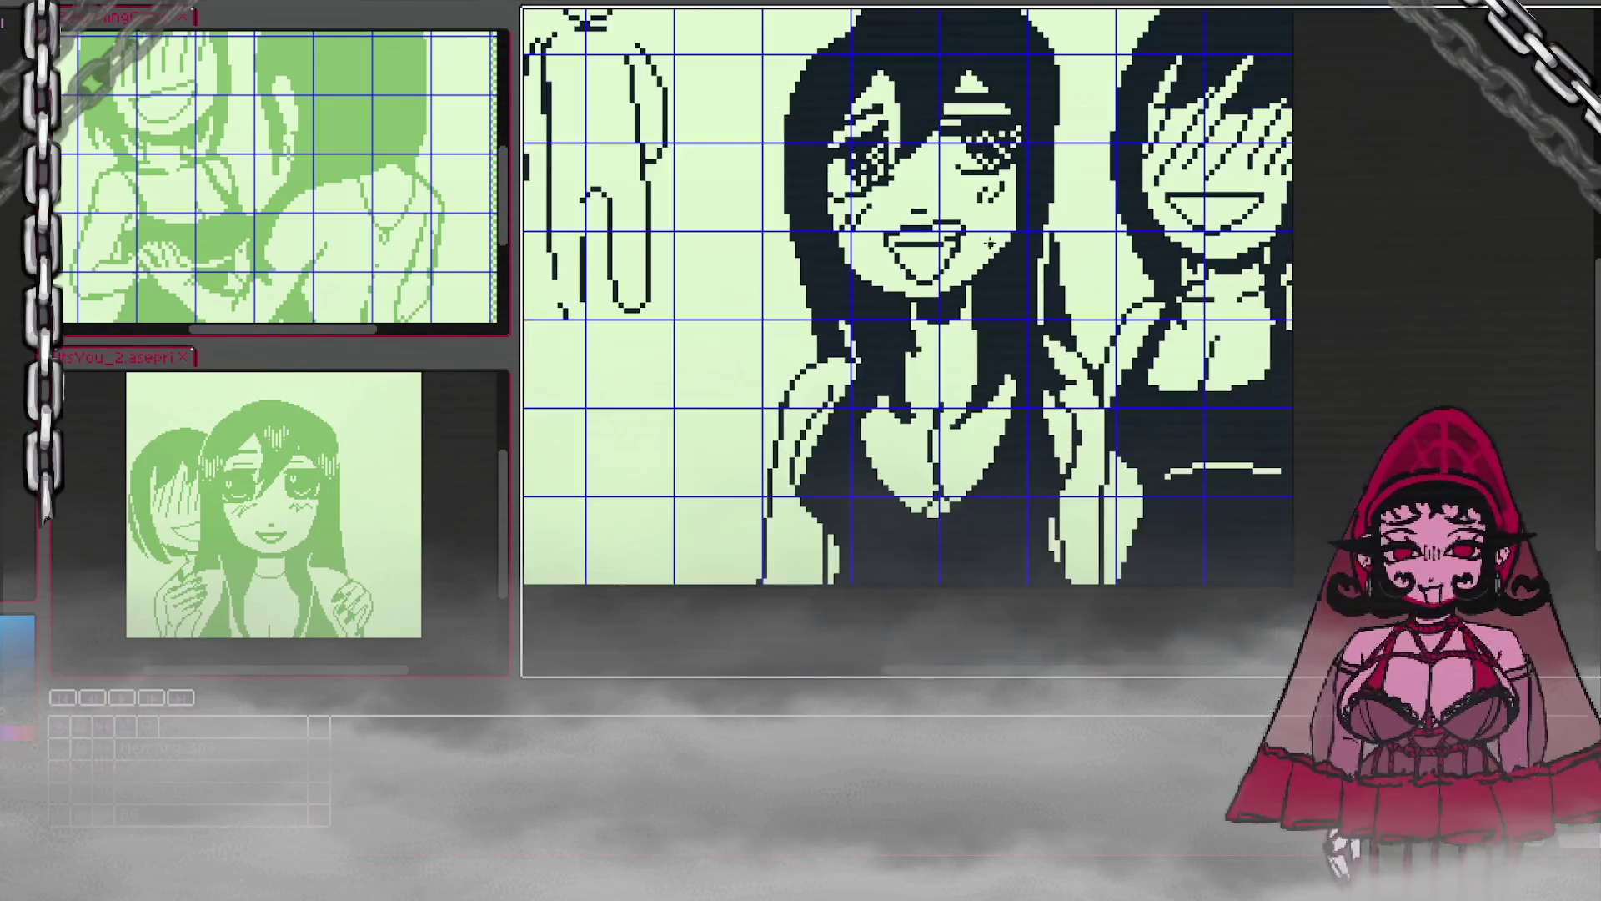
pyautogui.scroll(-3, 968, 282)
pyautogui.scroll(2, 1010, 193)
pyautogui.scroll(1, 1007, 193)
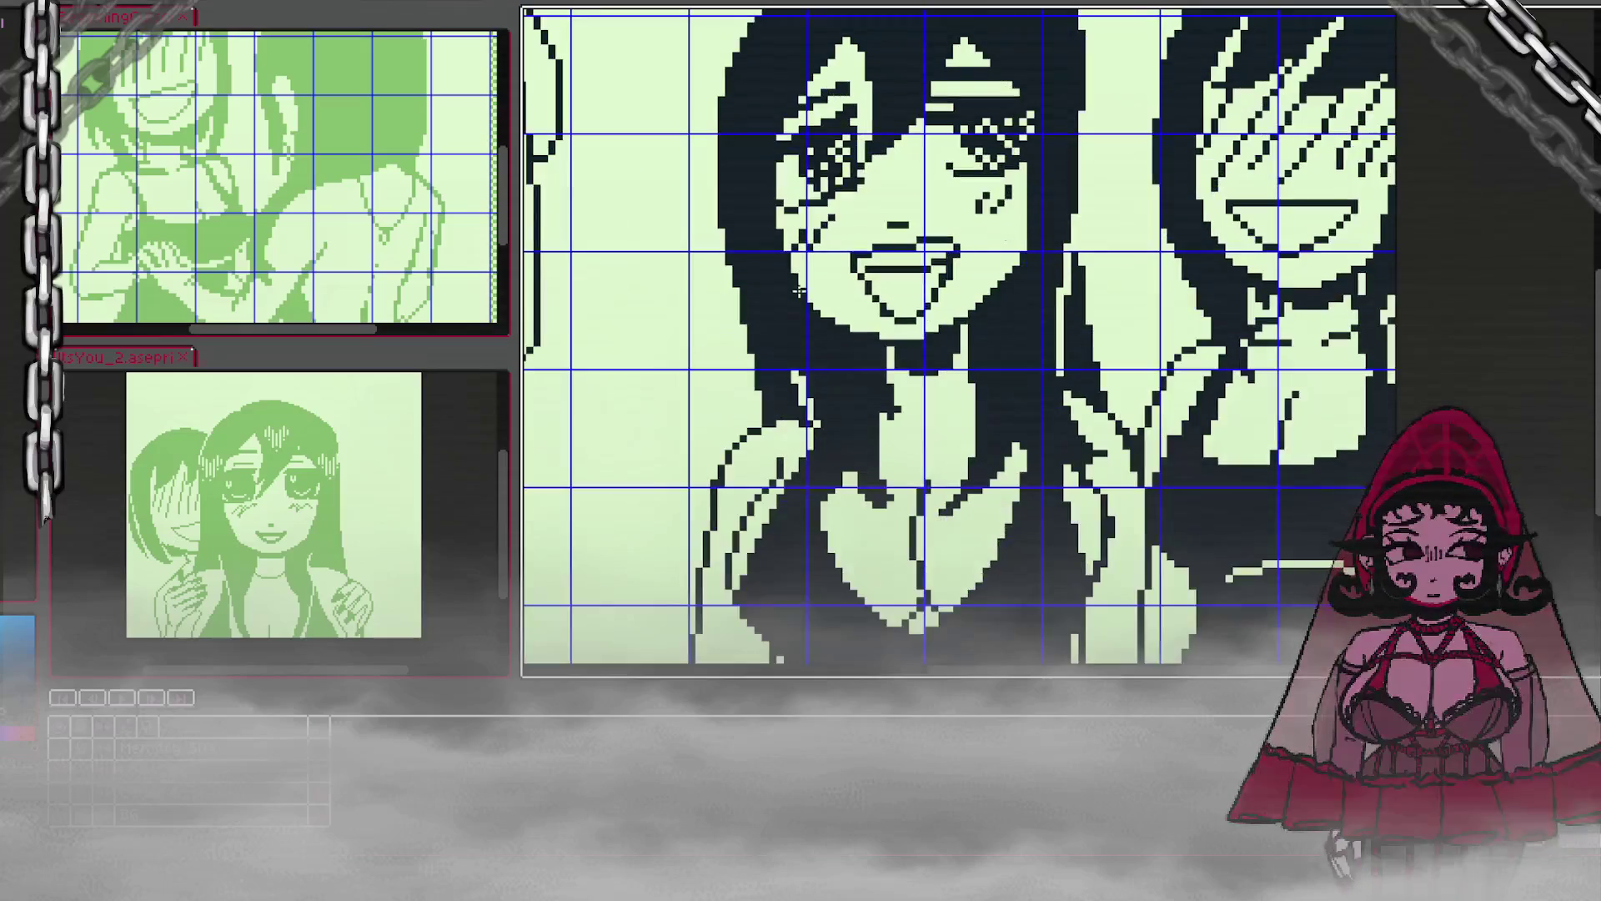
pyautogui.scroll(-1, 901, 211)
pyautogui.scroll(1, 900, 211)
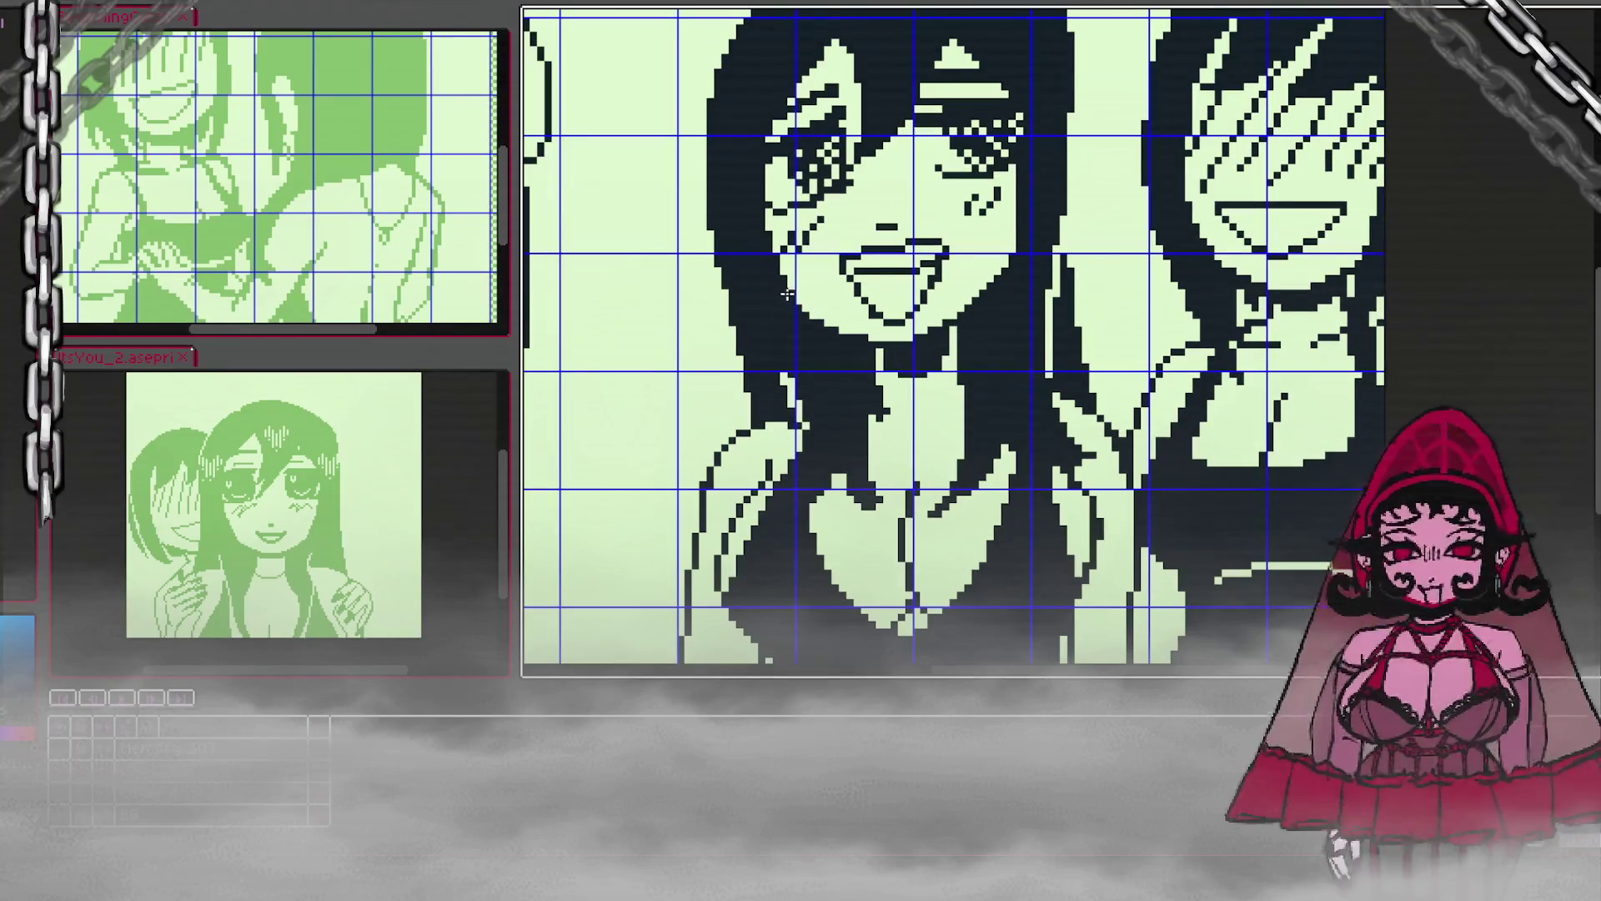
pyautogui.hotkey('ctrl', 's')
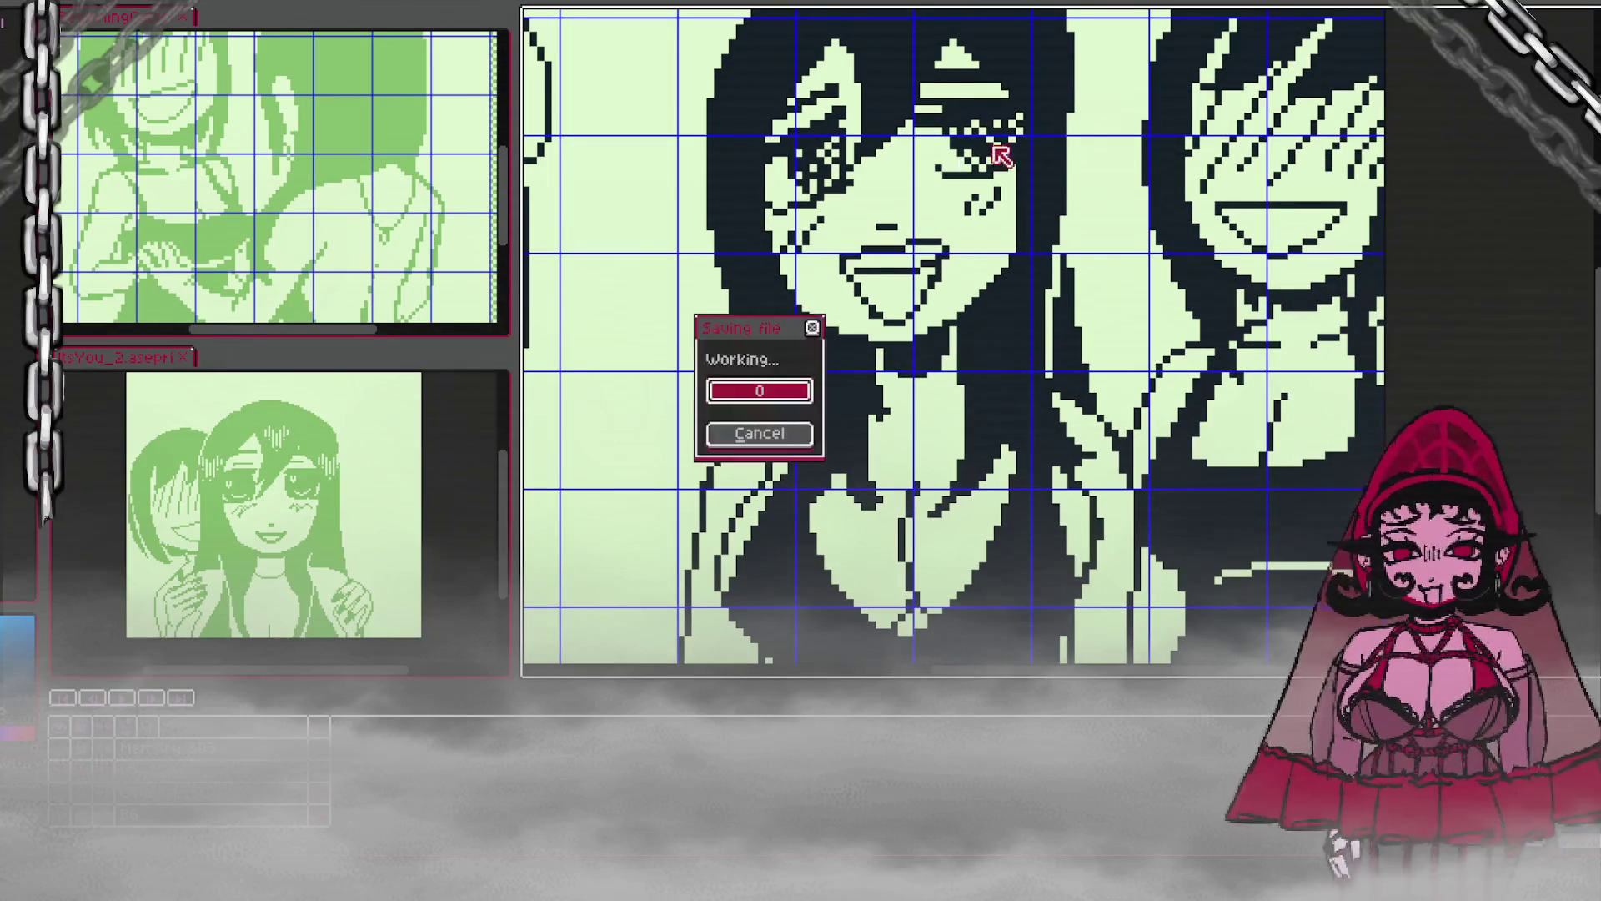
pyautogui.scroll(-1, 1048, 188)
pyautogui.scroll(1, 1056, 203)
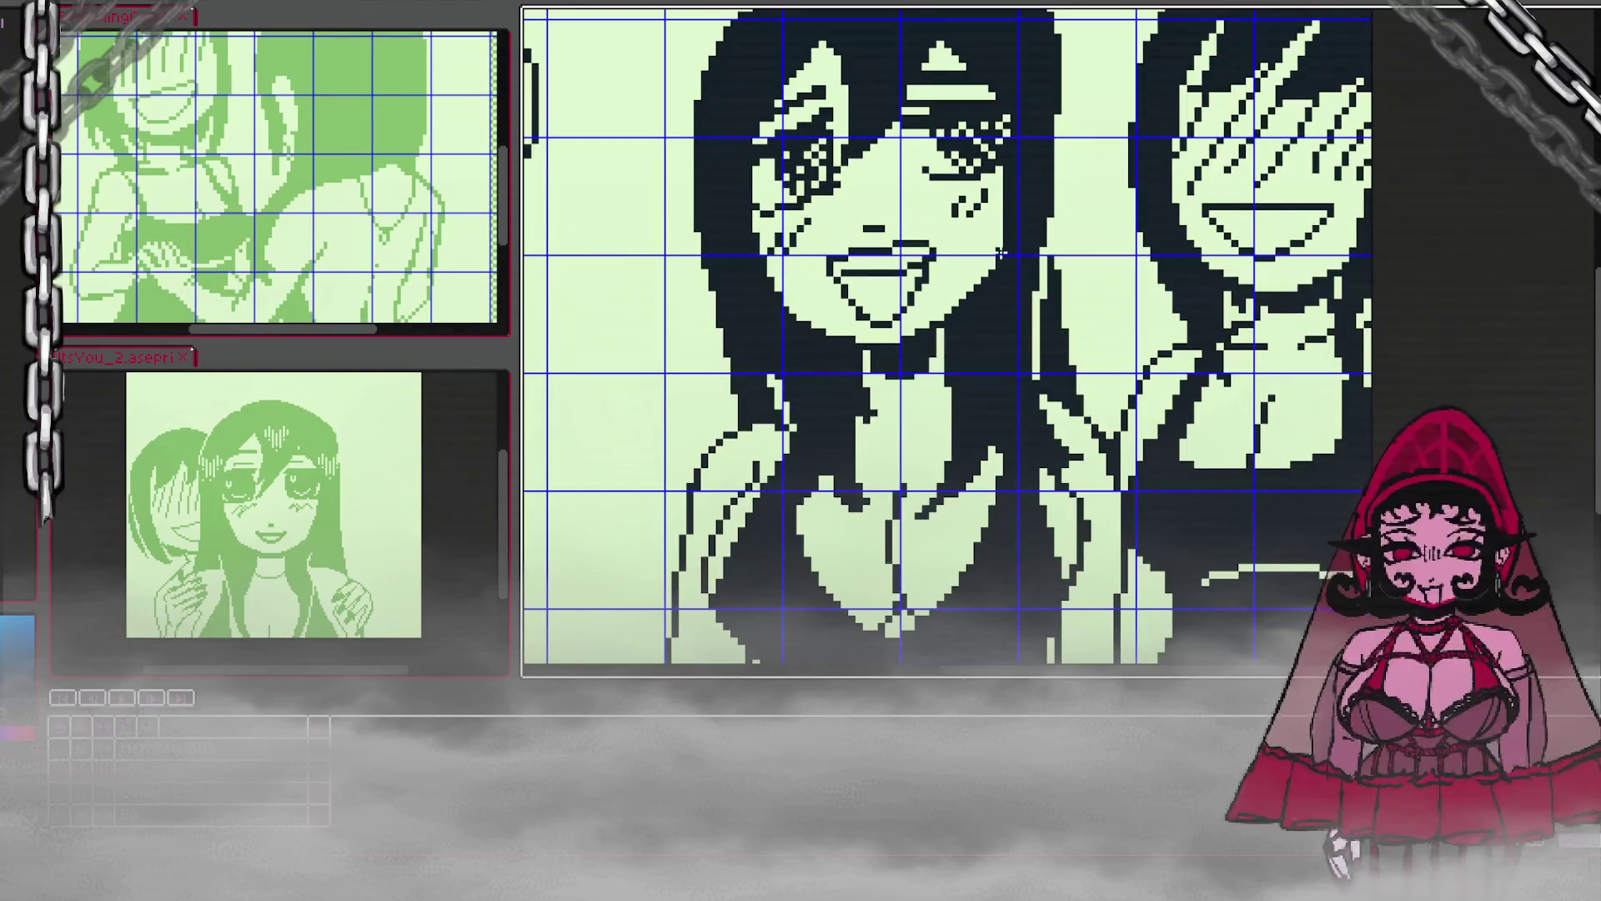
pyautogui.scroll(-2, 1034, 203)
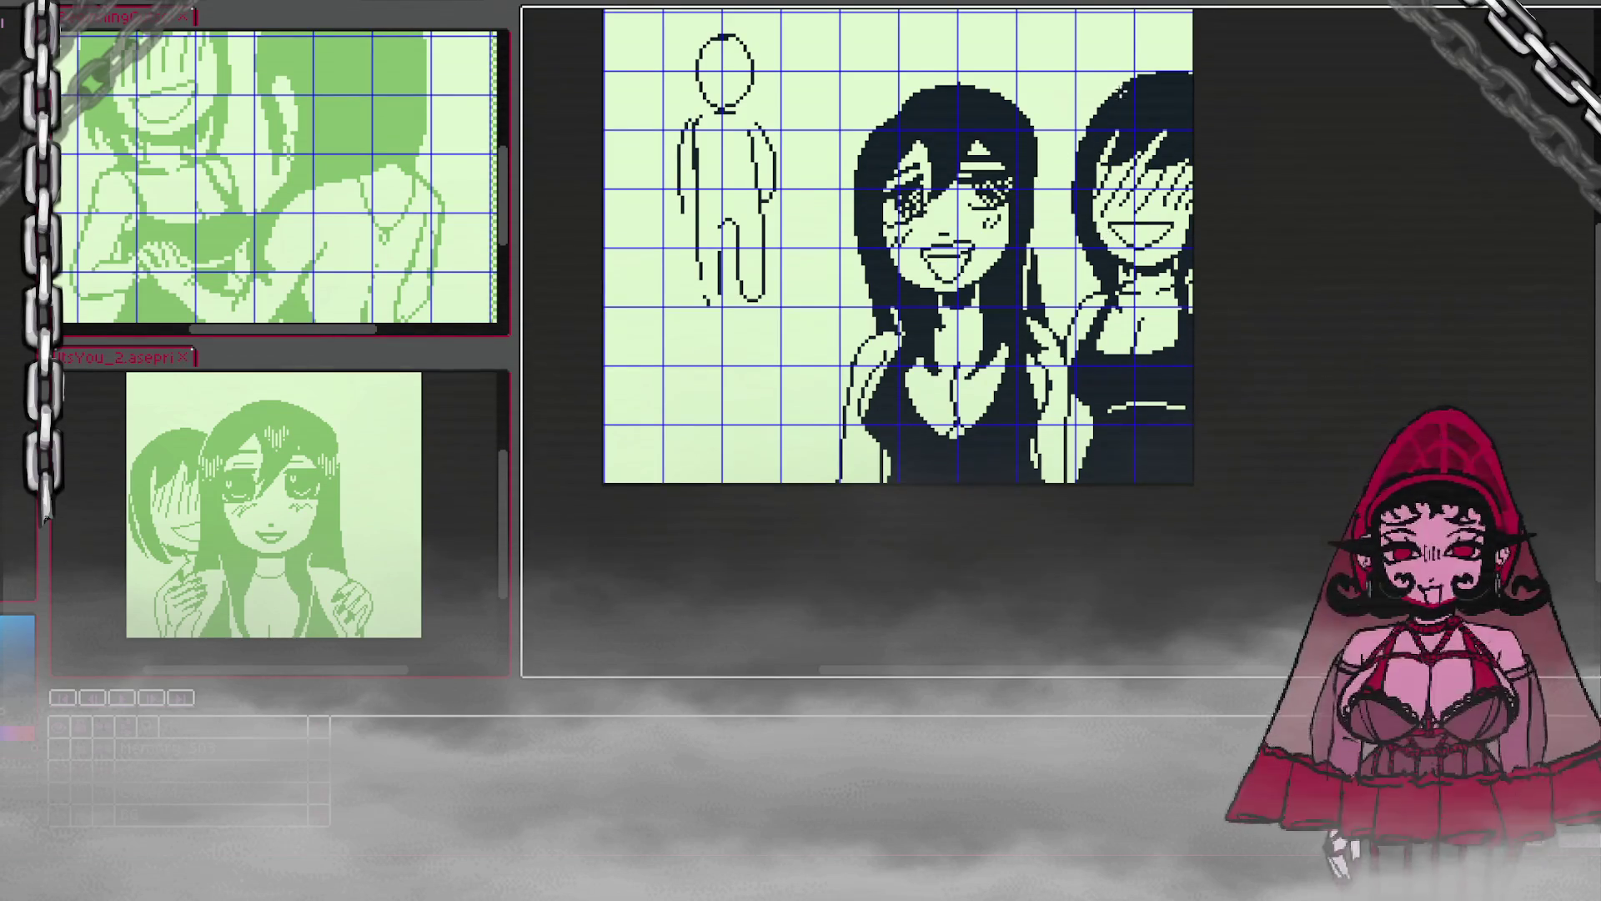
# Step: Pencil light strands into the left girl's hair
pyautogui.scroll(1, 1068, 52)
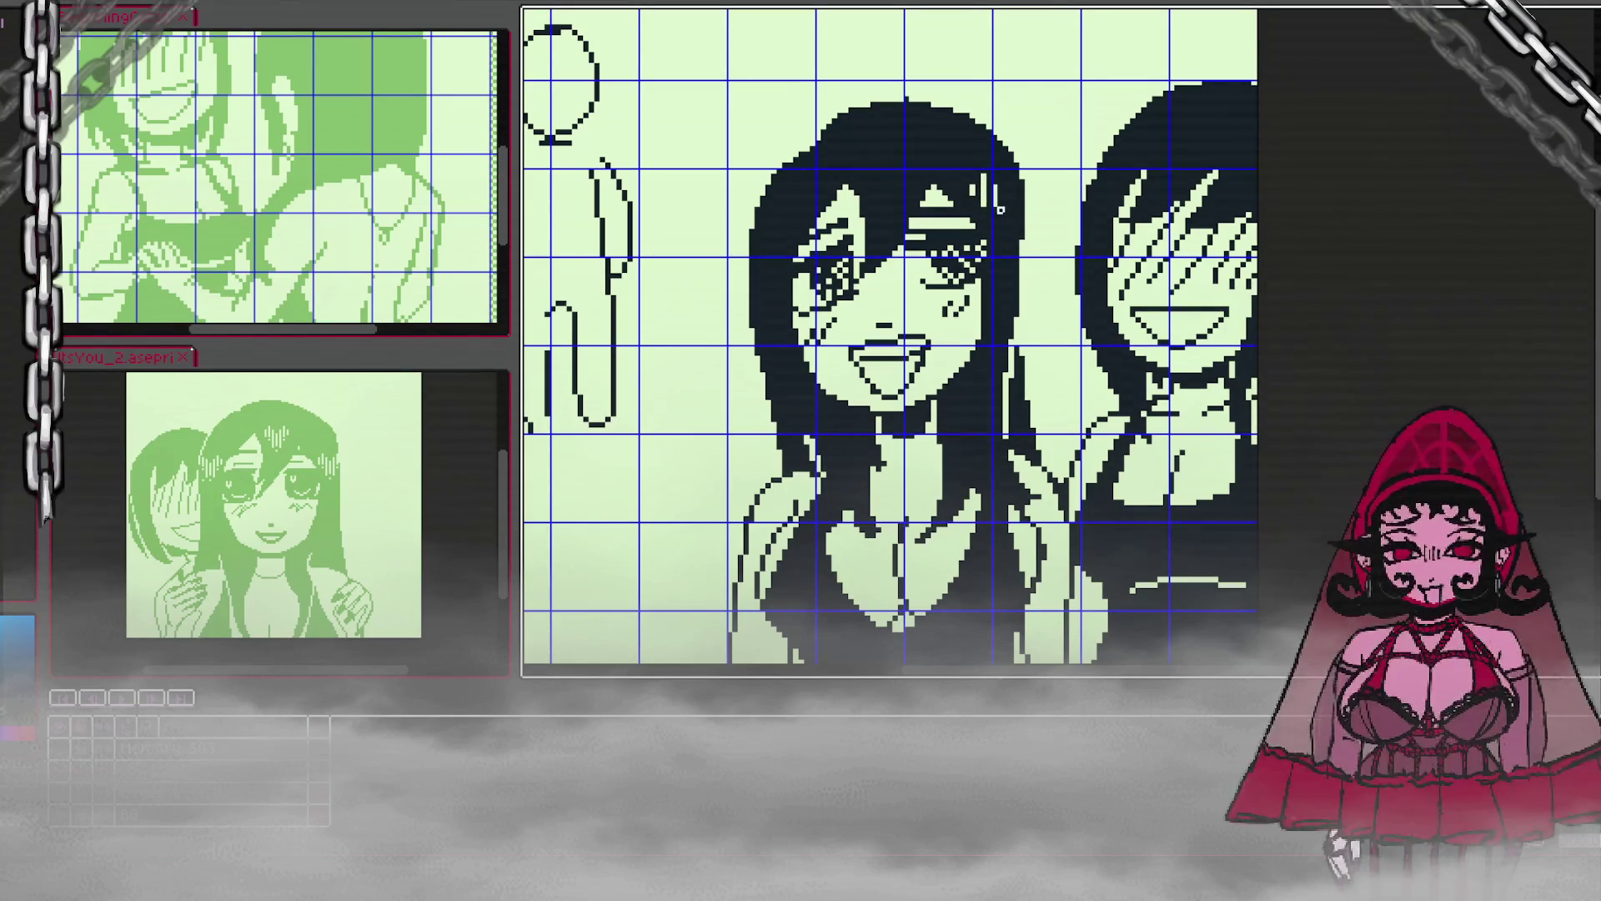
pyautogui.moveTo(1007, 176)
pyautogui.mouseDown()
pyautogui.moveTo(1005, 209)
pyautogui.moveTo(1017, 189)
pyautogui.mouseUp()
pyautogui.scroll(-4, 1088, 96)
pyautogui.scroll(4, 1134, 135)
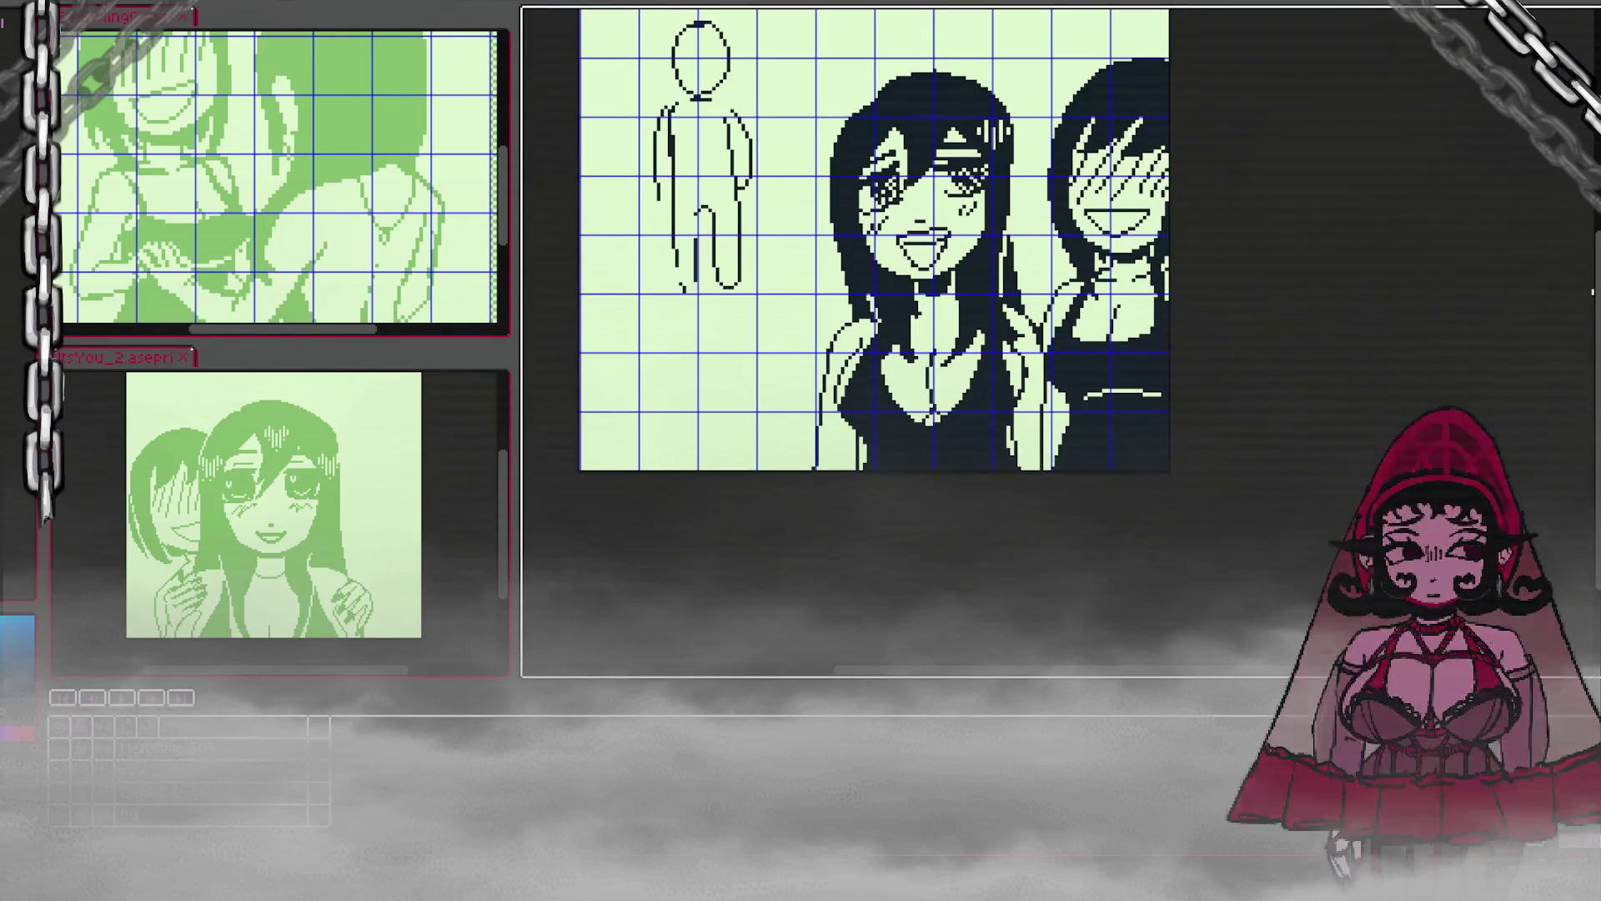
pyautogui.scroll(1, 1597, 309)
pyautogui.scroll(3, 1596, 309)
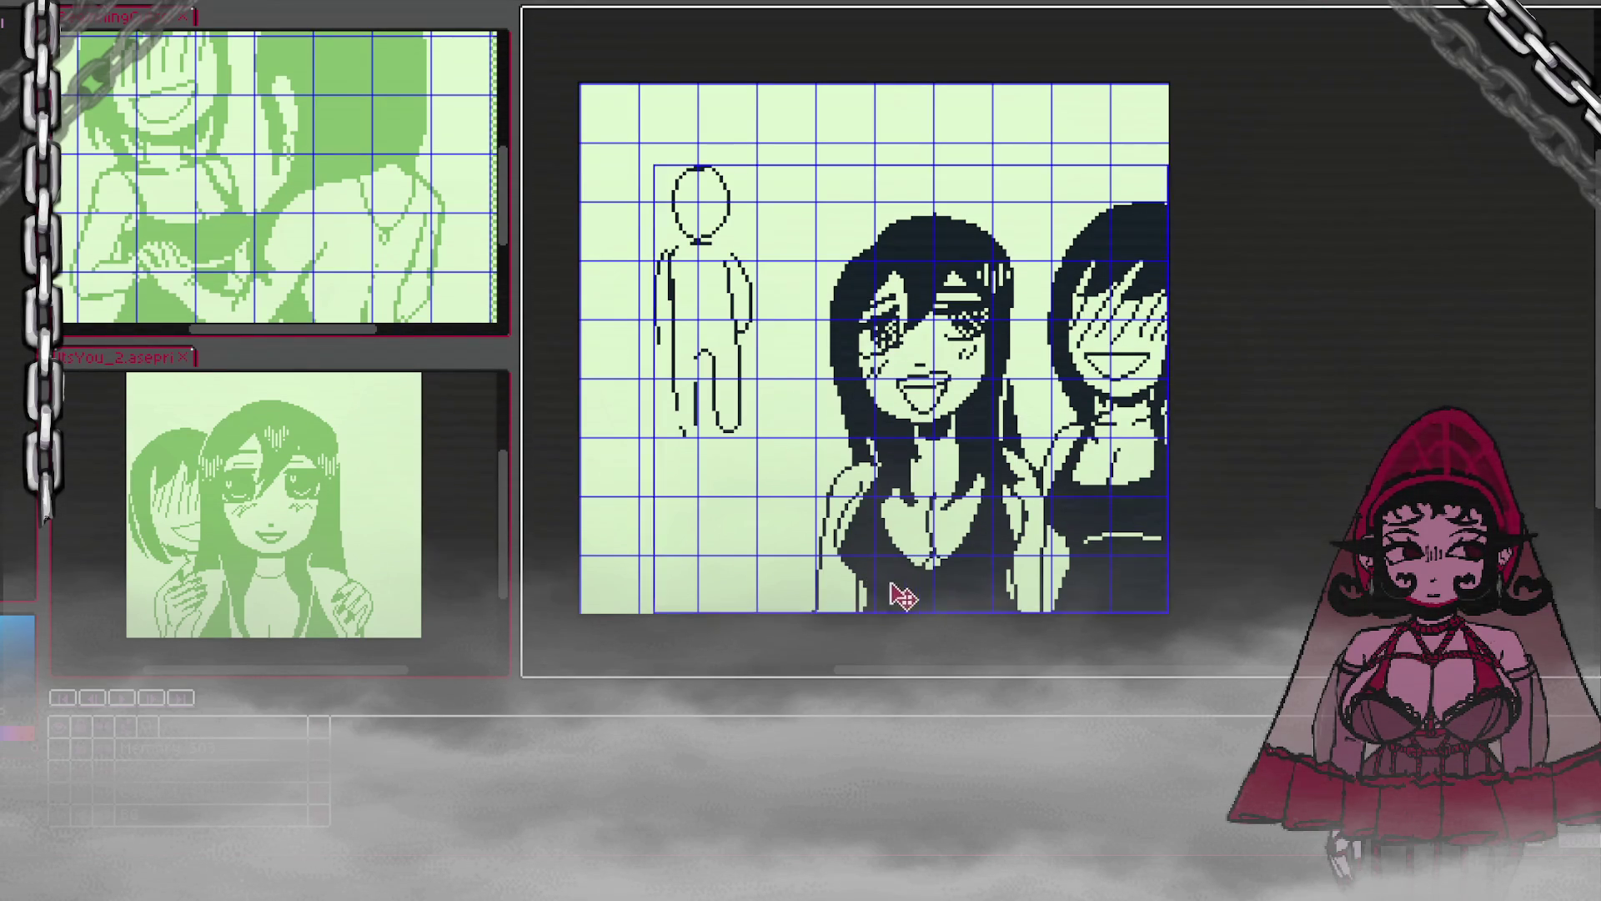
# Step: Add a light highlight on the dark clothing, thicken the shoulder outline and redraw the right girl's mouth
pyautogui.moveTo(961, 568); pyautogui.dragTo(1004, 566)
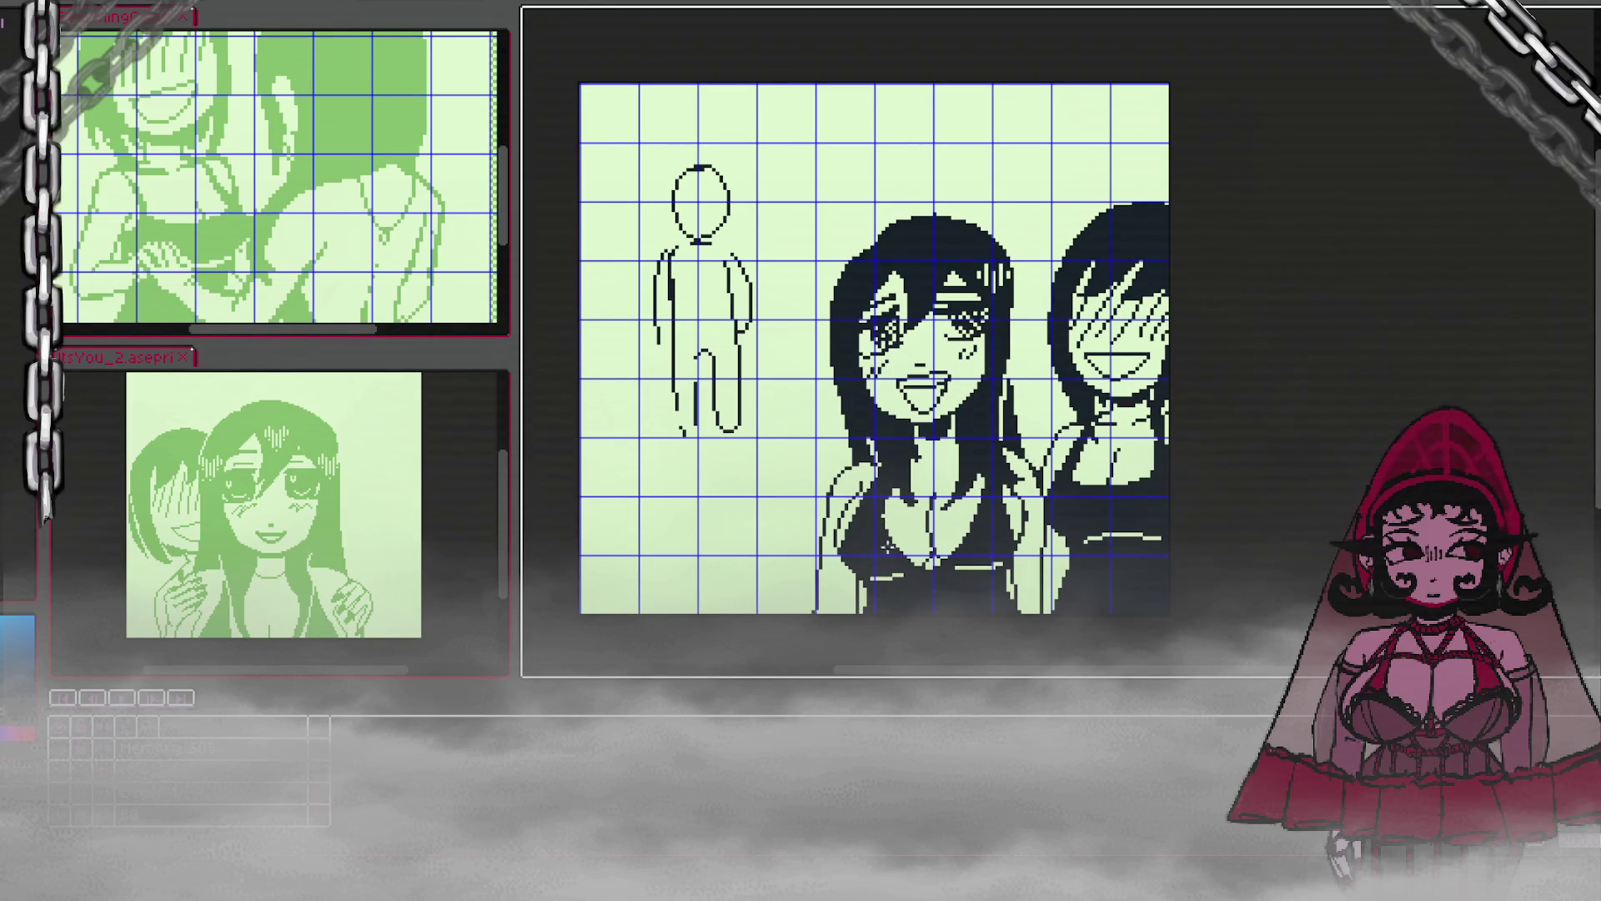
pyautogui.moveTo(863, 495); pyautogui.dragTo(846, 533)
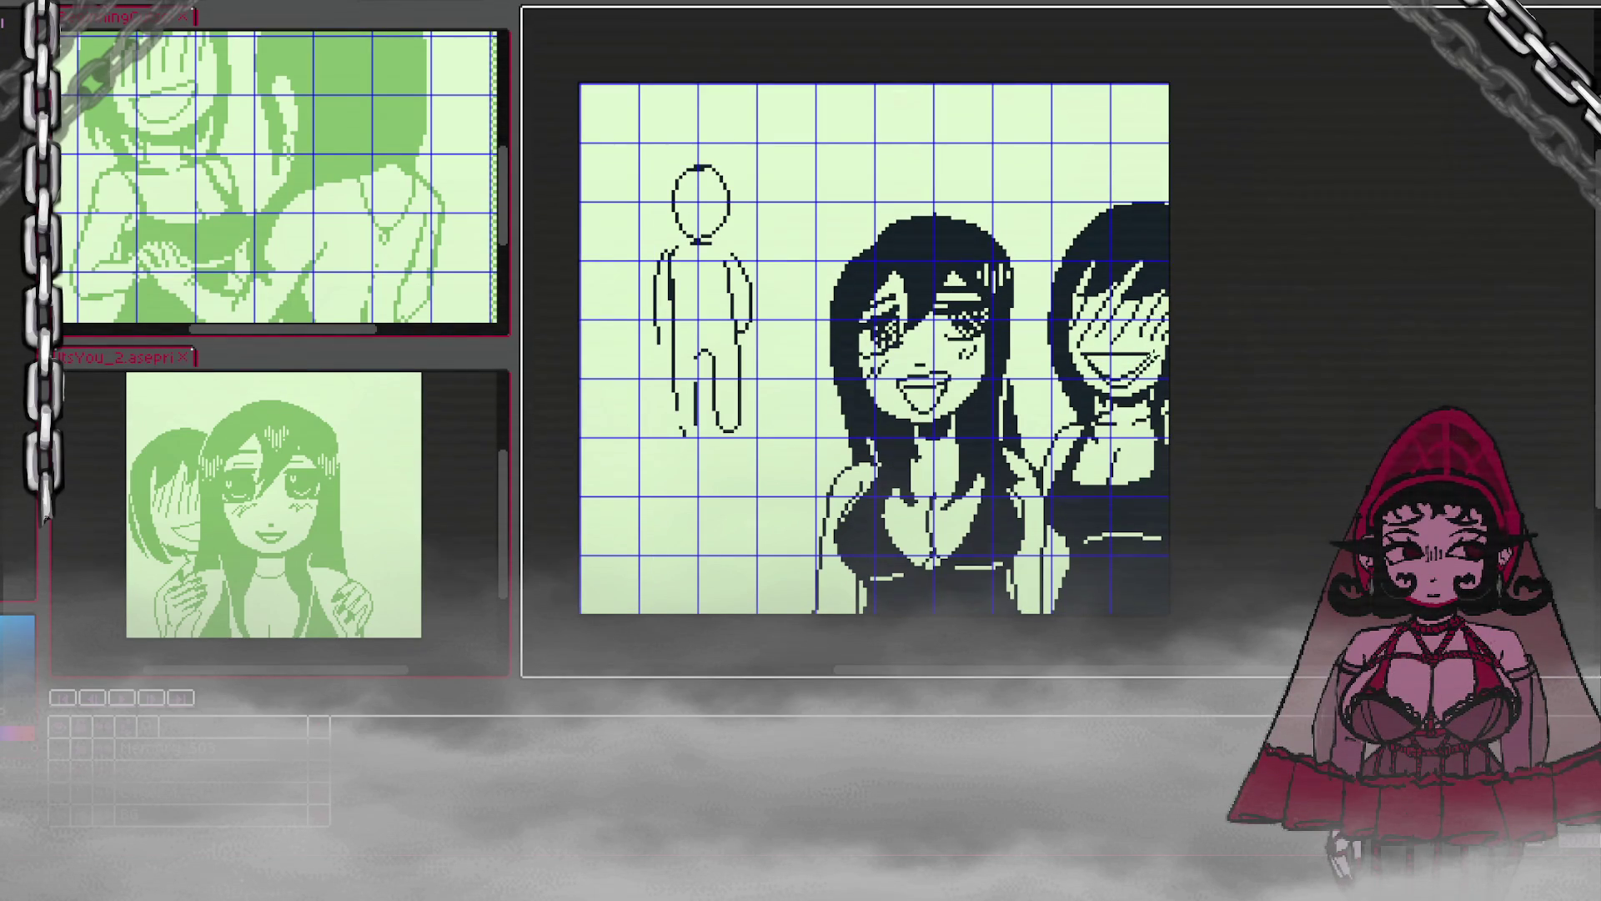
pyautogui.moveTo(1088, 357)
pyautogui.mouseDown()
pyautogui.moveTo(1155, 349)
pyautogui.moveTo(1115, 380)
pyautogui.mouseUp()
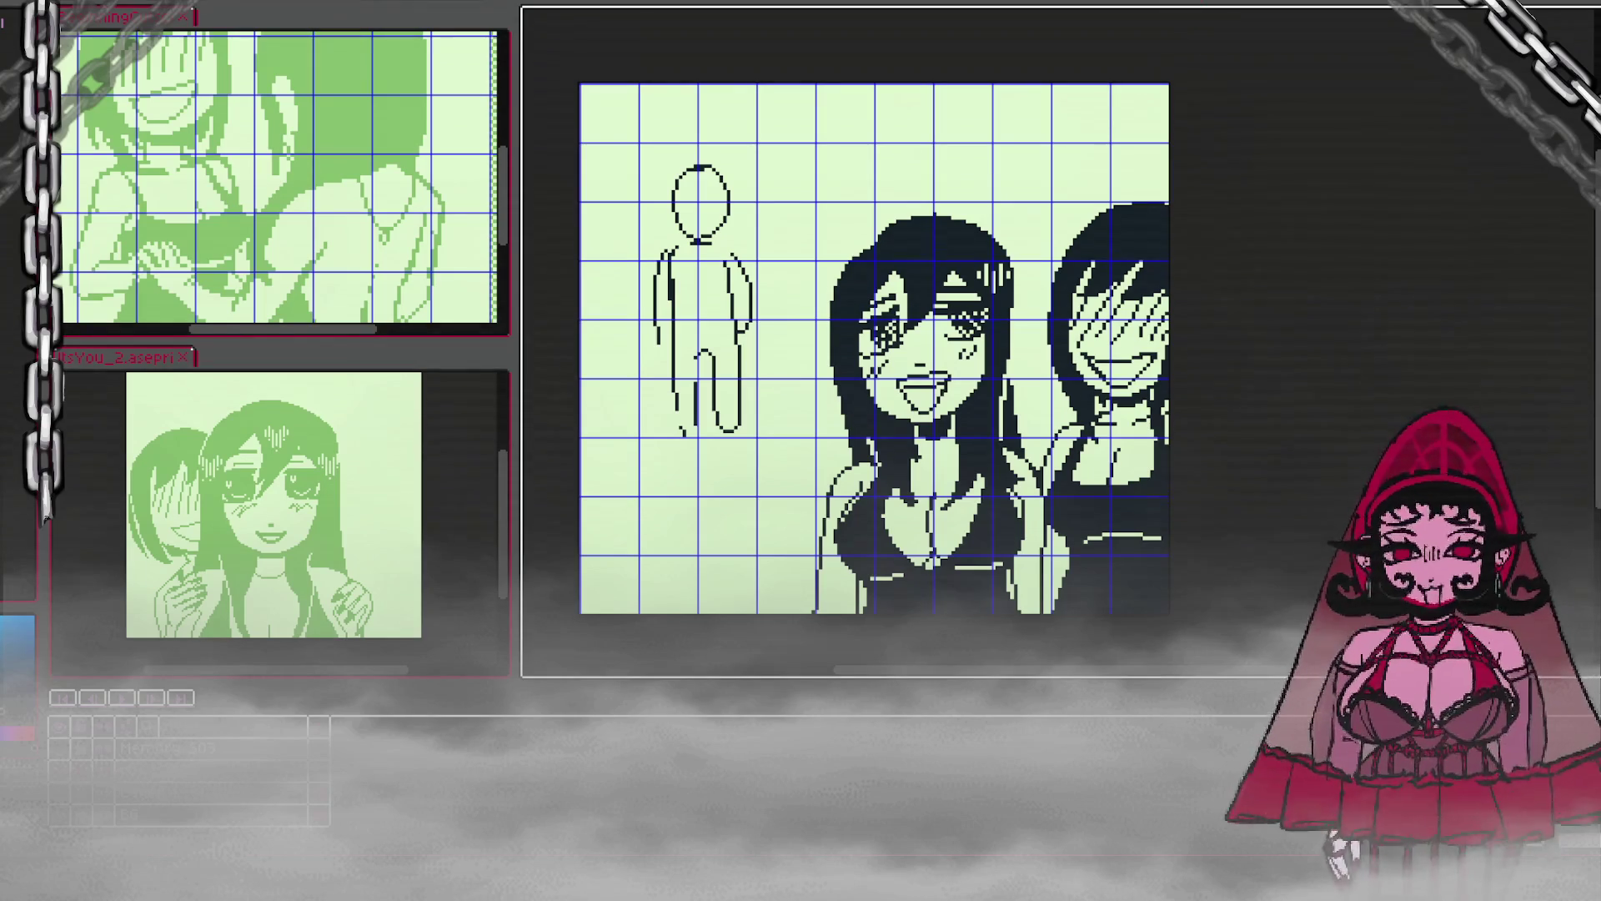
pyautogui.scroll(2, 804, 611)
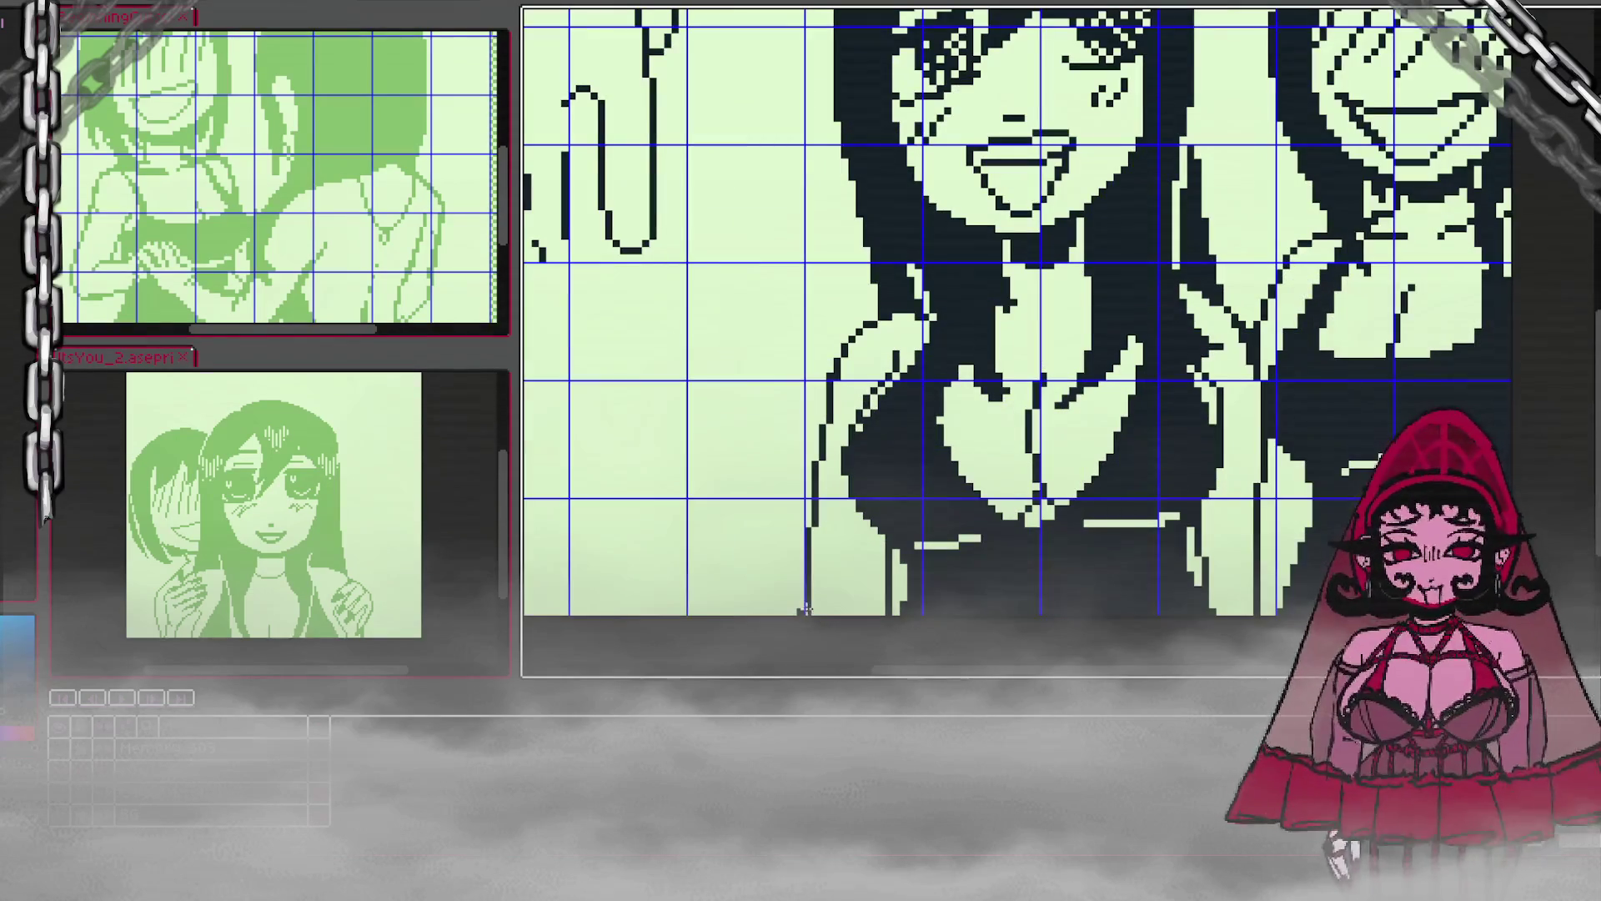
pyautogui.scroll(-2, 1084, 527)
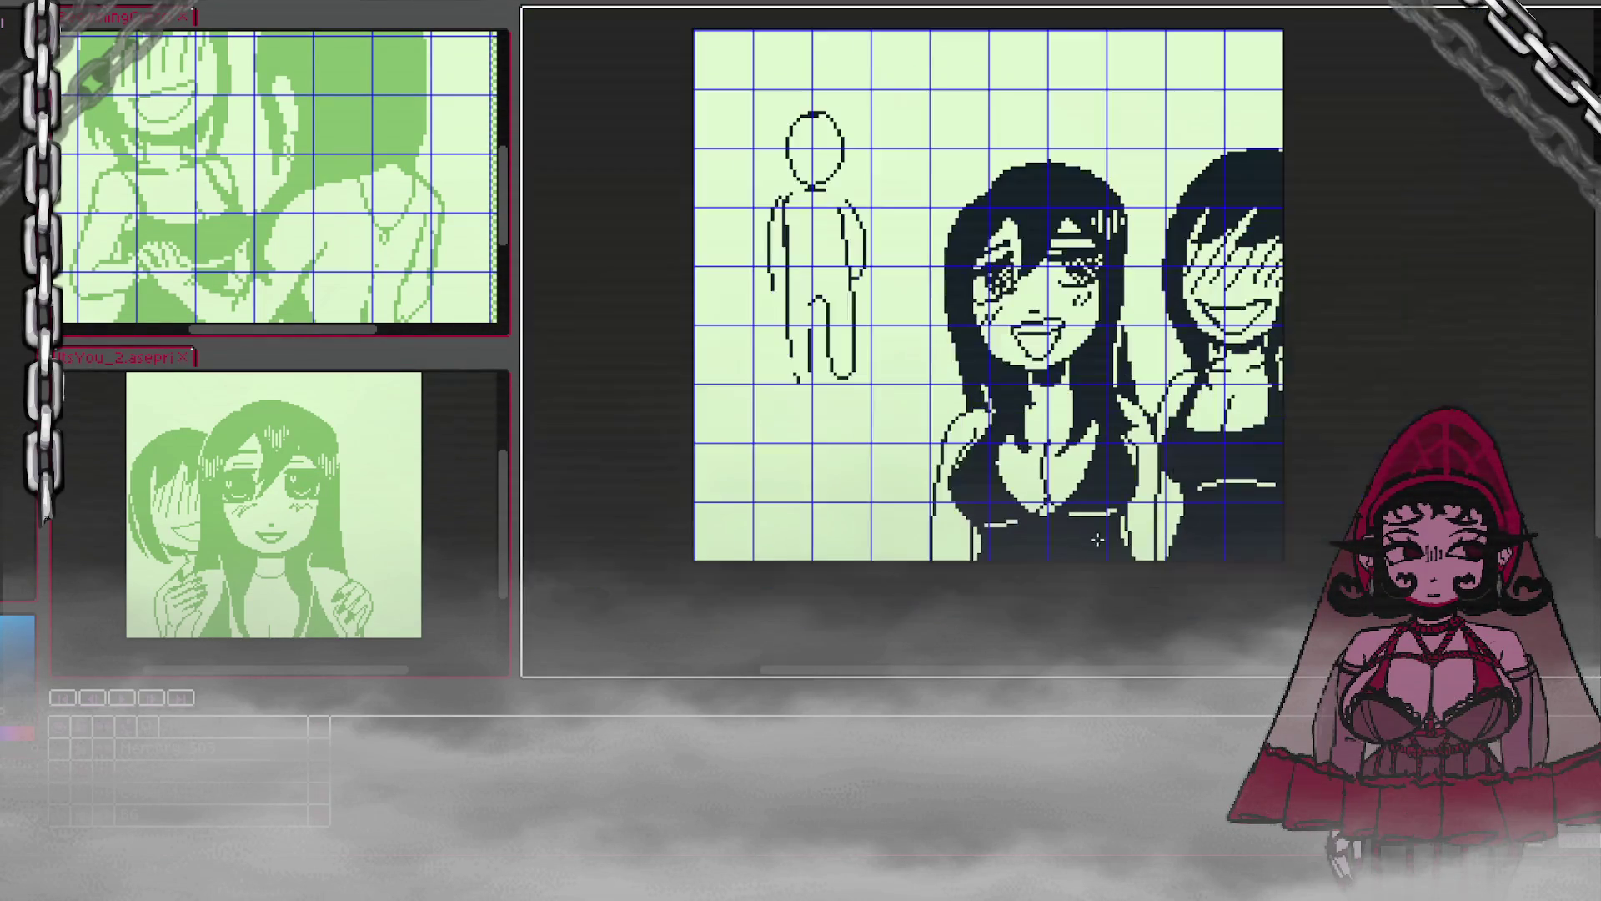
pyautogui.scroll(1, 1179, 552)
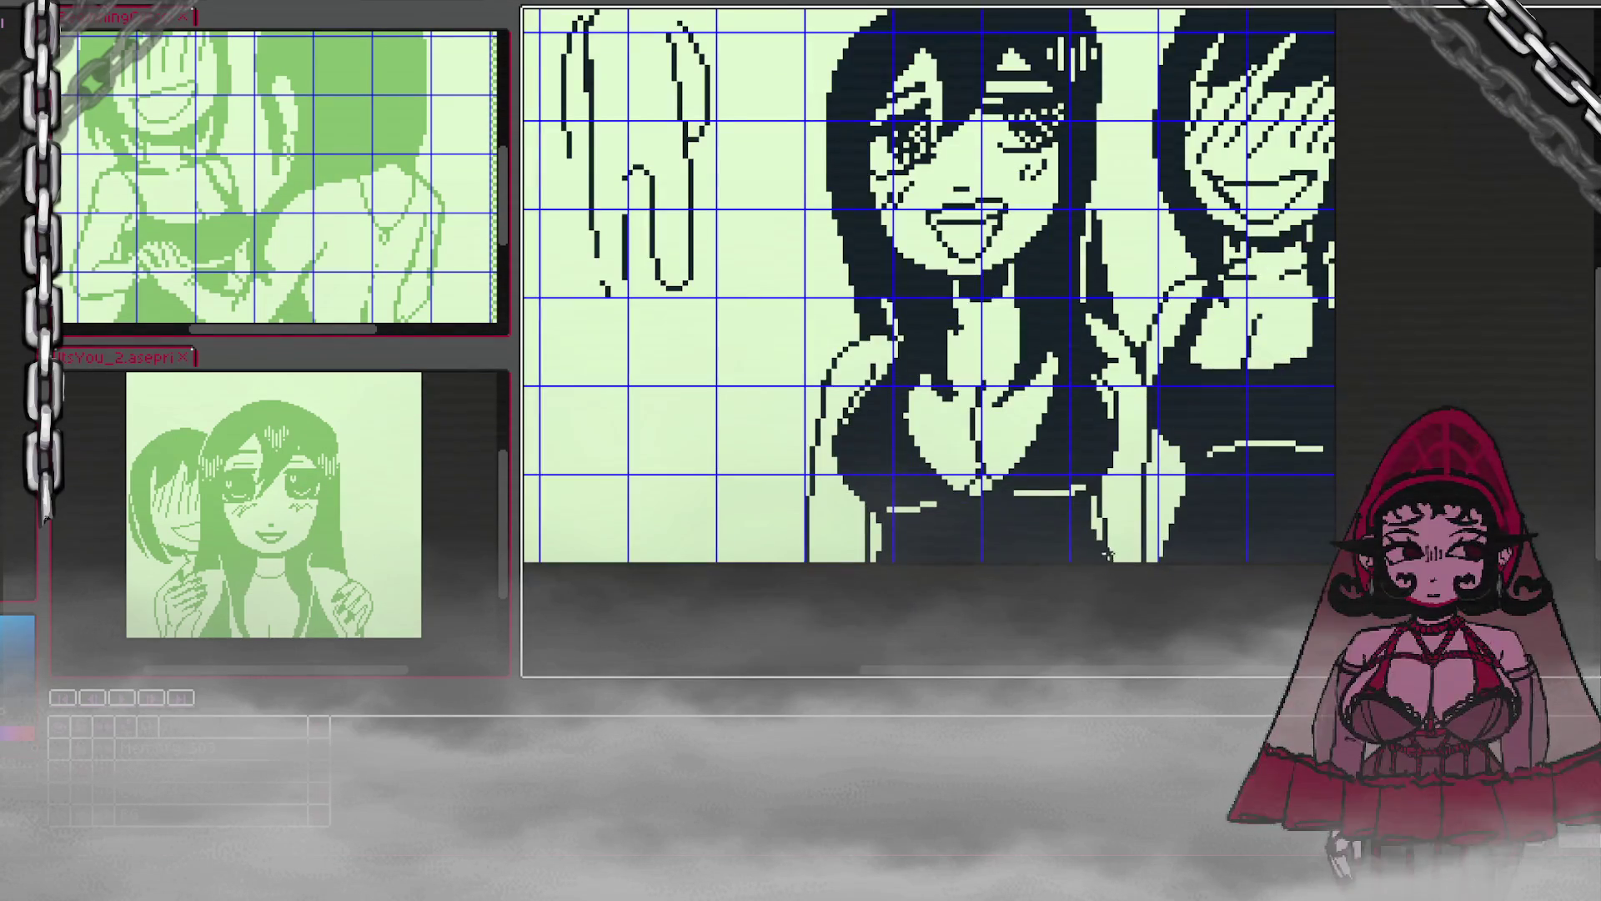
pyautogui.scroll(2, 1107, 564)
pyautogui.scroll(-2, 1108, 564)
pyautogui.scroll(2, 1108, 567)
pyautogui.scroll(-2, 1108, 571)
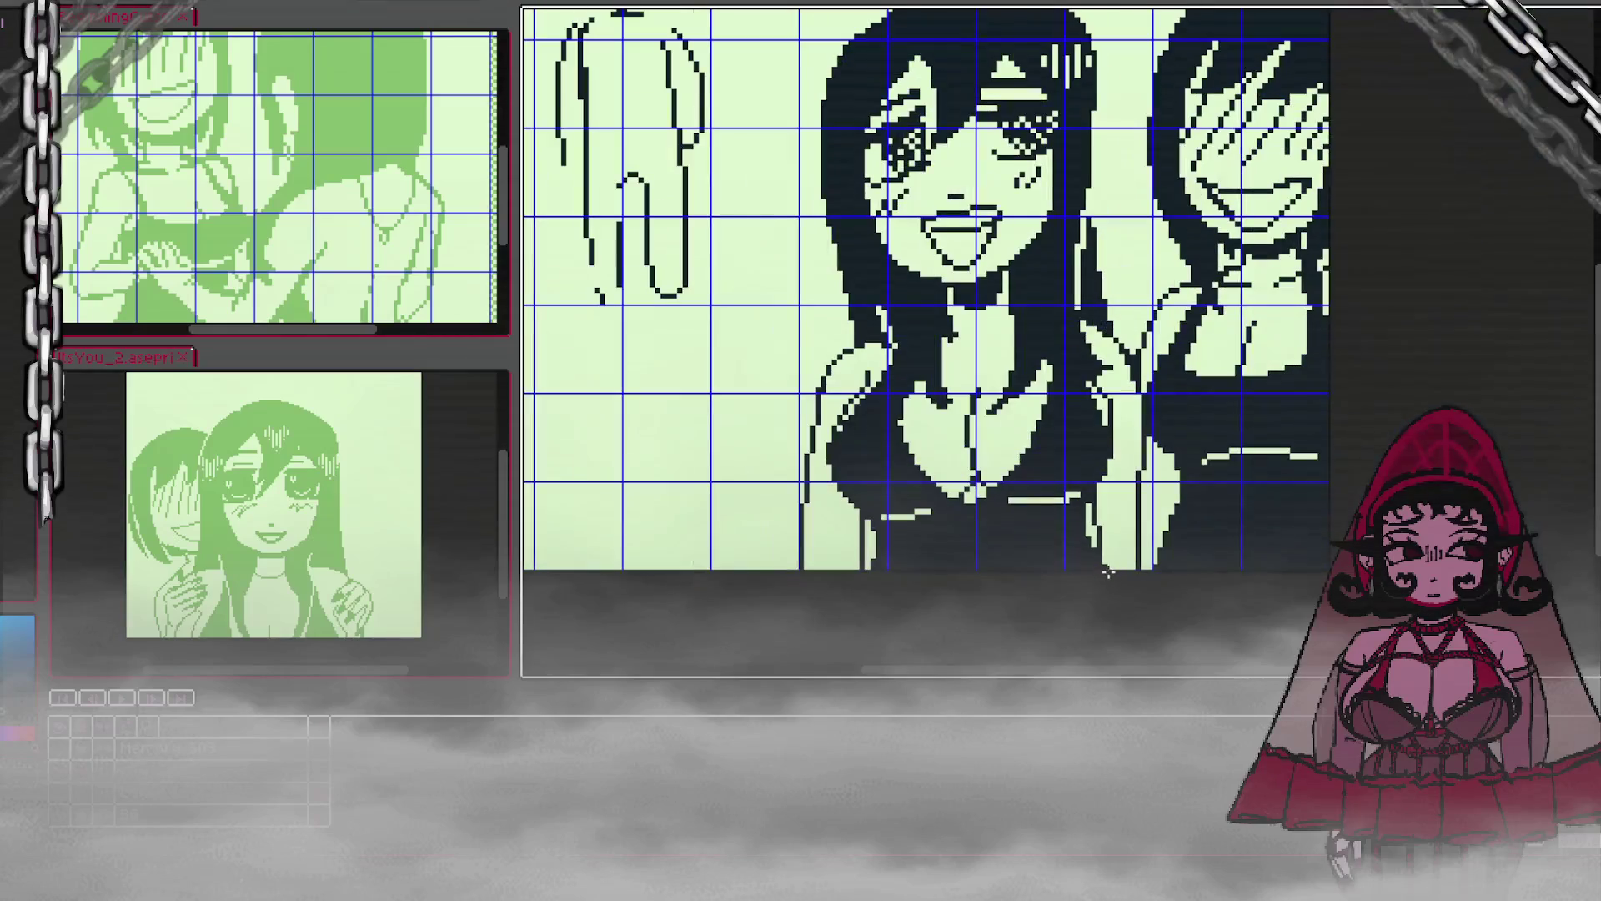
pyautogui.scroll(2, 834, 542)
pyautogui.scroll(-1, 867, 516)
pyautogui.scroll(-1, 867, 515)
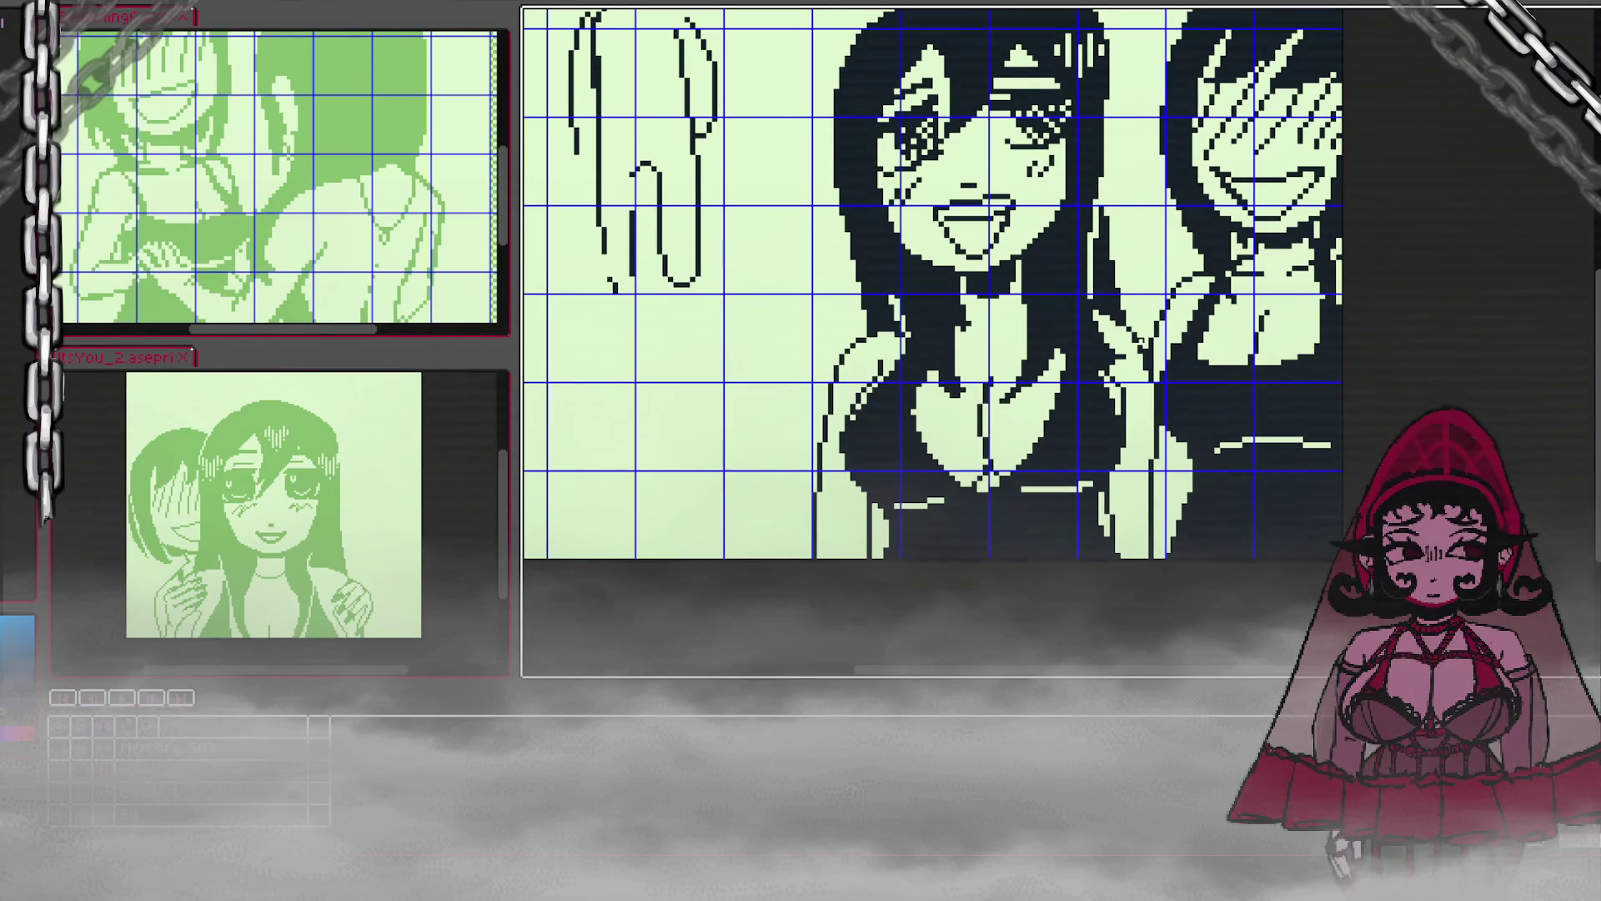
pyautogui.scroll(-1, 1201, 283)
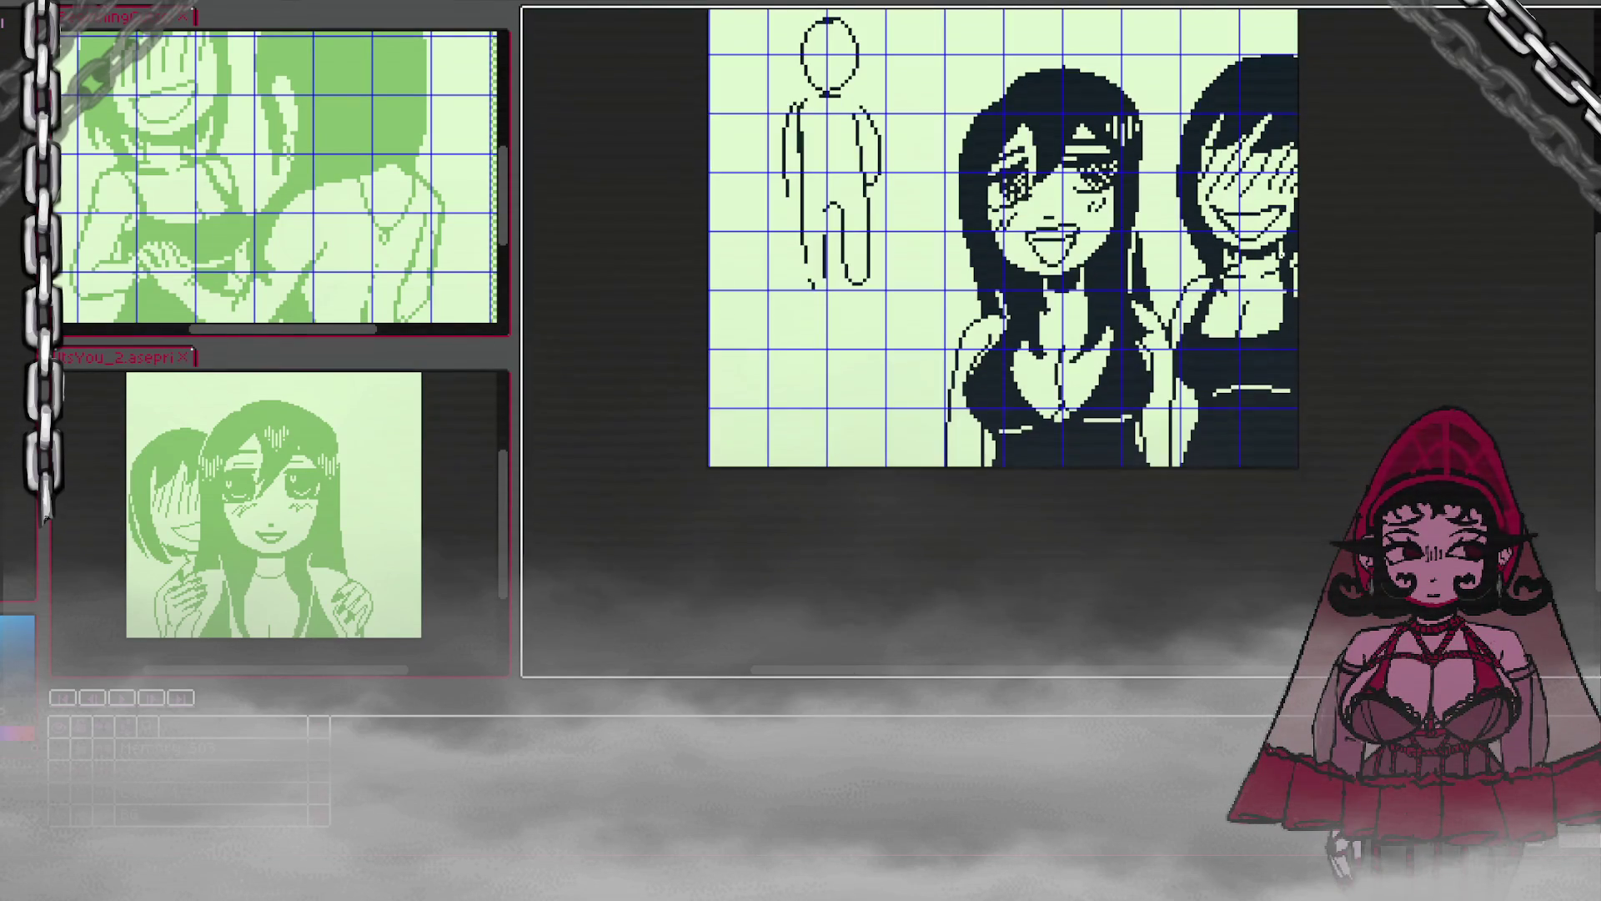
pyautogui.scroll(3, 1282, 284)
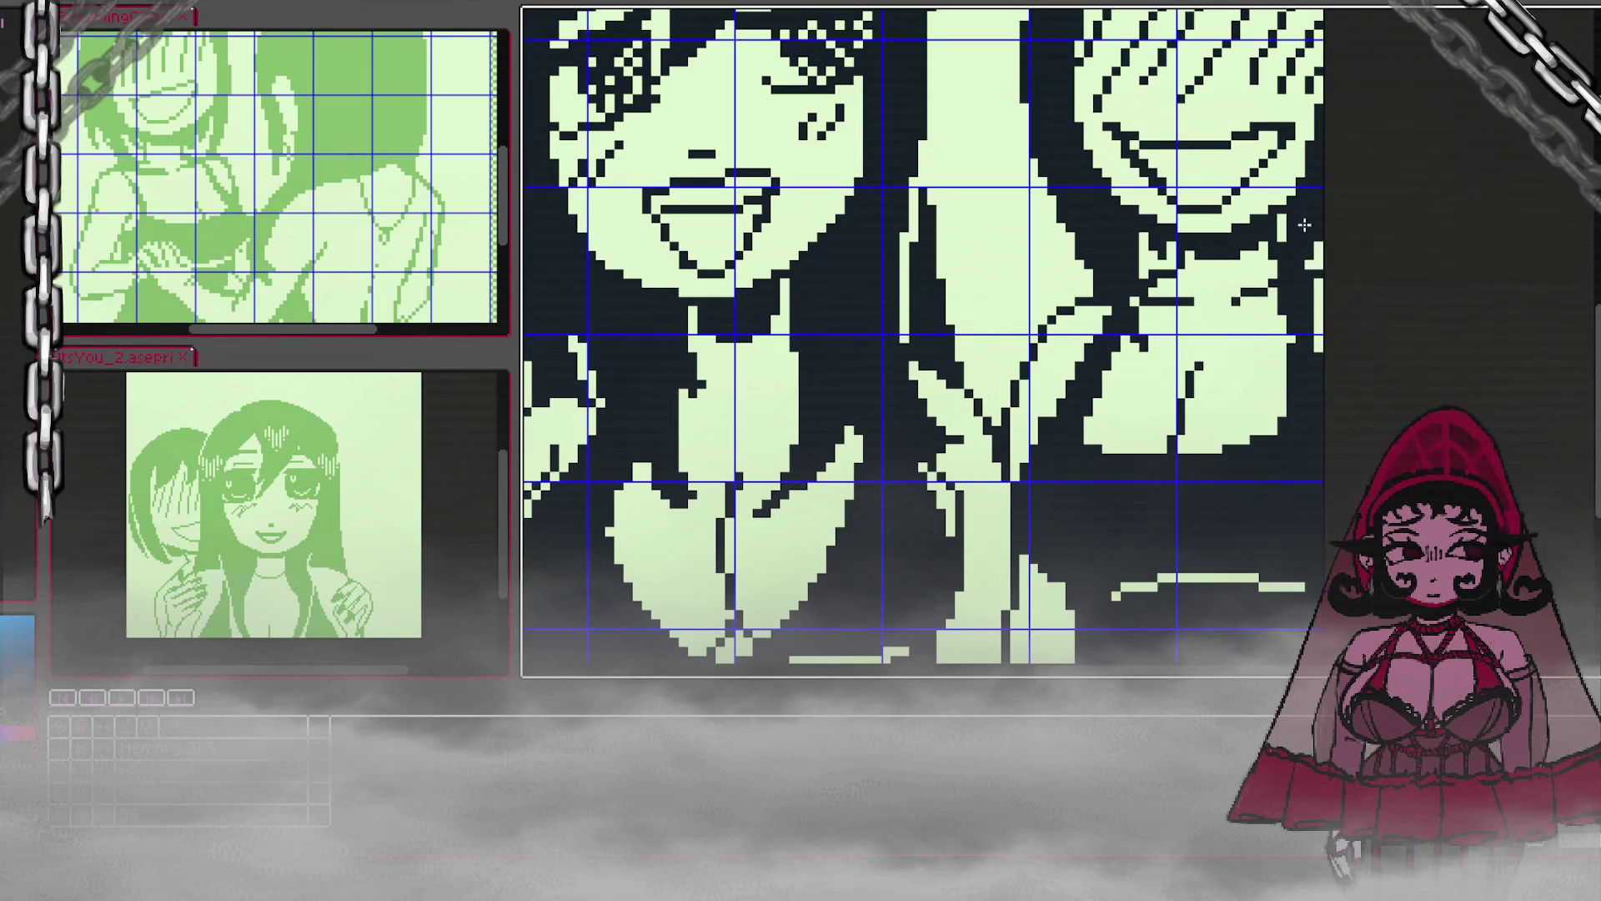
pyautogui.scroll(-1, 1255, 263)
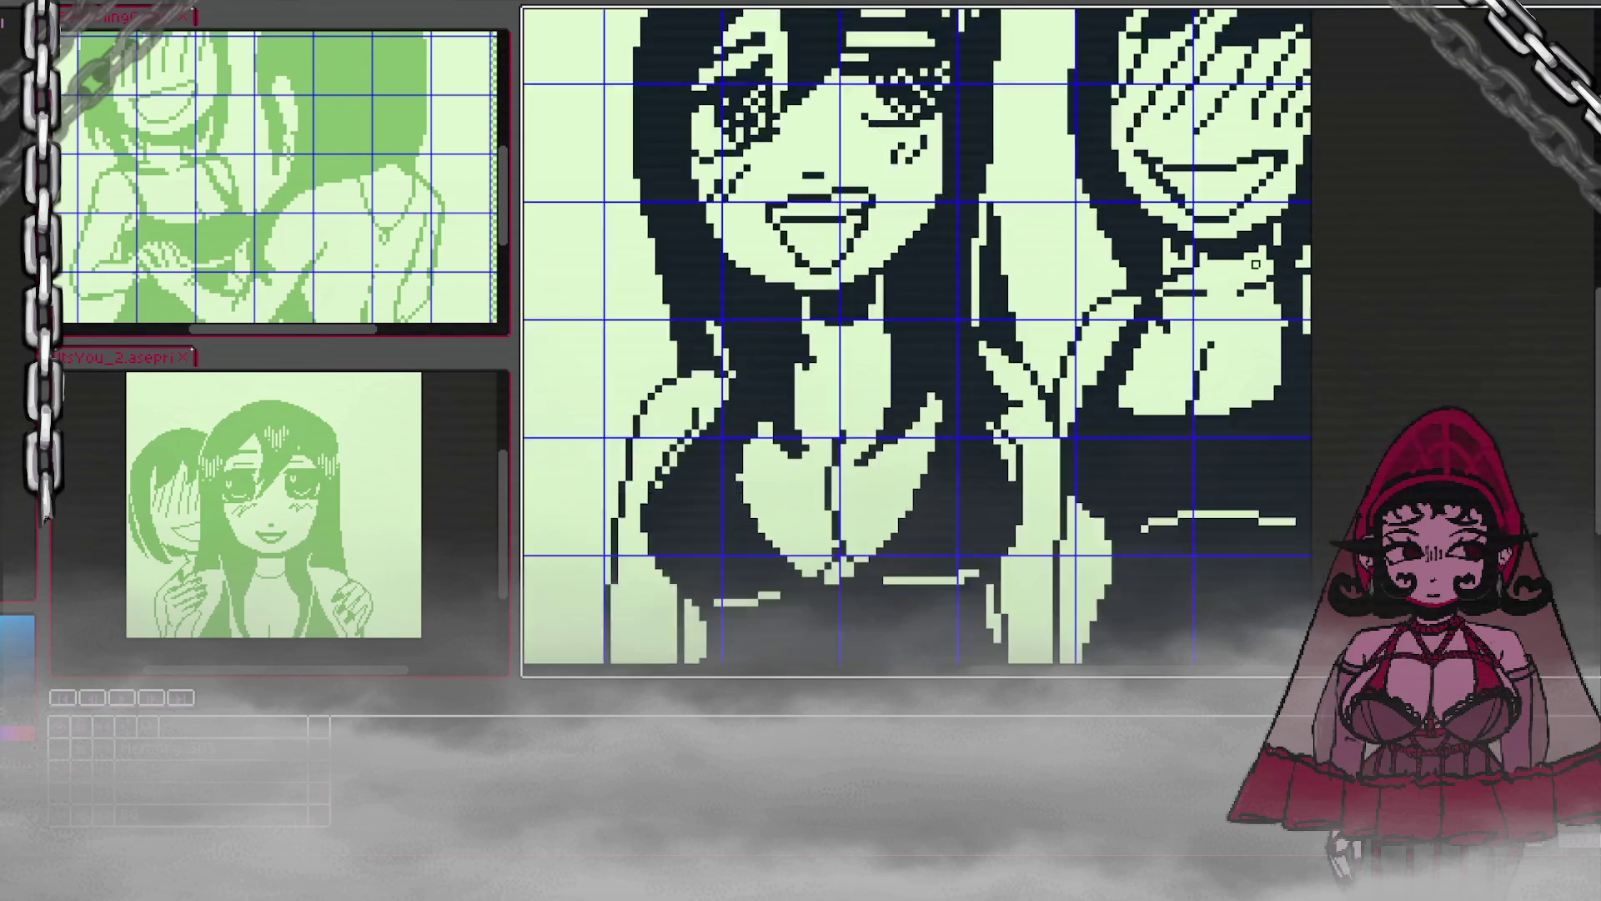
pyautogui.scroll(-2, 1255, 266)
pyautogui.scroll(3, 1255, 267)
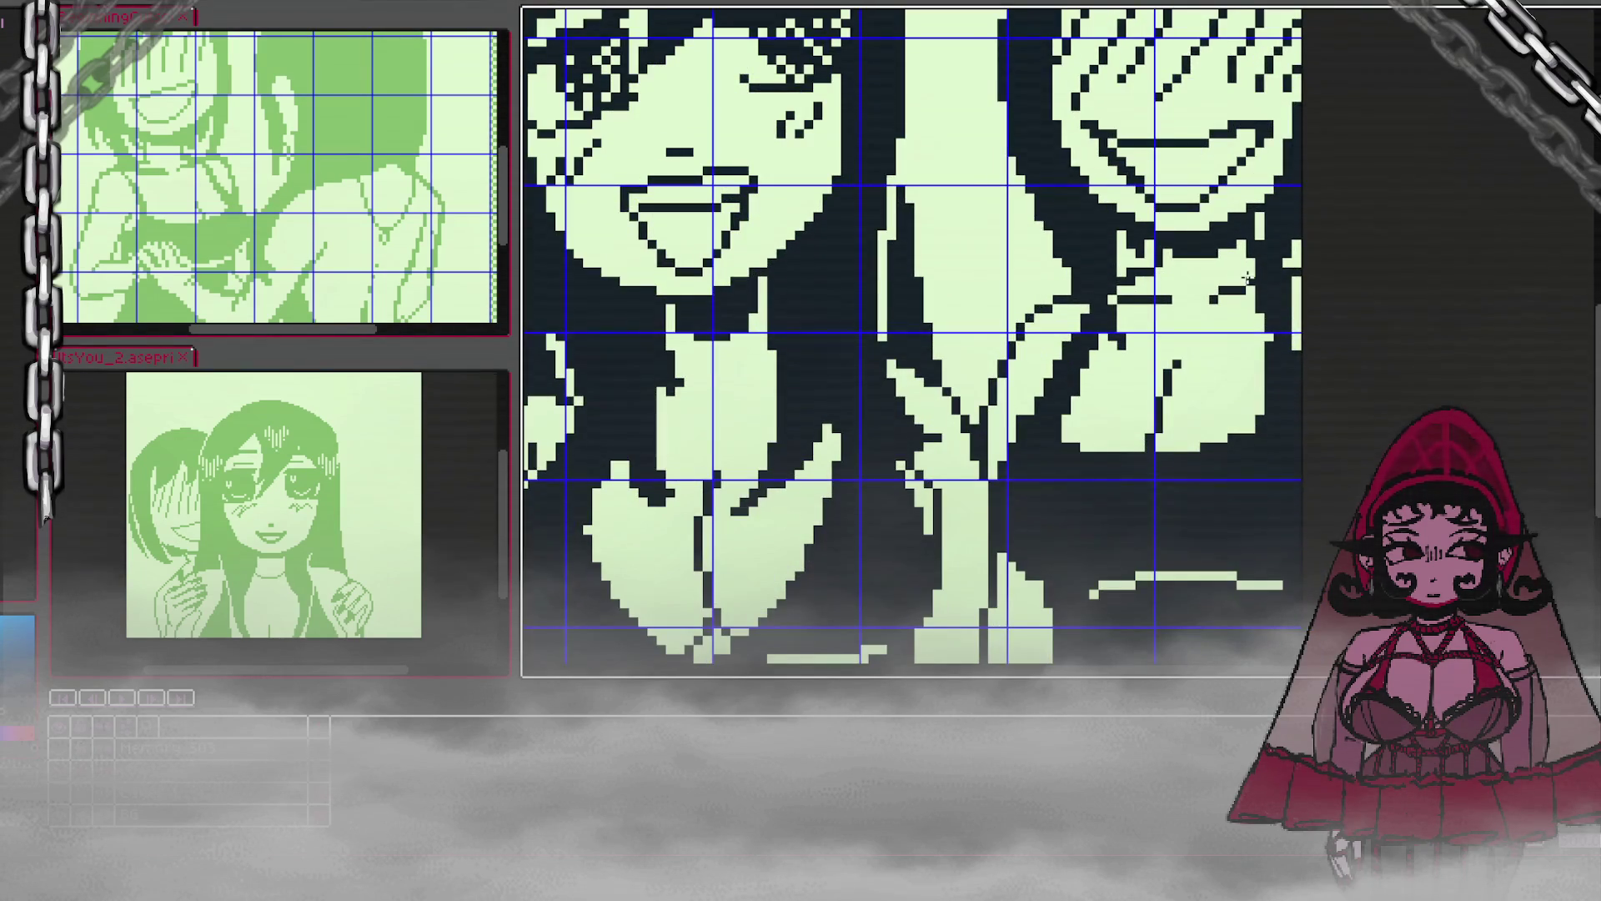
pyautogui.scroll(-2, 1246, 277)
pyautogui.scroll(-2, 1271, 284)
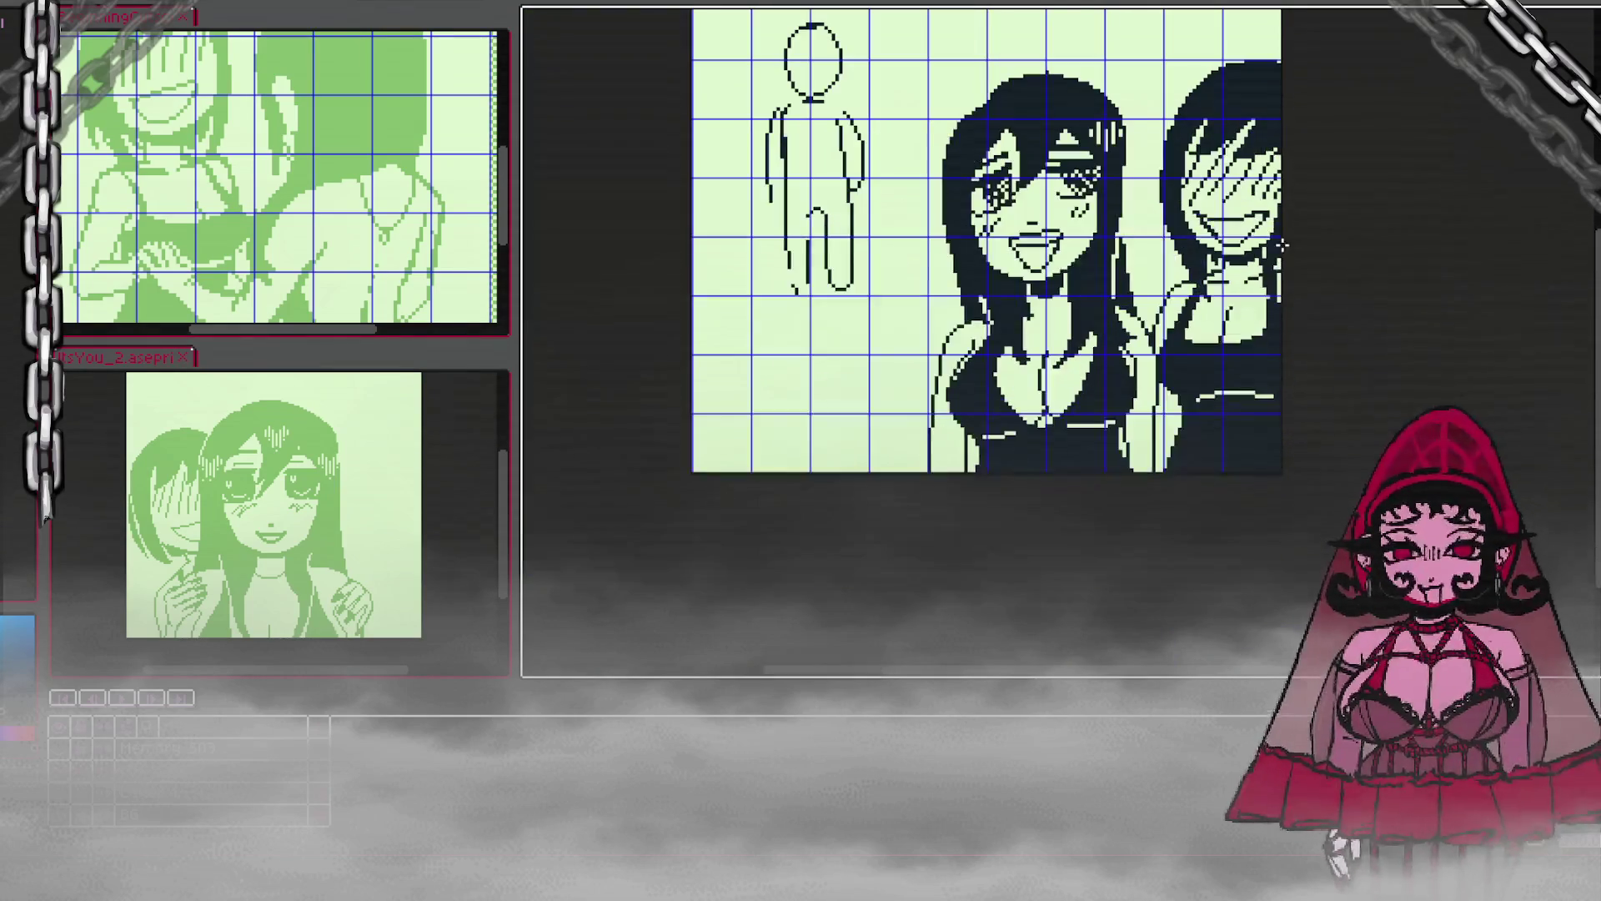
pyautogui.scroll(3, 1276, 250)
pyautogui.scroll(1, 1025, 442)
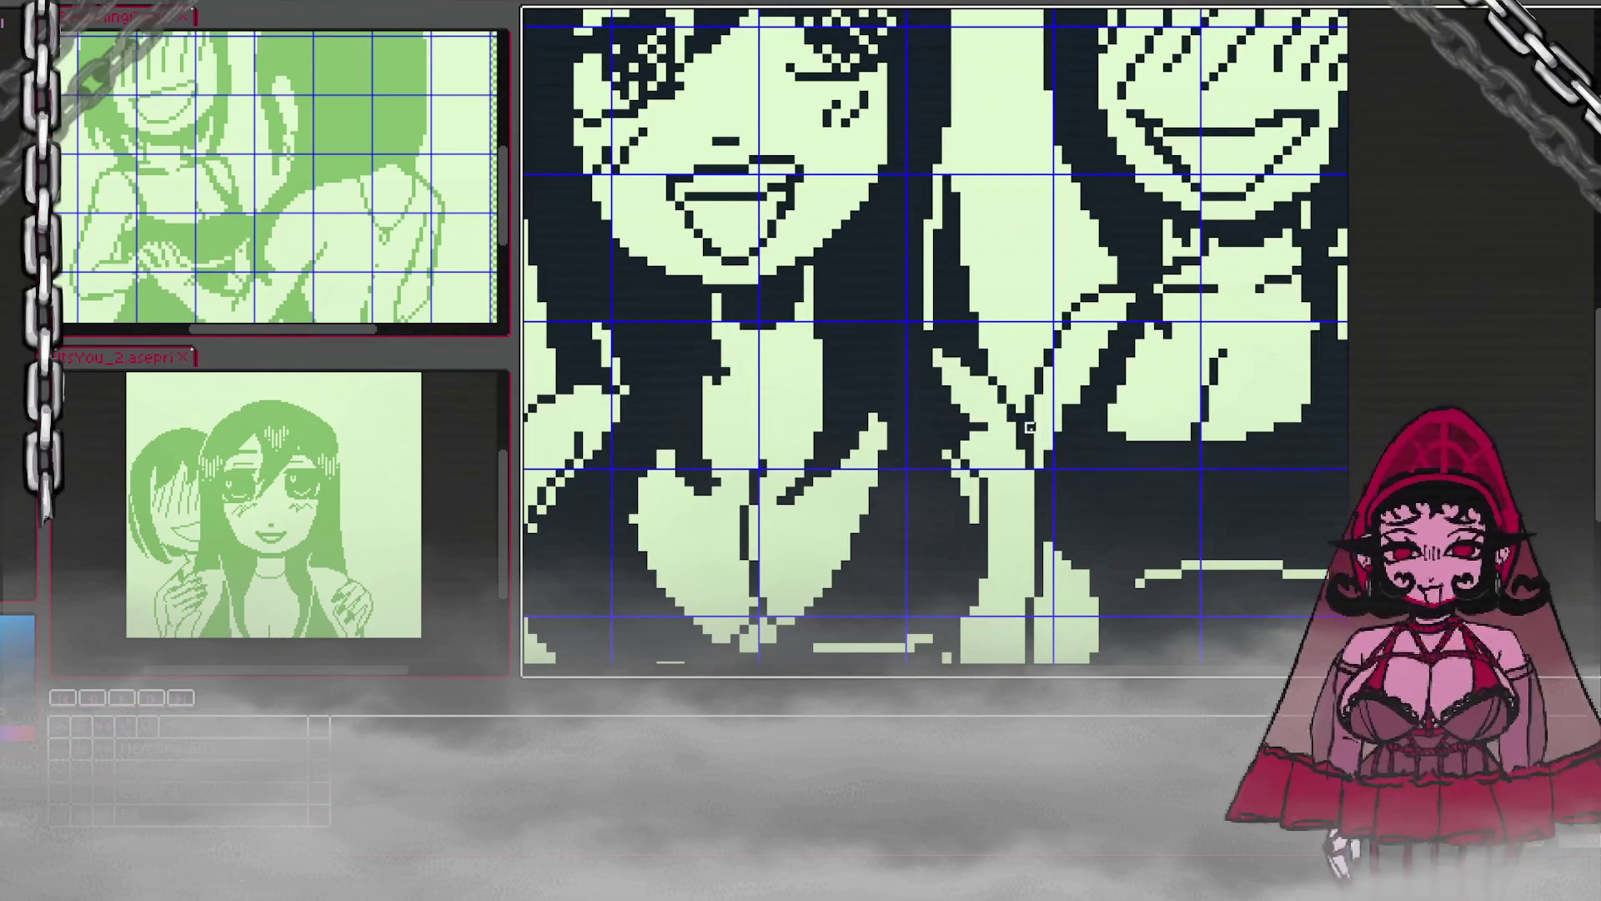
pyautogui.scroll(-2, 1103, 373)
pyautogui.scroll(-1, 1099, 349)
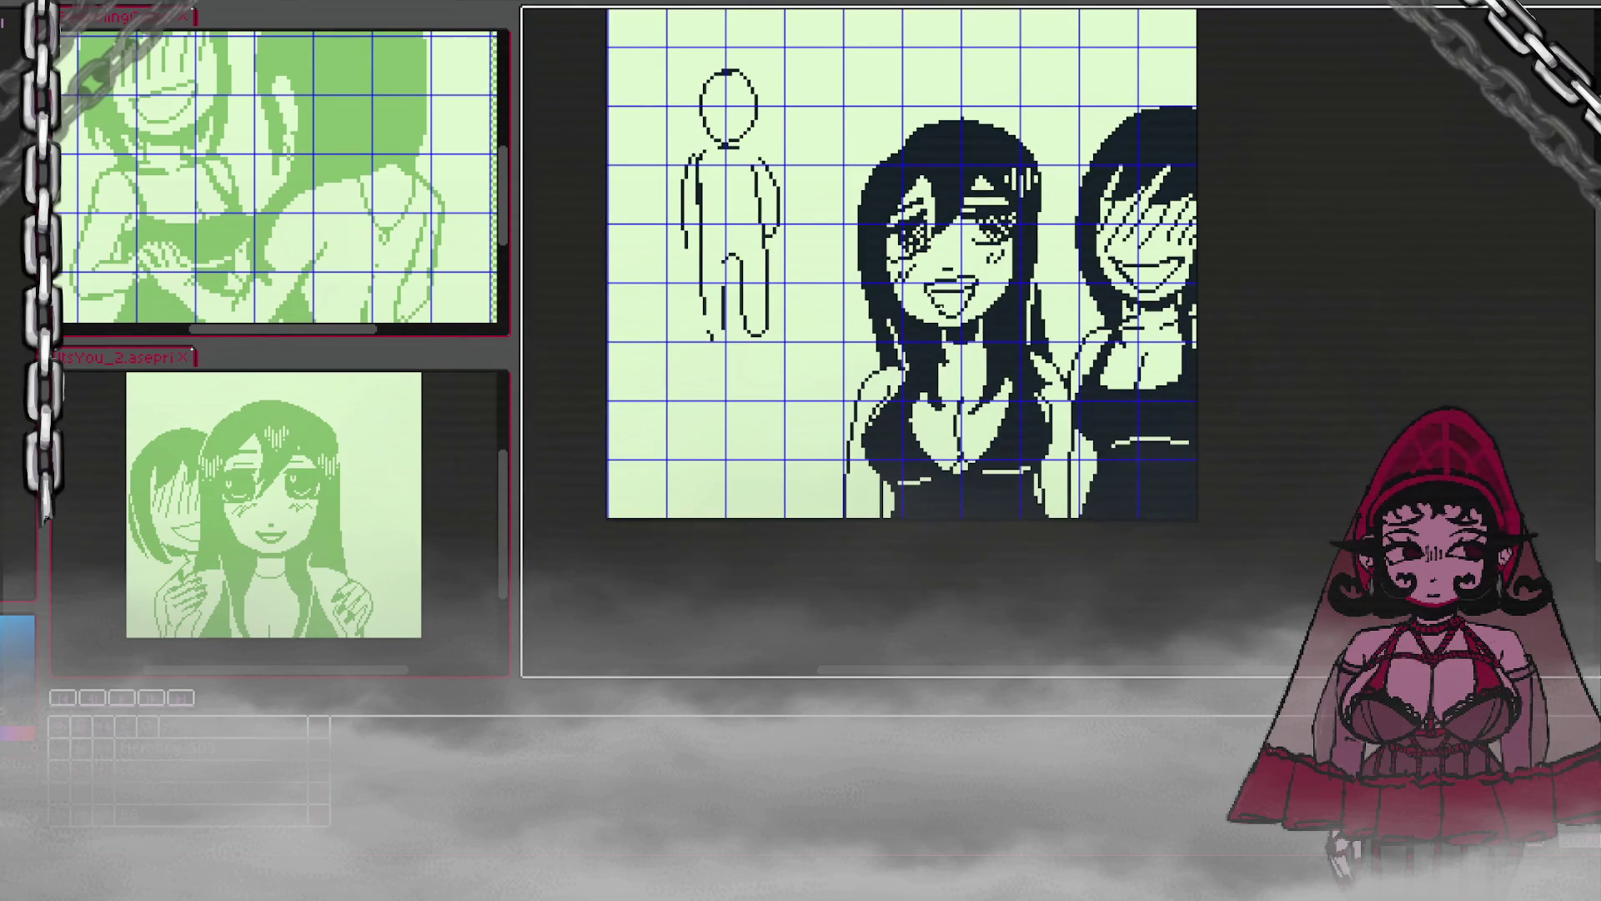
# Step: Save the sprite with Ctrl+S, then zoom in and out to review the girls' faces
pyautogui.hotkey('ctrl', 's')
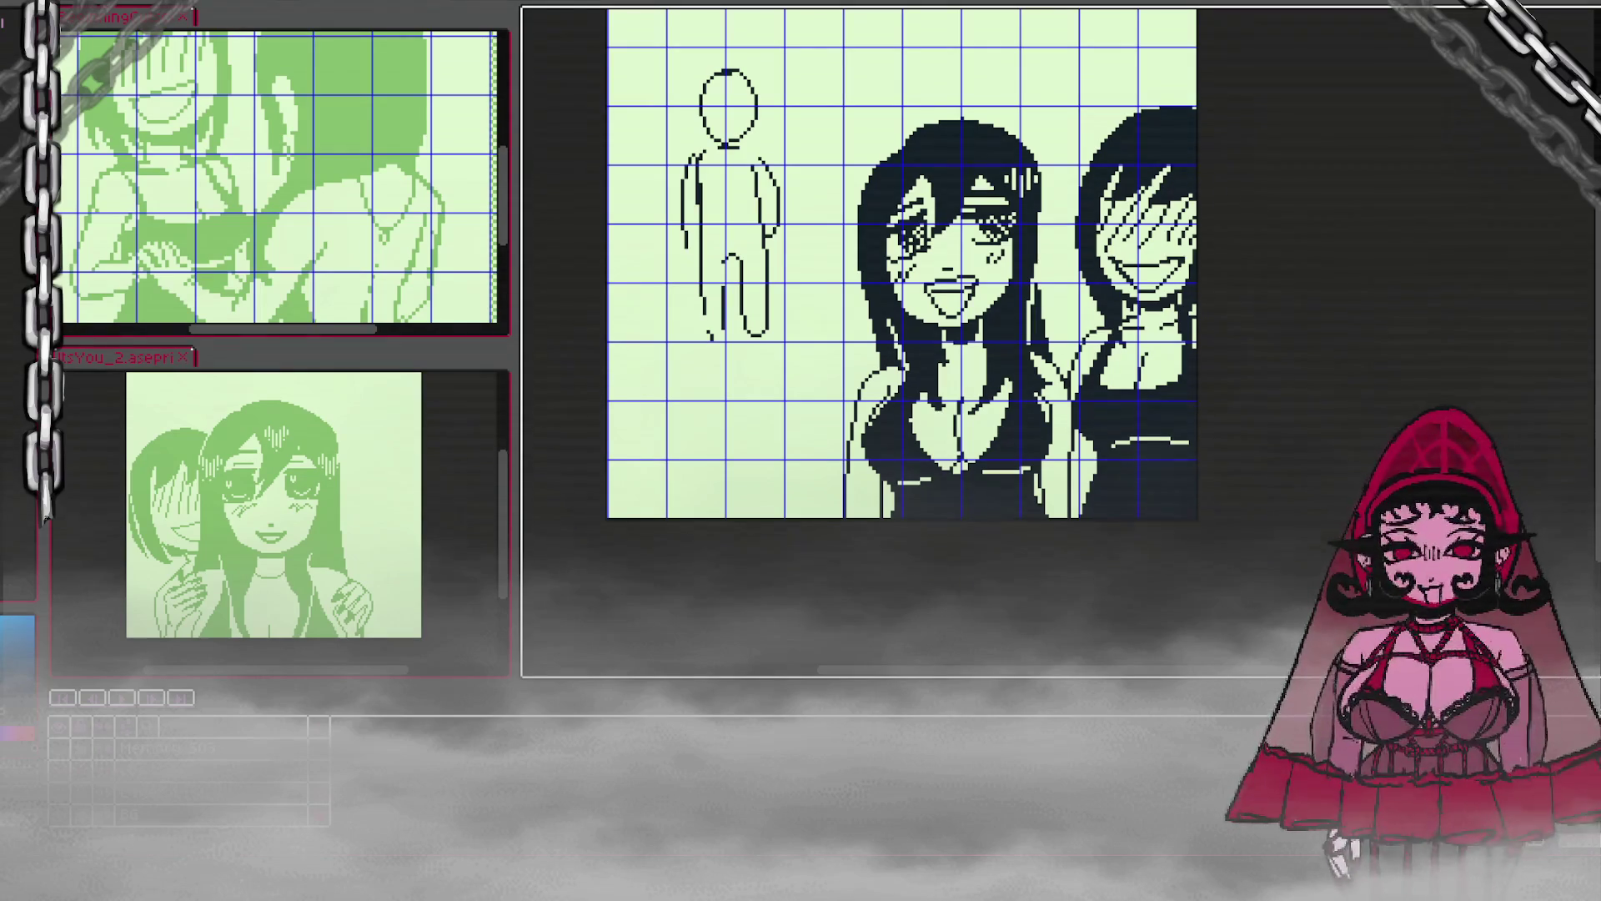
pyautogui.scroll(2, 901, 350)
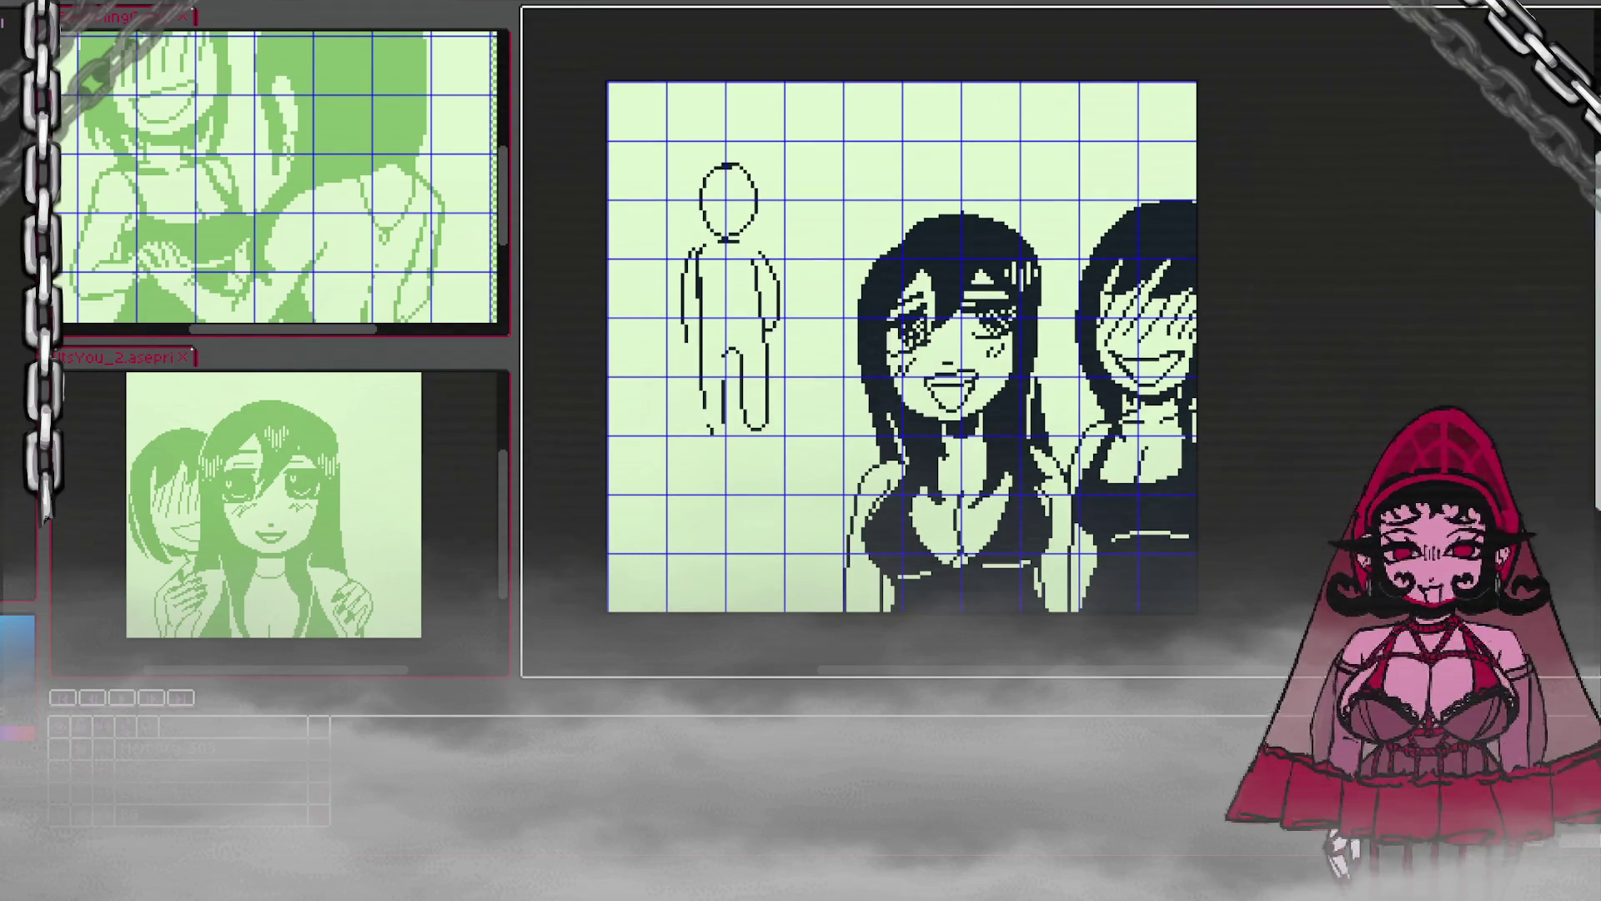
pyautogui.scroll(-1, 1426, 221)
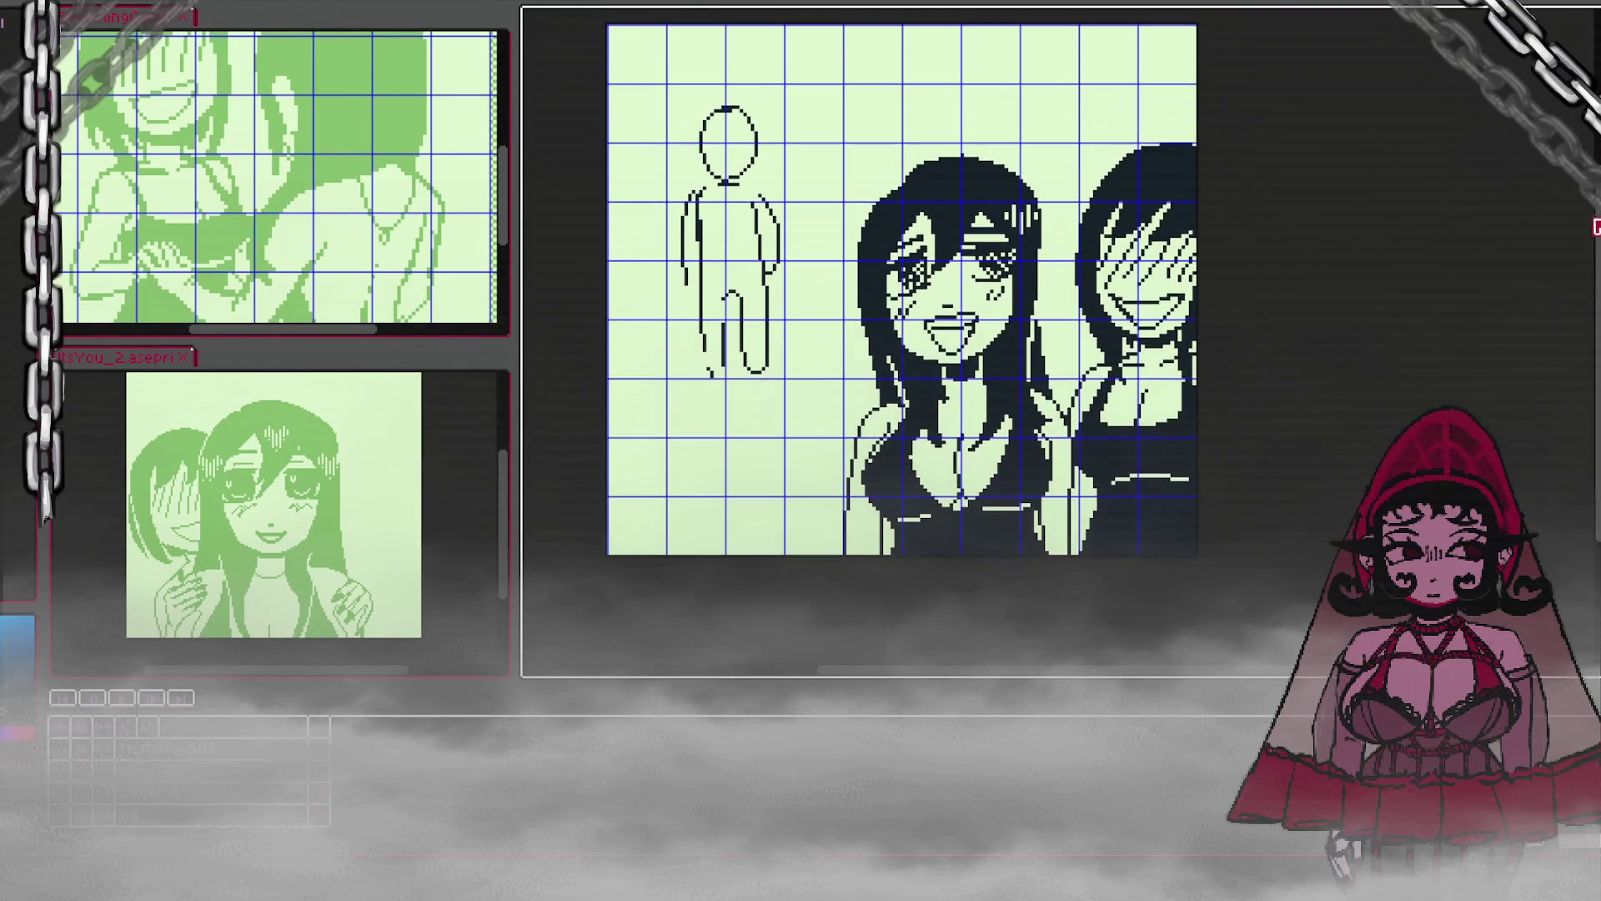
pyautogui.scroll(1, 1155, 157)
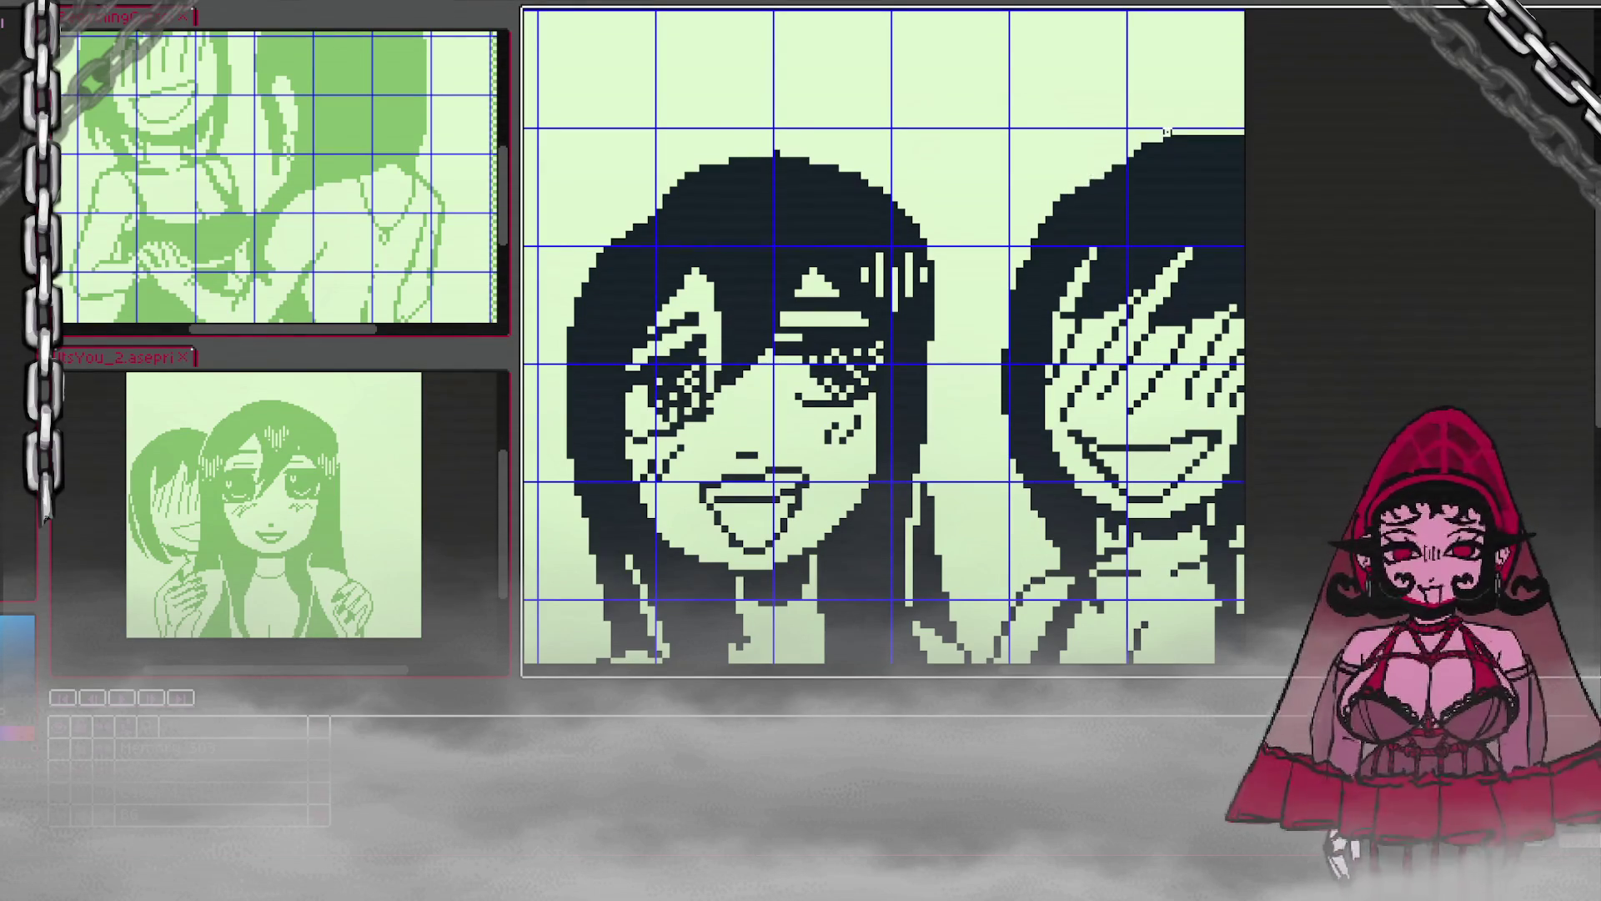
pyautogui.scroll(-2, 1172, 155)
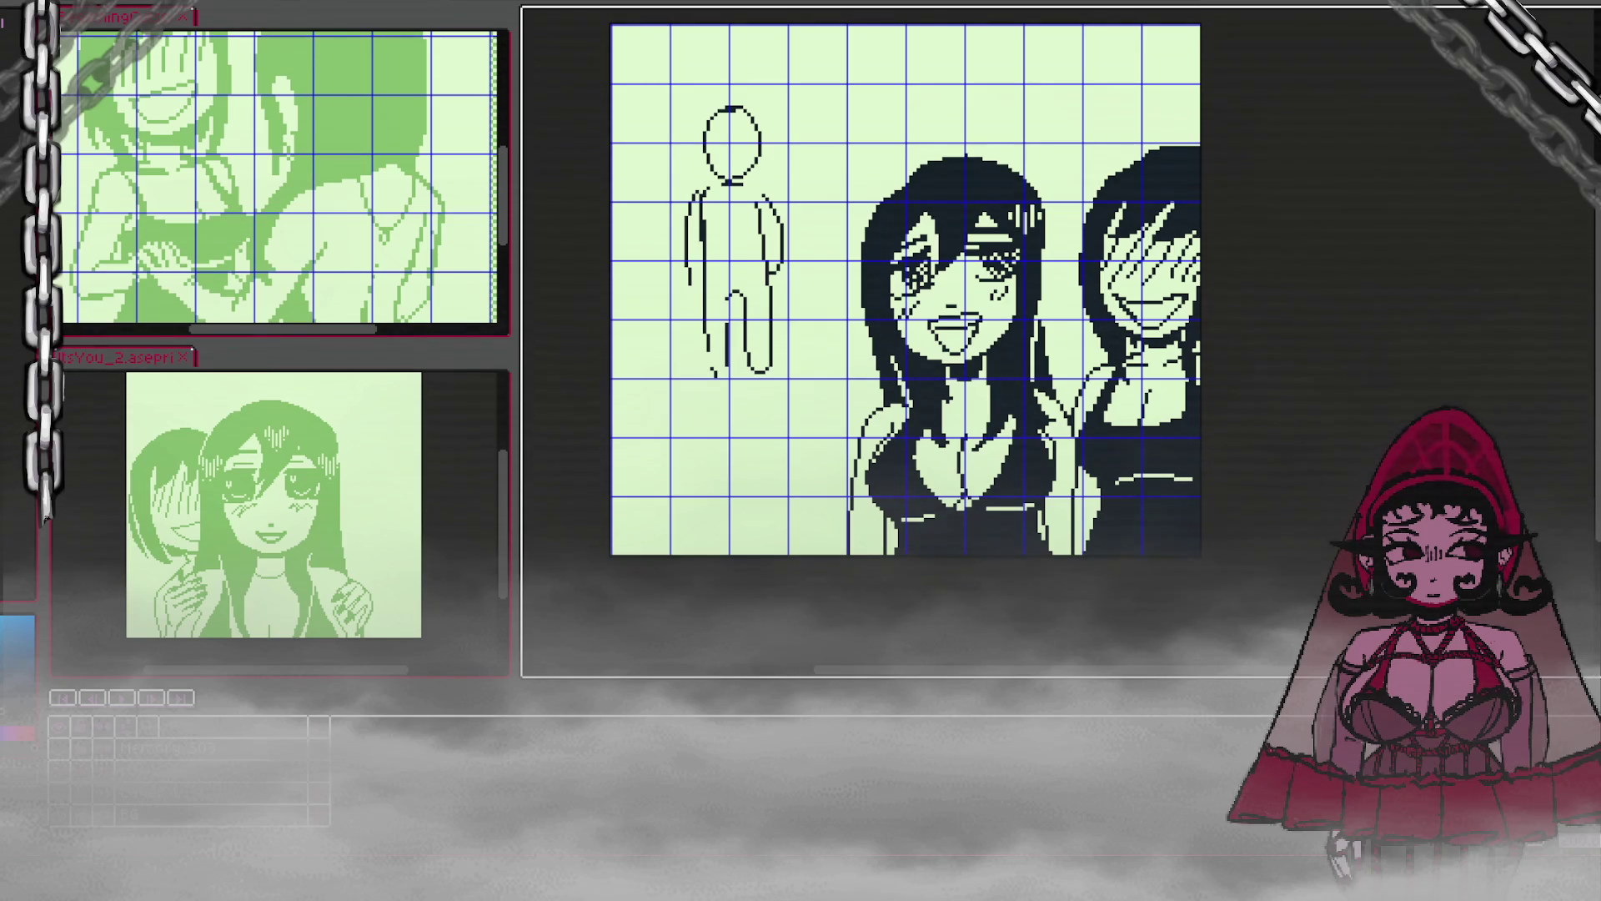
# Step: Extend the stick figure's left leg outline and draw a shoulder line across it
pyautogui.scroll(1, 705, 97)
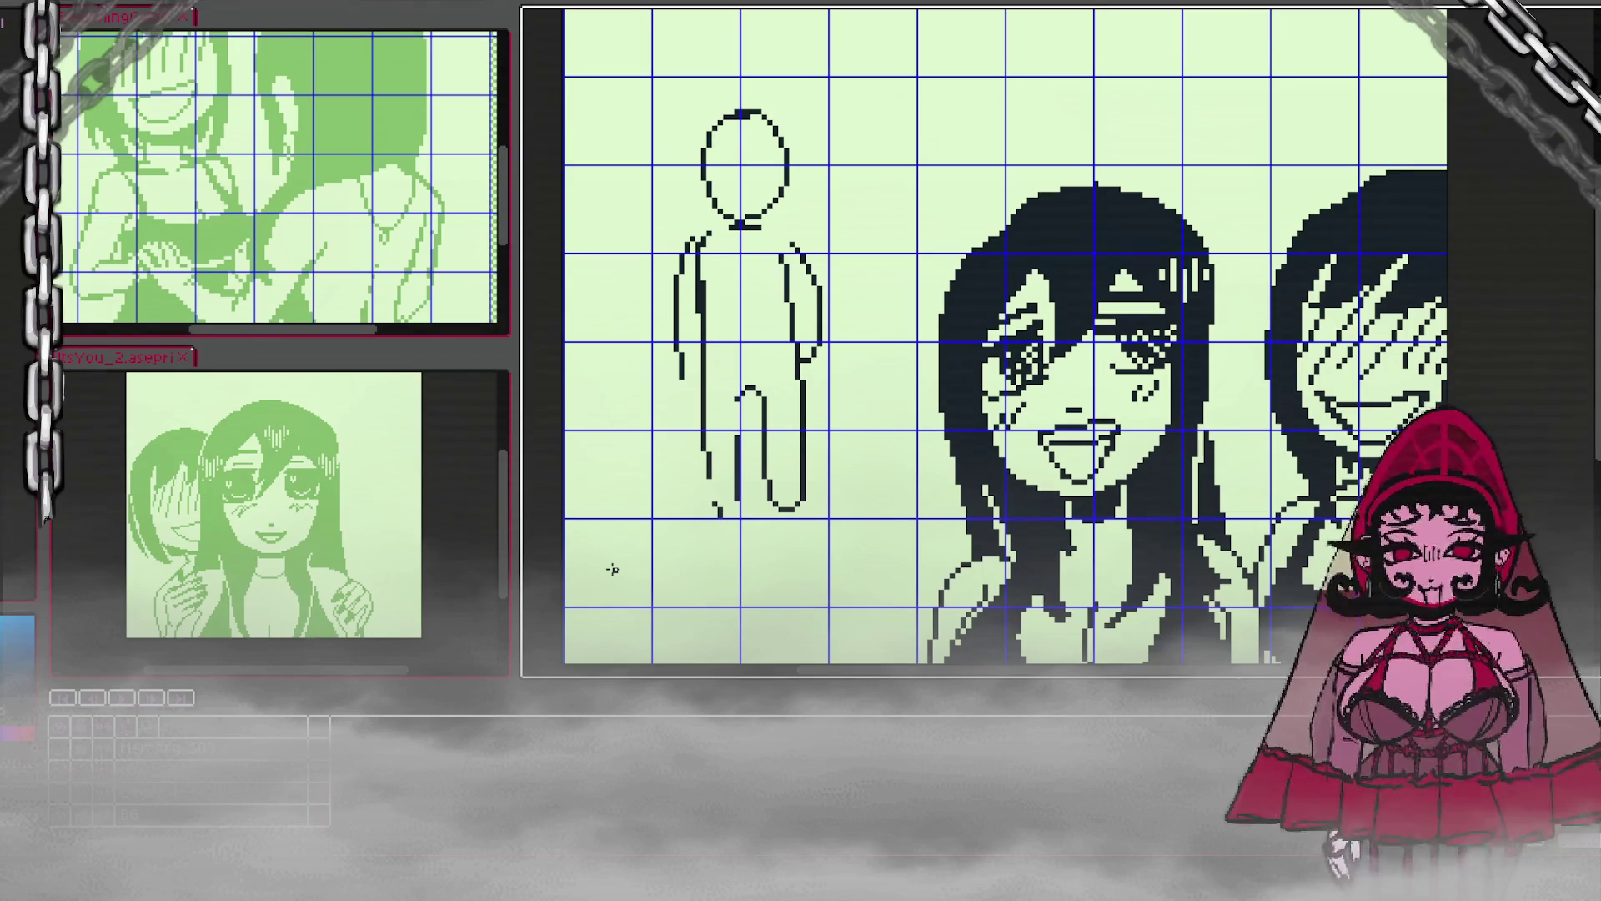
pyautogui.moveTo(707, 468)
pyautogui.mouseDown()
pyautogui.moveTo(712, 500)
pyautogui.moveTo(734, 413)
pyautogui.mouseUp()
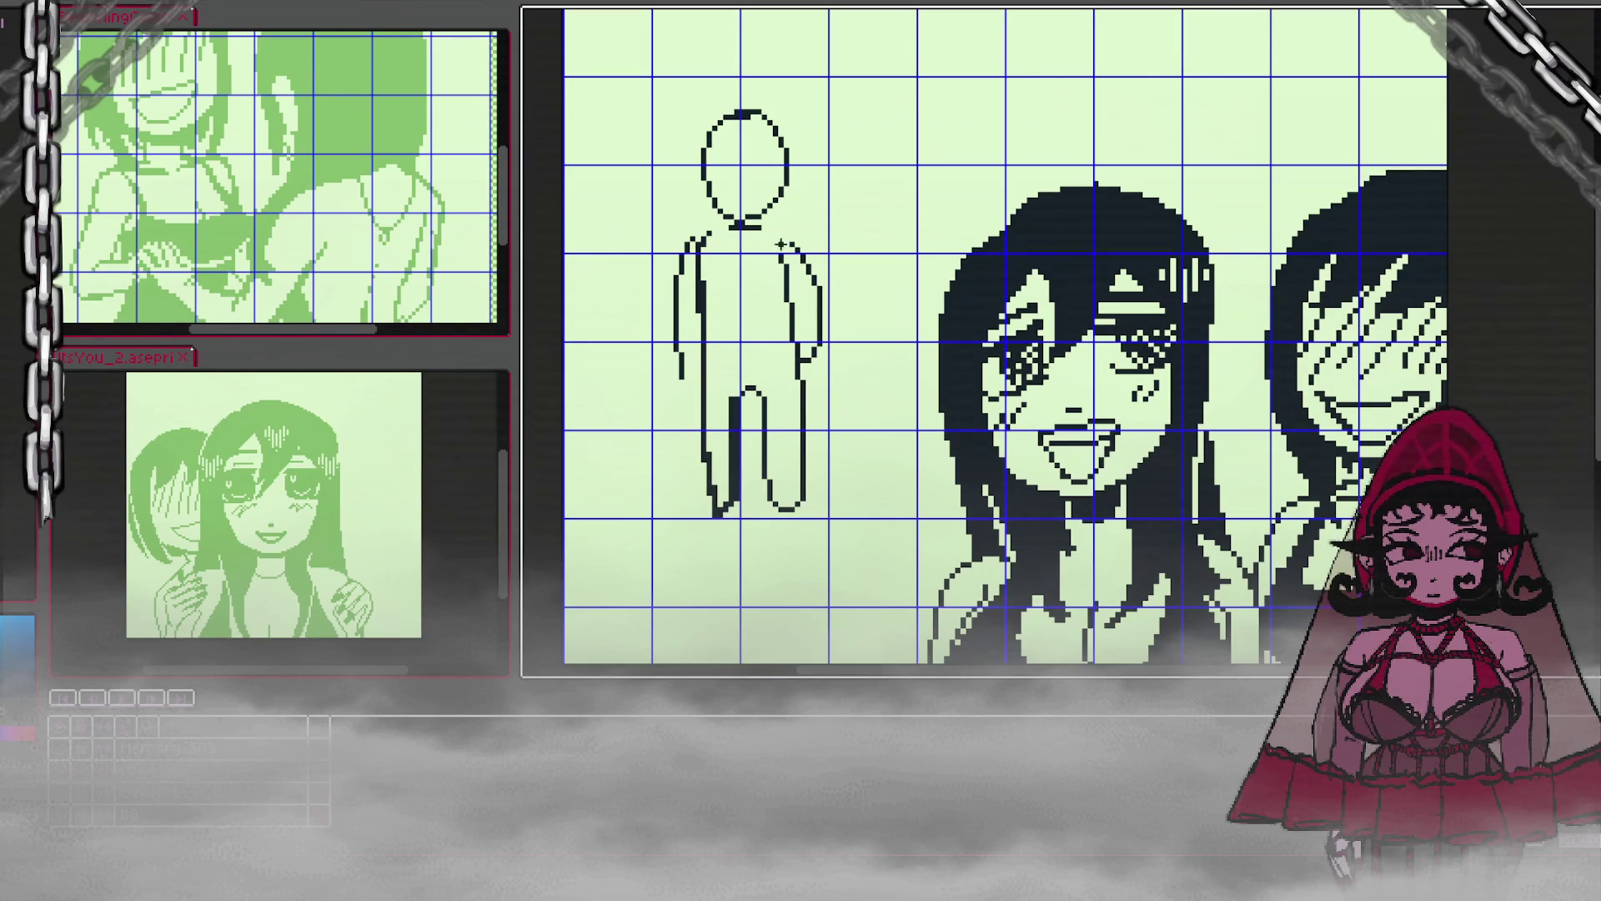
pyautogui.moveTo(703, 233); pyautogui.dragTo(786, 235)
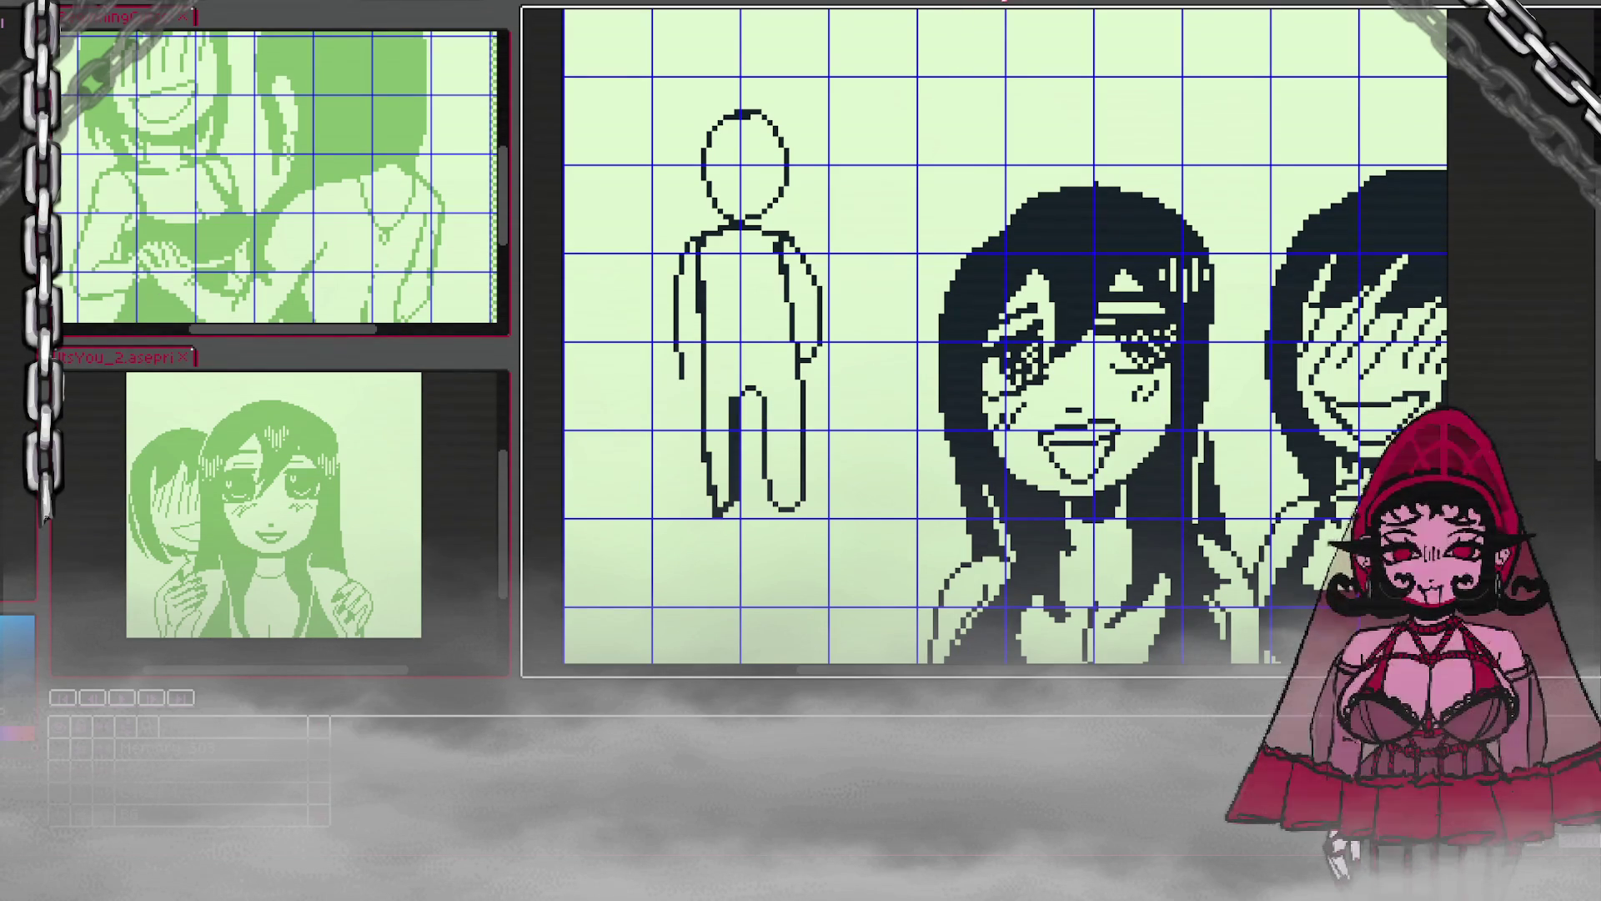
# Step: Fill the stick figure's body solid dark, erase stray pixels on its right side and extend its left leg downward
pyautogui.click(734, 292)
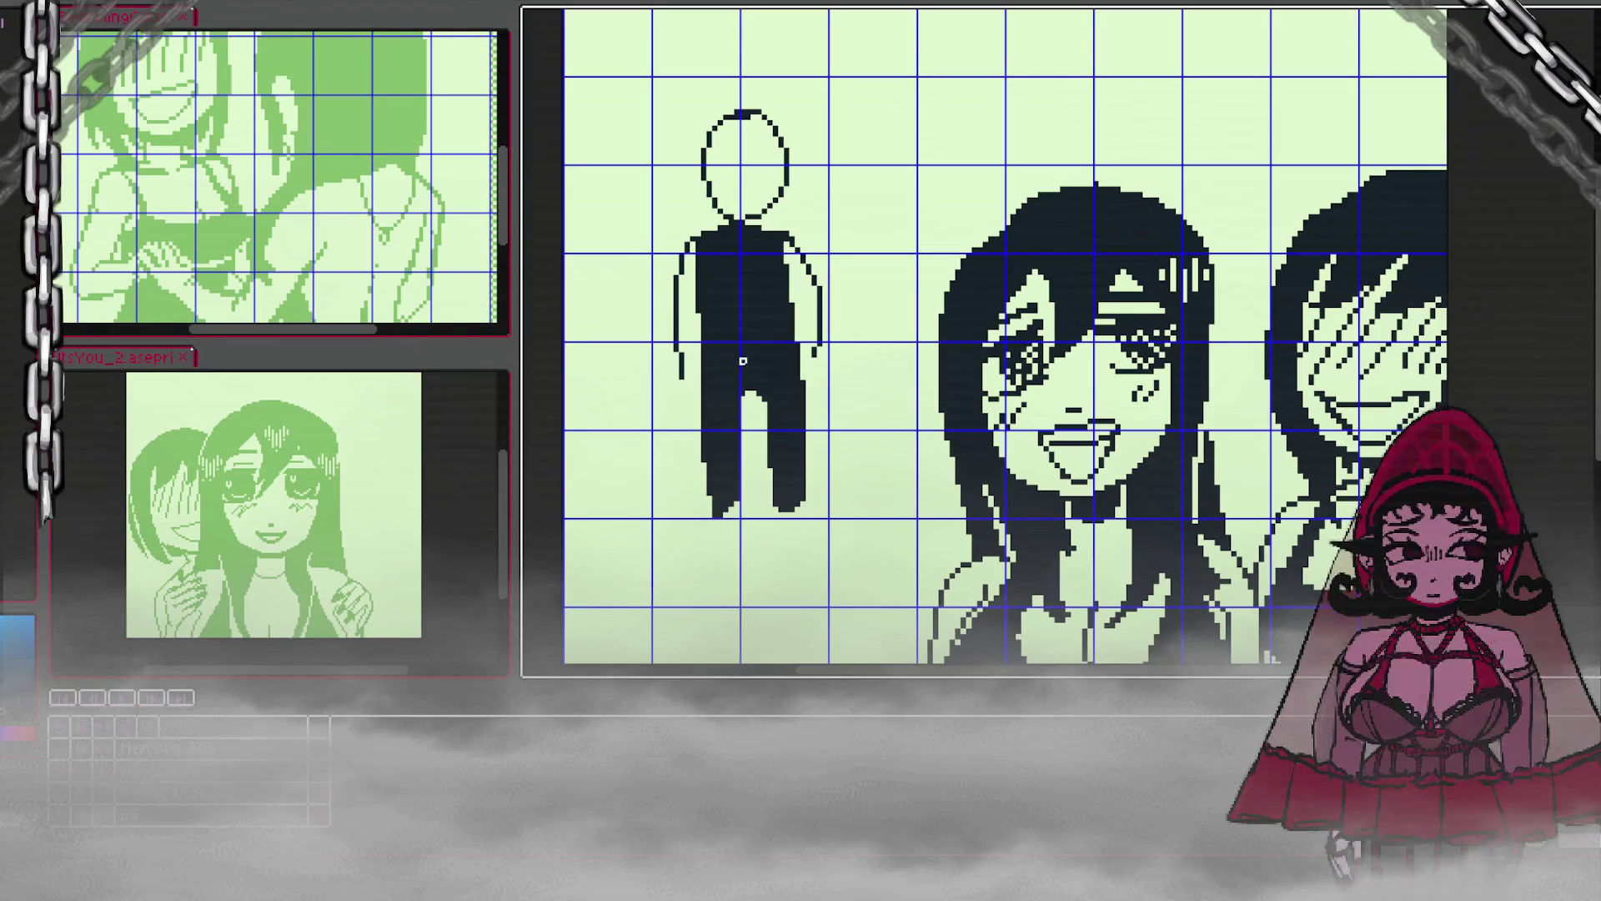
pyautogui.moveTo(798, 350)
pyautogui.mouseDown()
pyautogui.moveTo(792, 438)
pyautogui.moveTo(797, 334)
pyautogui.mouseUp()
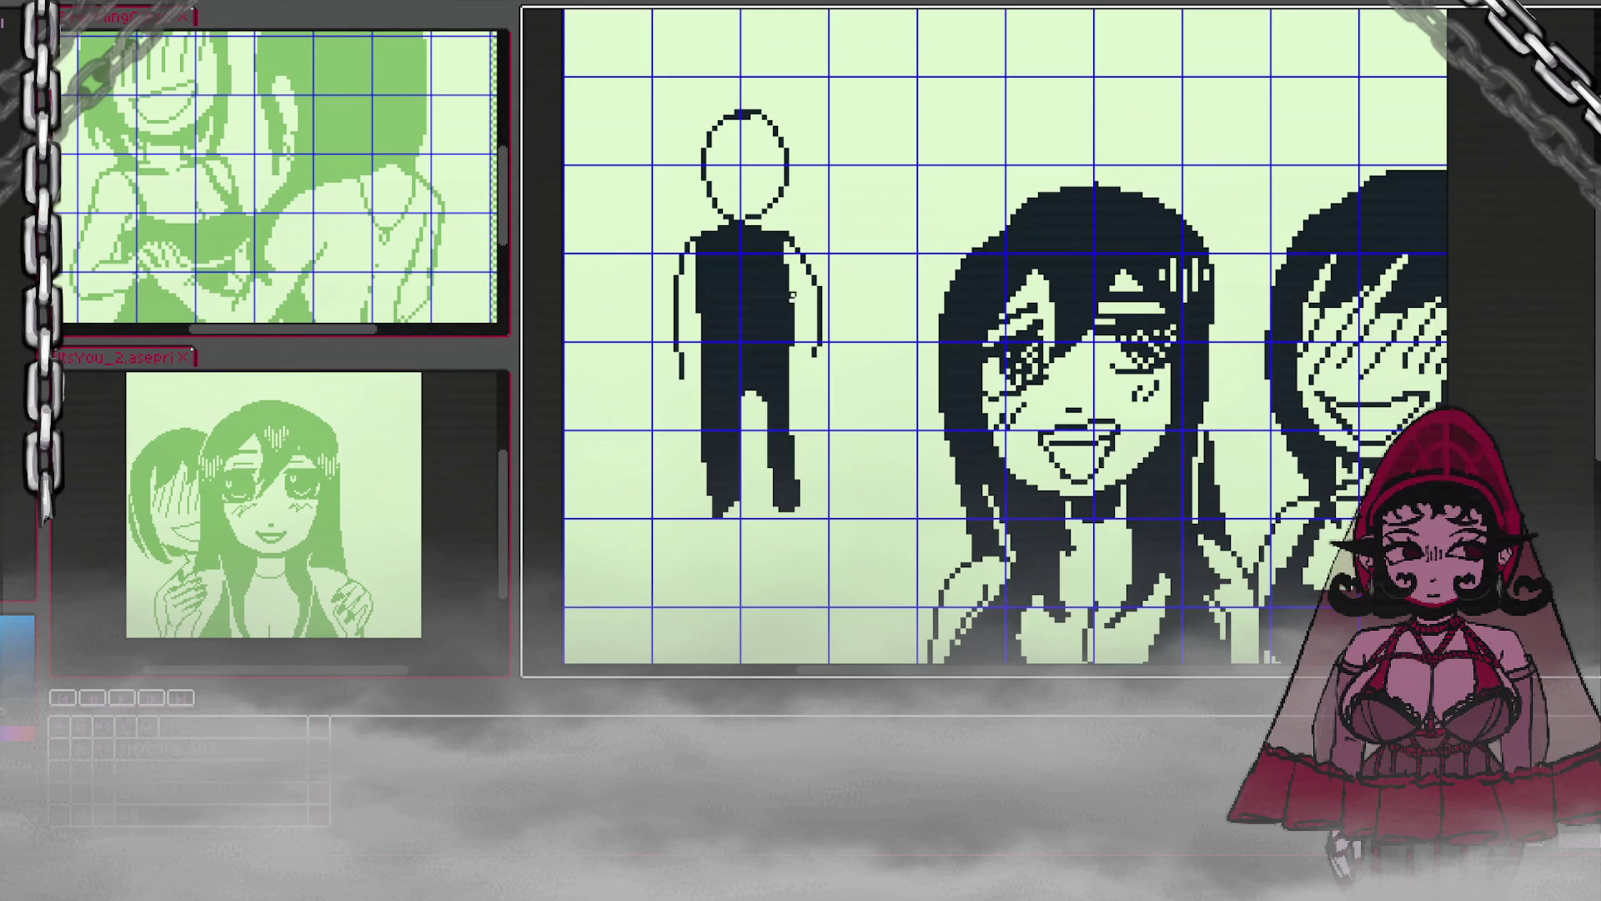
pyautogui.moveTo(719, 517); pyautogui.dragTo(718, 555)
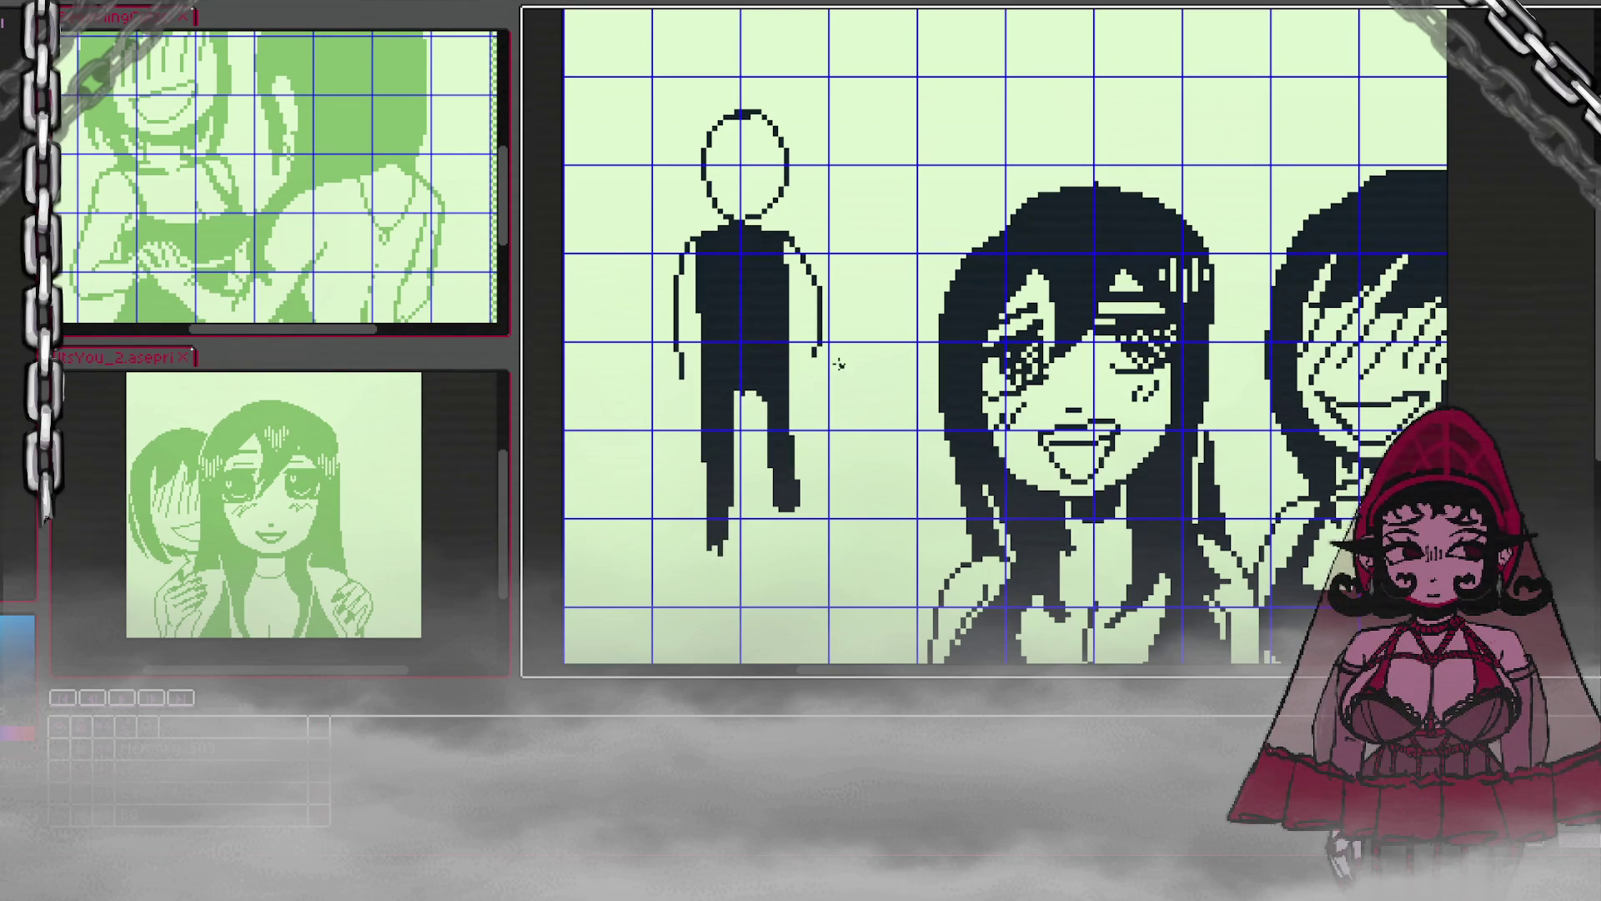
pyautogui.scroll(-1, 783, 454)
pyautogui.scroll(-1, 855, 554)
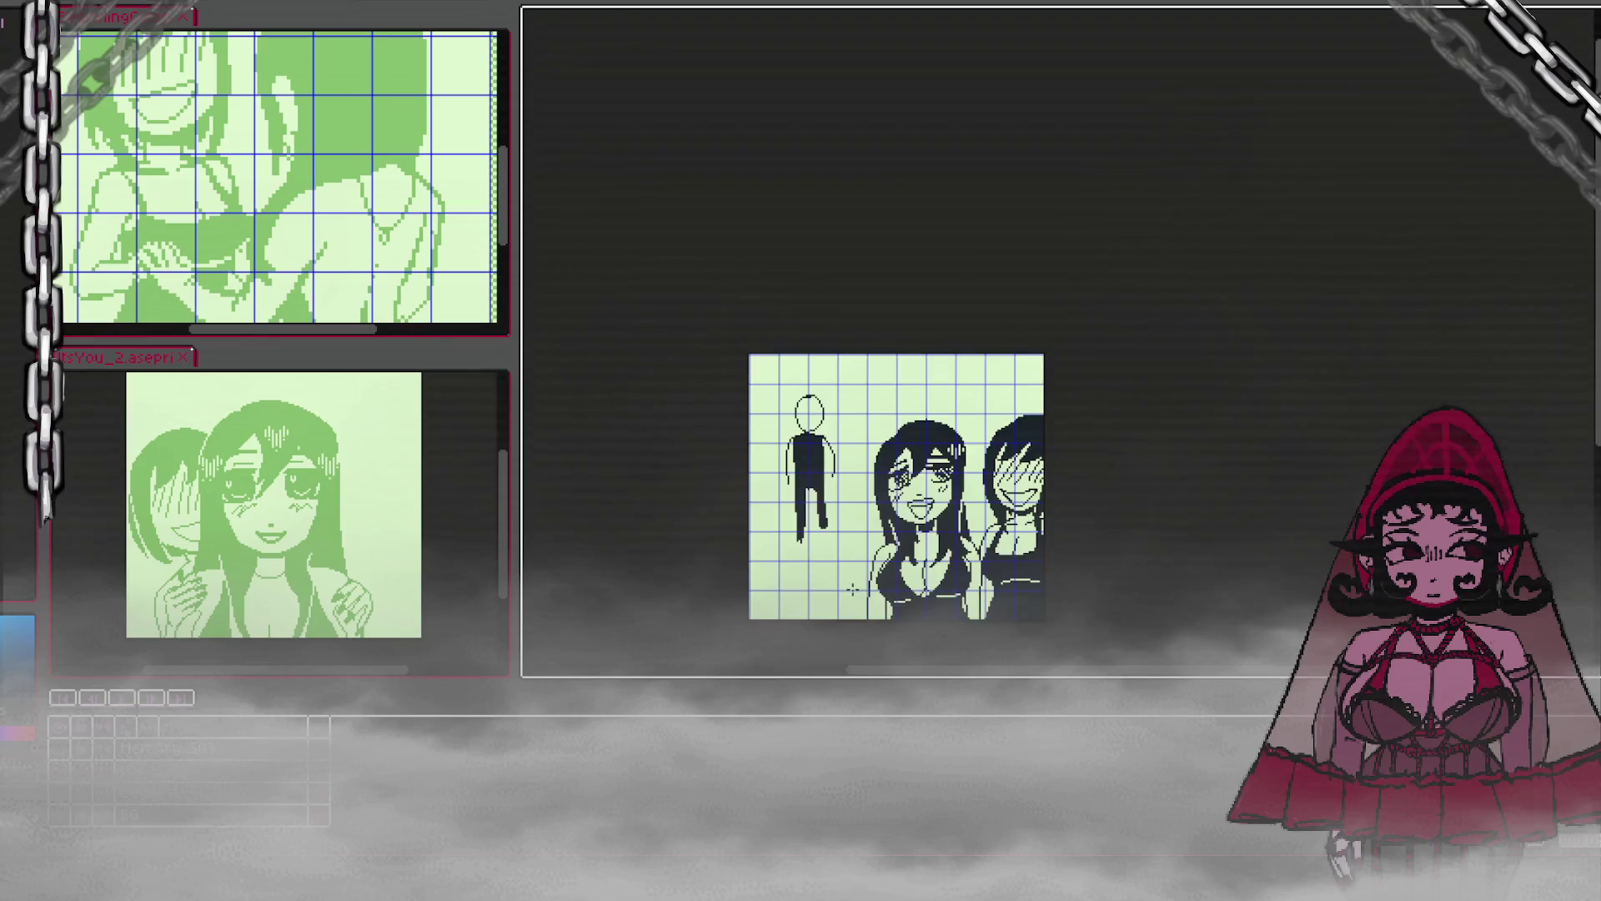
pyautogui.scroll(1, 852, 589)
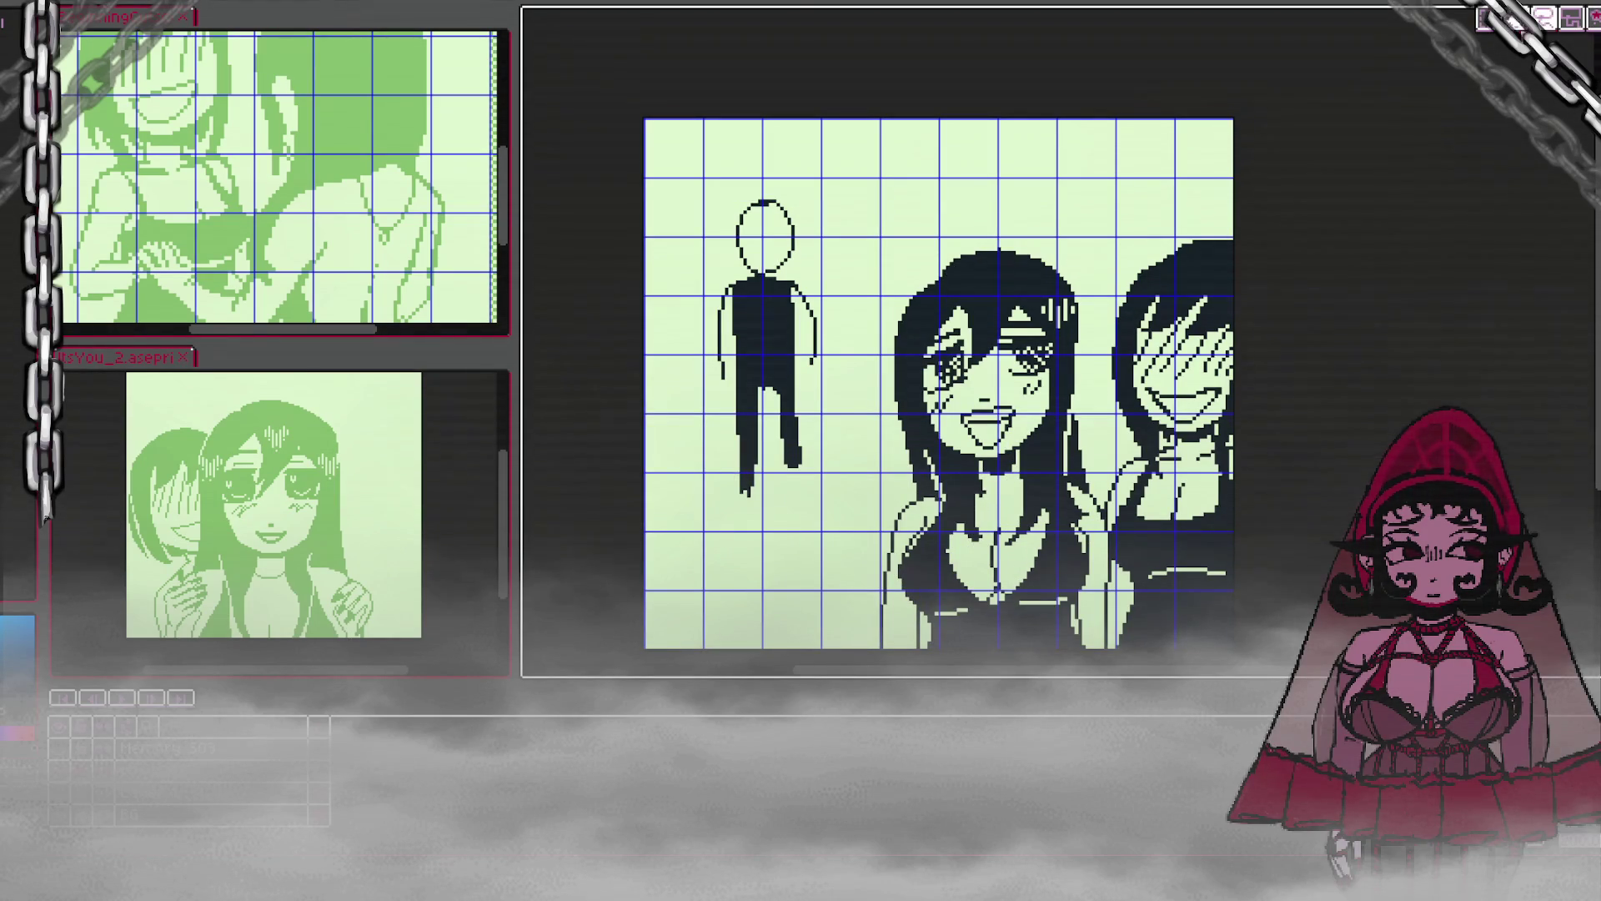
# Step: Lasso-select the stick figure and move it up and slightly left
pyautogui.moveTo(673, 163); pyautogui.dragTo(832, 531)
pyautogui.moveTo(846, 239)
pyautogui.mouseDown()
pyautogui.moveTo(715, 529)
pyautogui.moveTo(857, 256)
pyautogui.mouseUp()
pyautogui.moveTo(868, 547); pyautogui.dragTo(836, 463)
pyautogui.moveTo(820, 242)
pyautogui.mouseDown()
pyautogui.moveTo(841, 278)
pyautogui.moveTo(911, 279)
pyautogui.moveTo(747, 273)
pyautogui.moveTo(751, 425)
pyautogui.mouseUp()
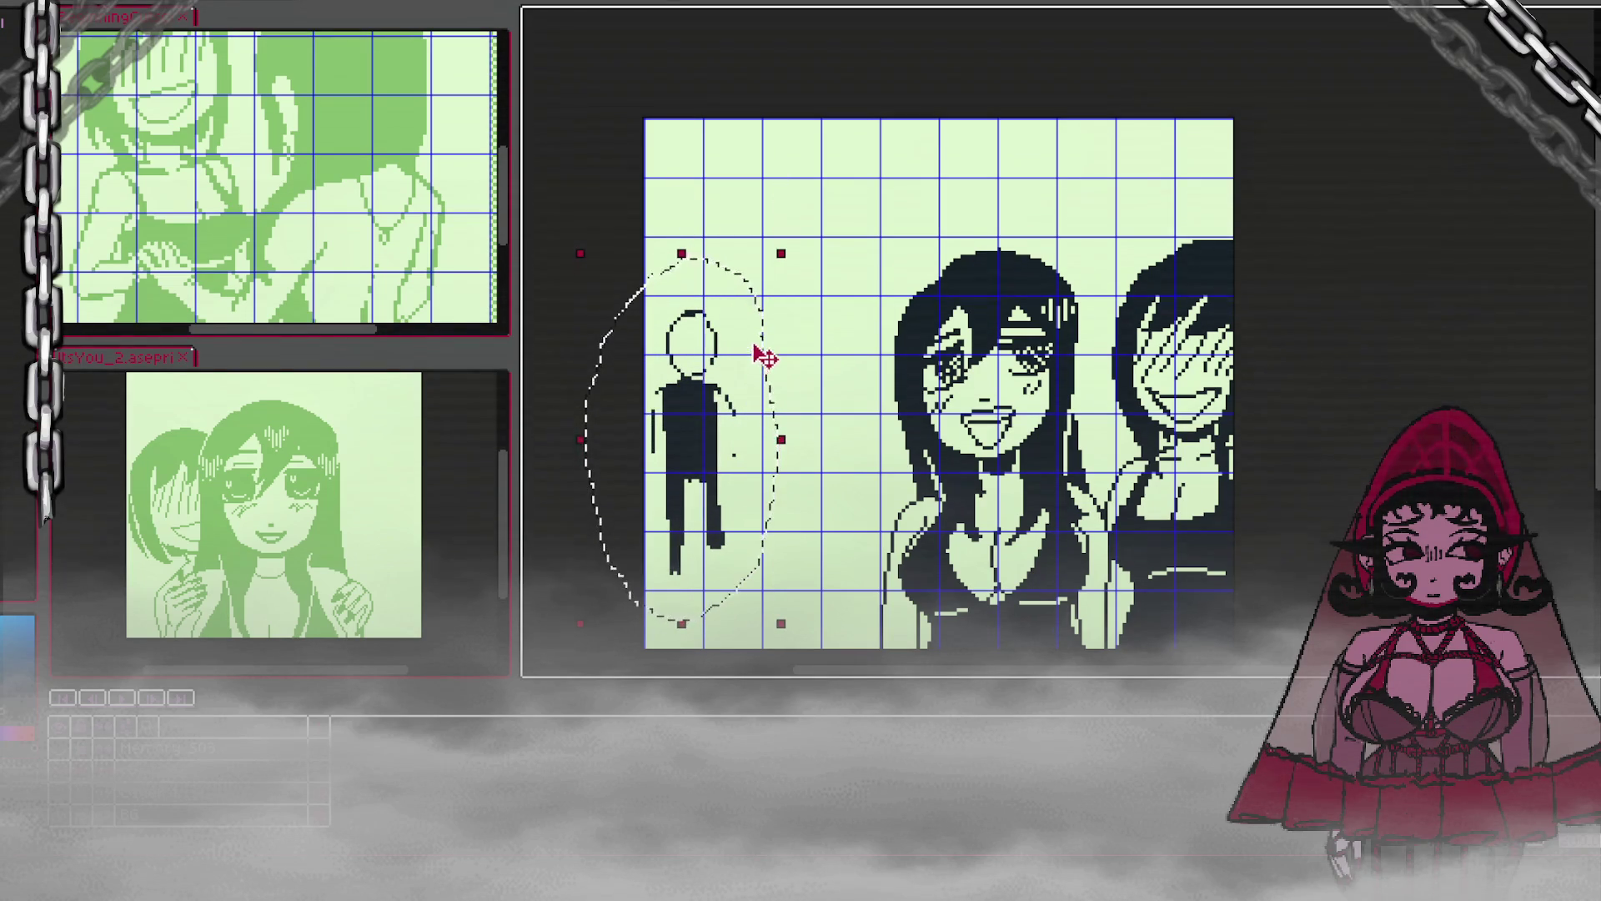
# Step: Drag the selected stick figure rightward and slightly down, beside the long-haired girl
pyautogui.moveTo(736, 364); pyautogui.dragTo(824, 357)
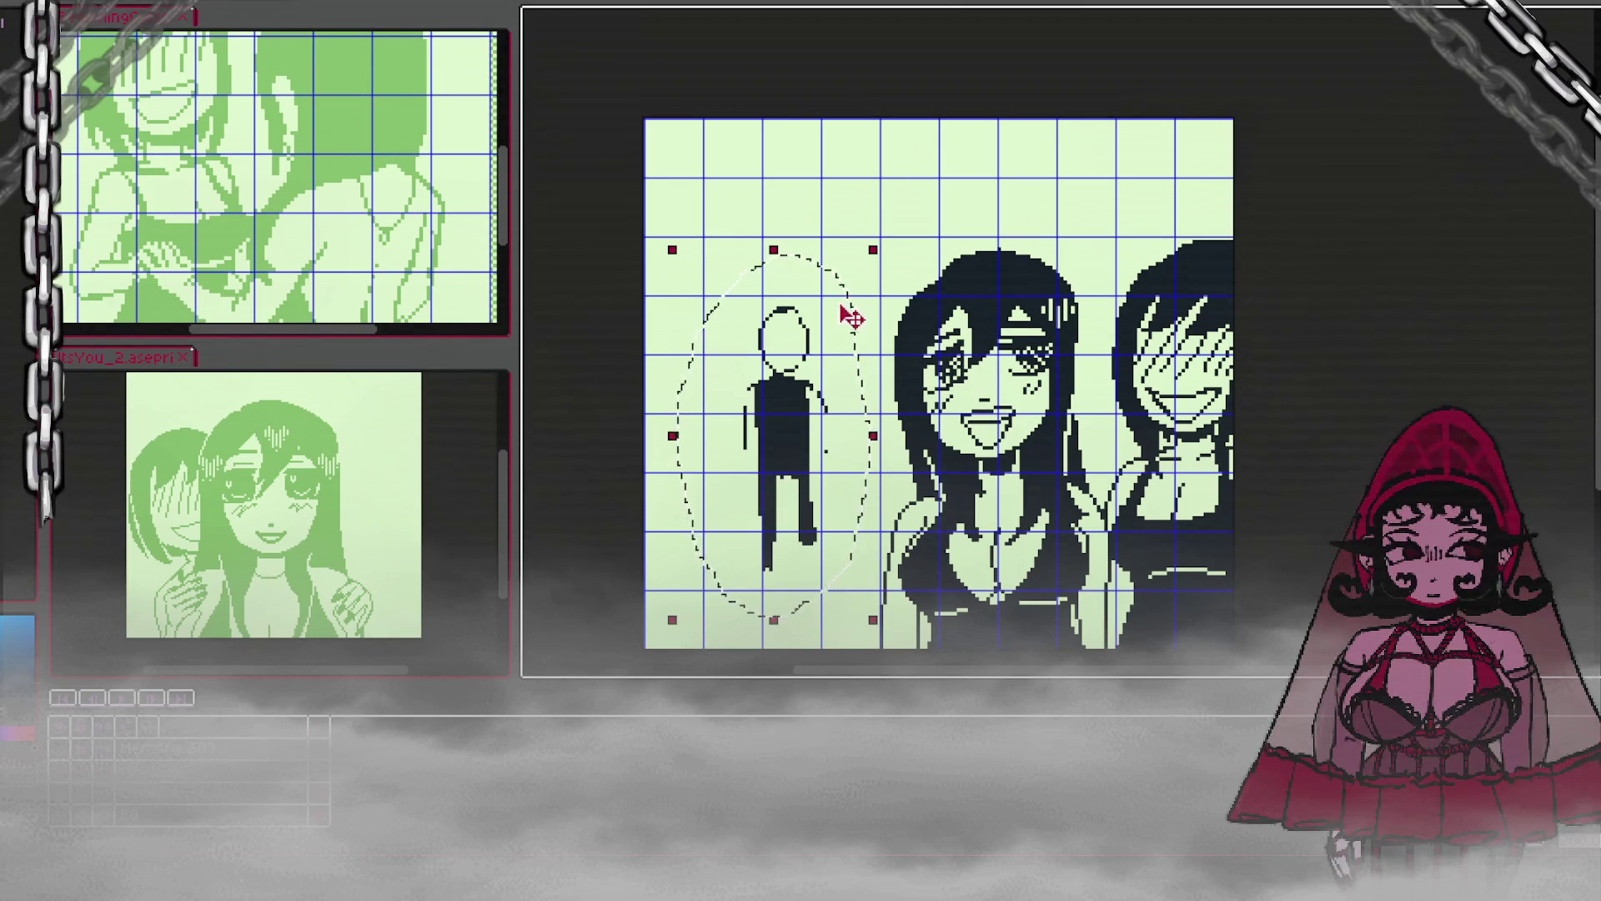
pyautogui.moveTo(846, 338); pyautogui.dragTo(868, 340)
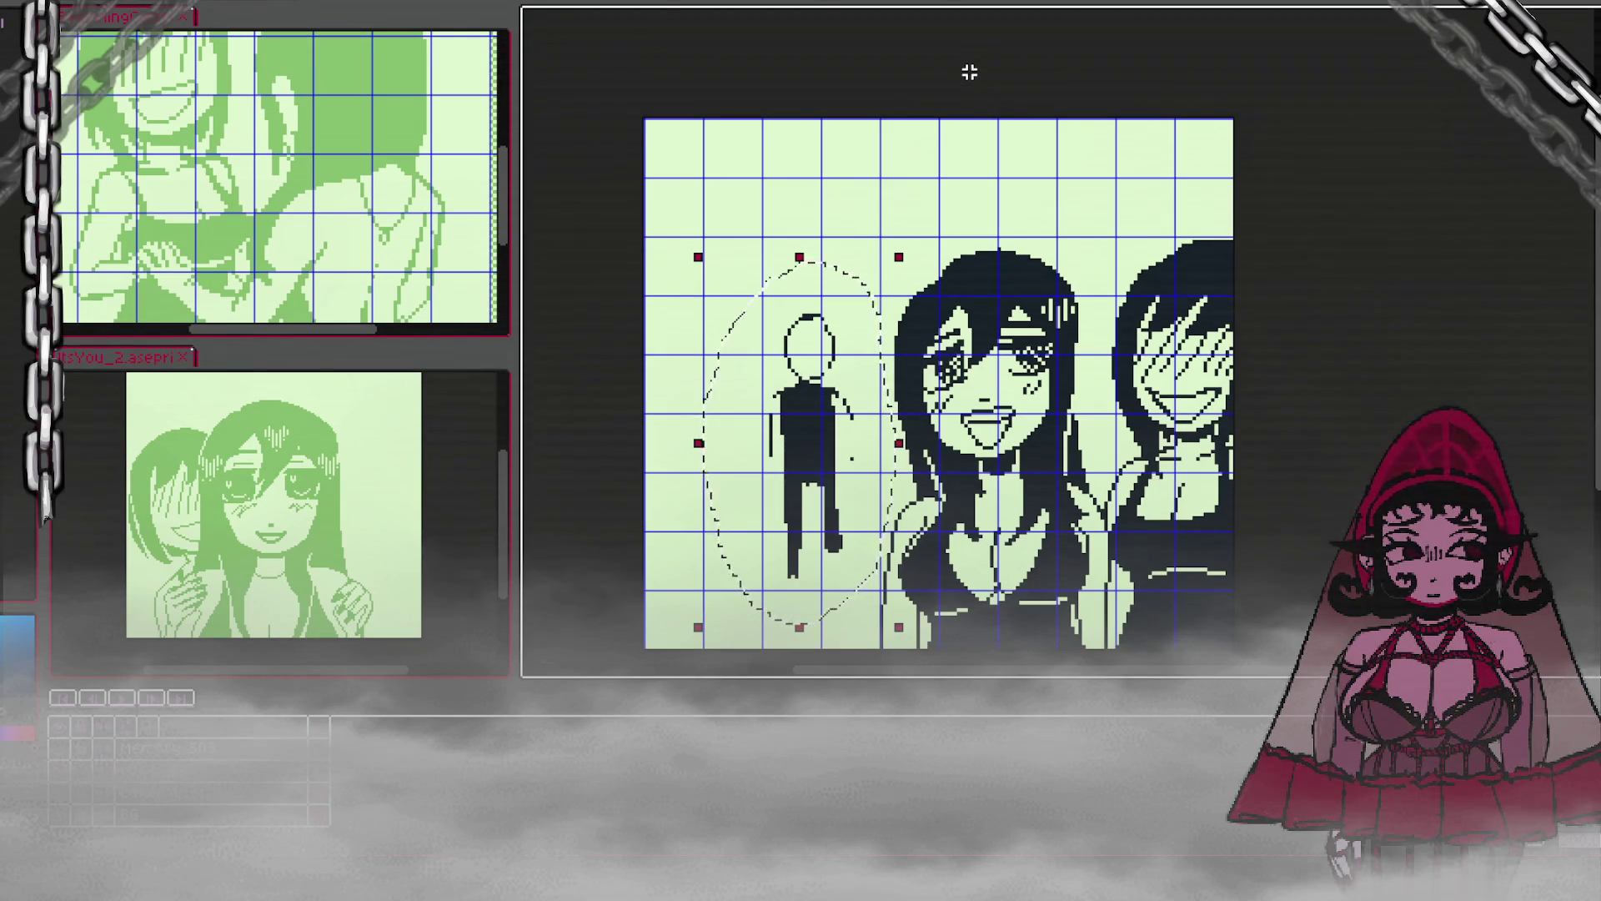
pyautogui.moveTo(841, 343)
pyautogui.mouseDown()
pyautogui.moveTo(860, 360)
pyautogui.moveTo(845, 271)
pyautogui.moveTo(868, 319)
pyautogui.mouseUp()
# Step: Deselect the figure, repaint and lengthen its body and legs, and add feet to both legs
pyautogui.click(1043, 190)
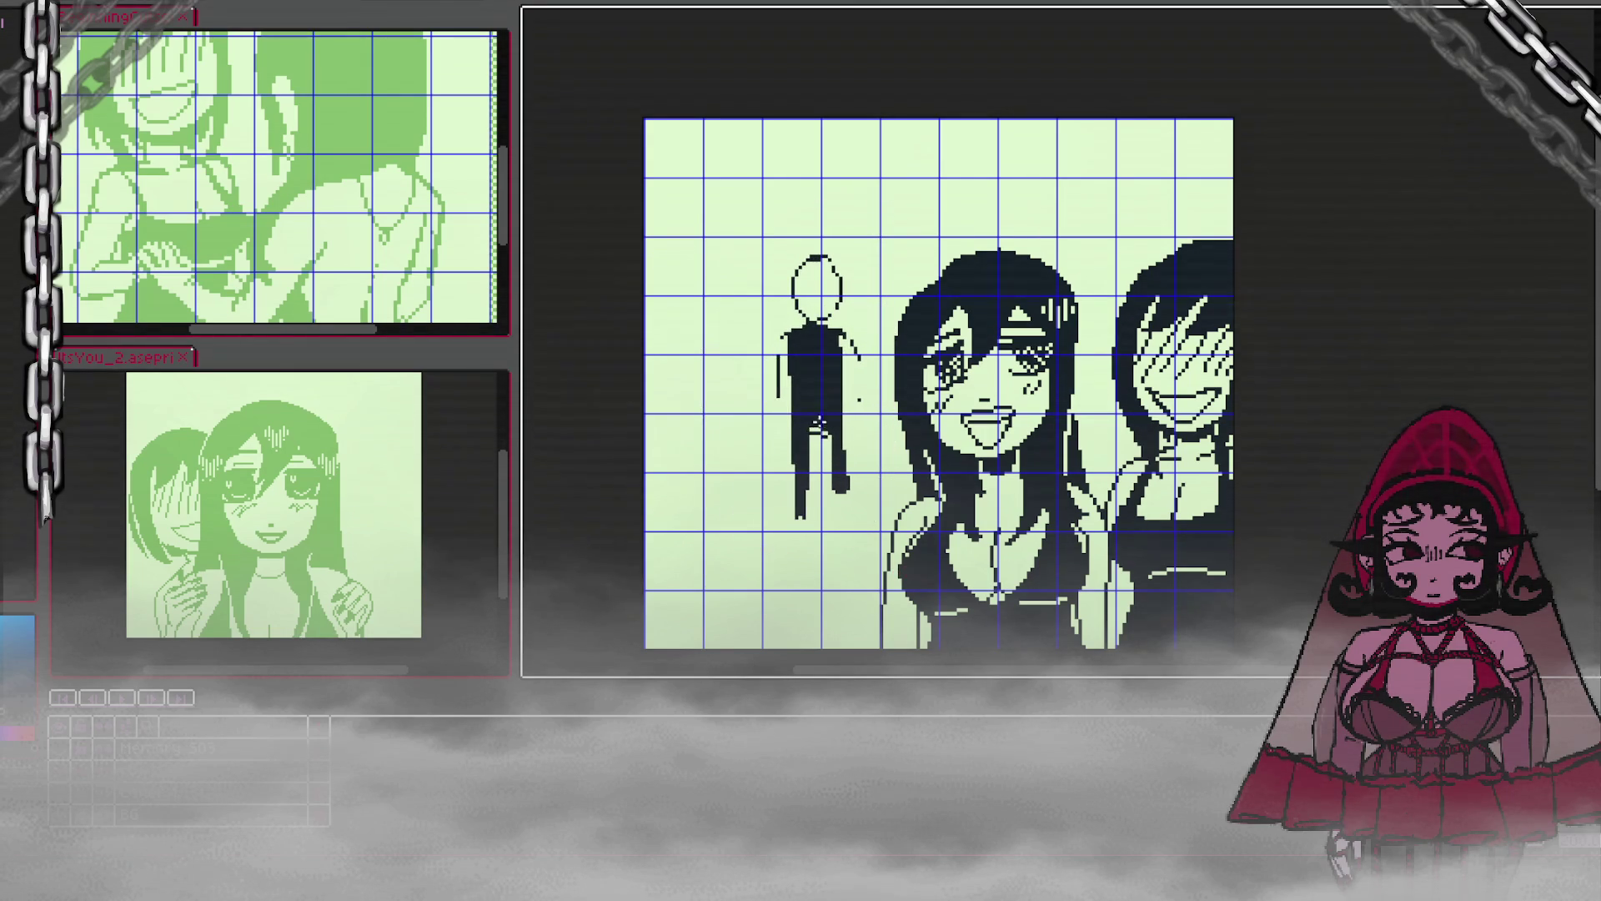
pyautogui.moveTo(802, 421)
pyautogui.mouseDown()
pyautogui.moveTo(817, 417)
pyautogui.moveTo(807, 507)
pyautogui.moveTo(807, 474)
pyautogui.moveTo(835, 516)
pyautogui.moveTo(848, 448)
pyautogui.mouseUp()
pyautogui.press('e')
pyautogui.moveTo(814, 472)
pyautogui.mouseDown()
pyautogui.moveTo(811, 525)
pyautogui.moveTo(819, 463)
pyautogui.mouseUp()
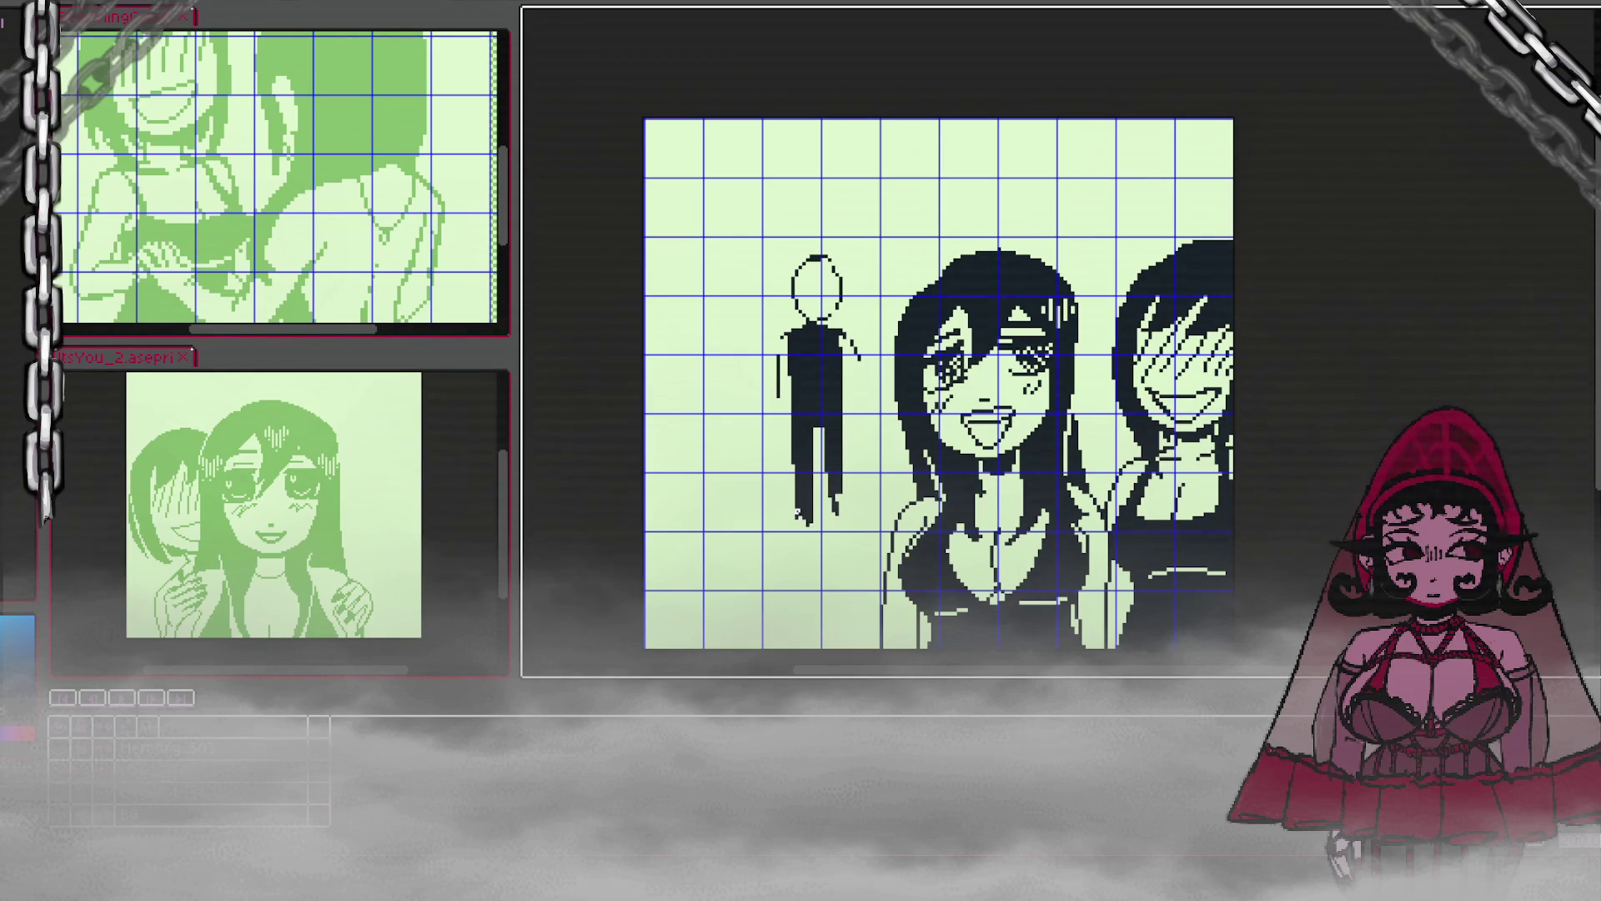
pyautogui.moveTo(788, 518); pyautogui.dragTo(830, 534)
pyautogui.moveTo(828, 472)
pyautogui.mouseDown()
pyautogui.moveTo(825, 532)
pyautogui.moveTo(855, 535)
pyautogui.mouseUp()
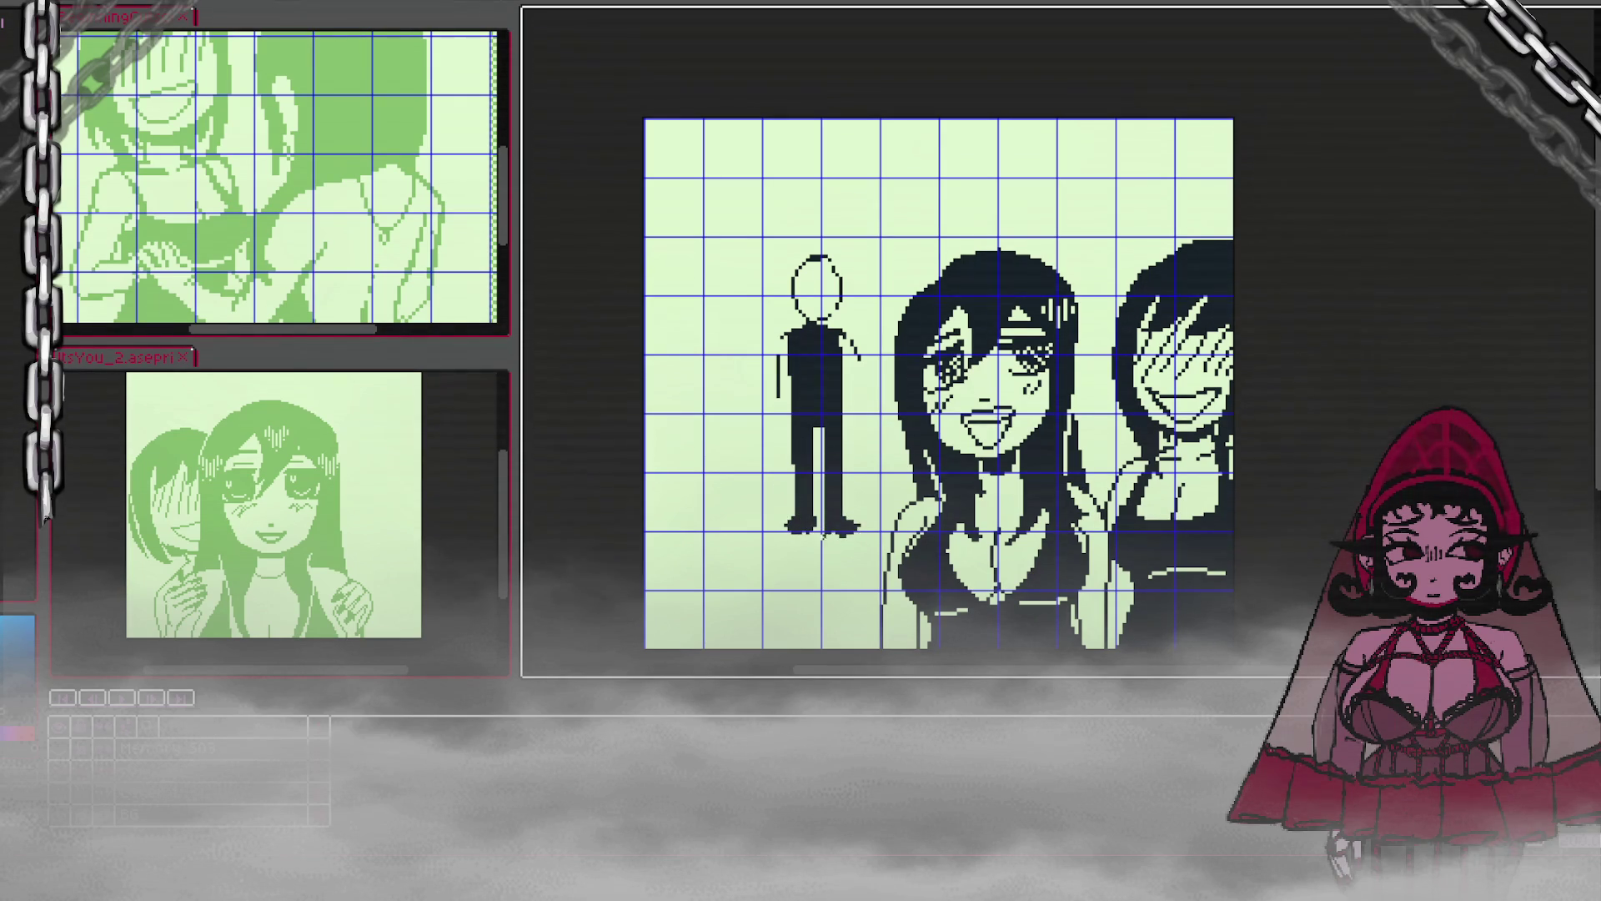
pyautogui.hotkey('ctrl', 'z')
# Step: Thicken the left arm, separate the right arm from the torso, and fill the head solid black
pyautogui.moveTo(796, 363)
pyautogui.mouseDown()
pyautogui.moveTo(775, 417)
pyautogui.moveTo(796, 360)
pyautogui.moveTo(850, 421)
pyautogui.moveTo(842, 342)
pyautogui.moveTo(855, 337)
pyautogui.mouseUp()
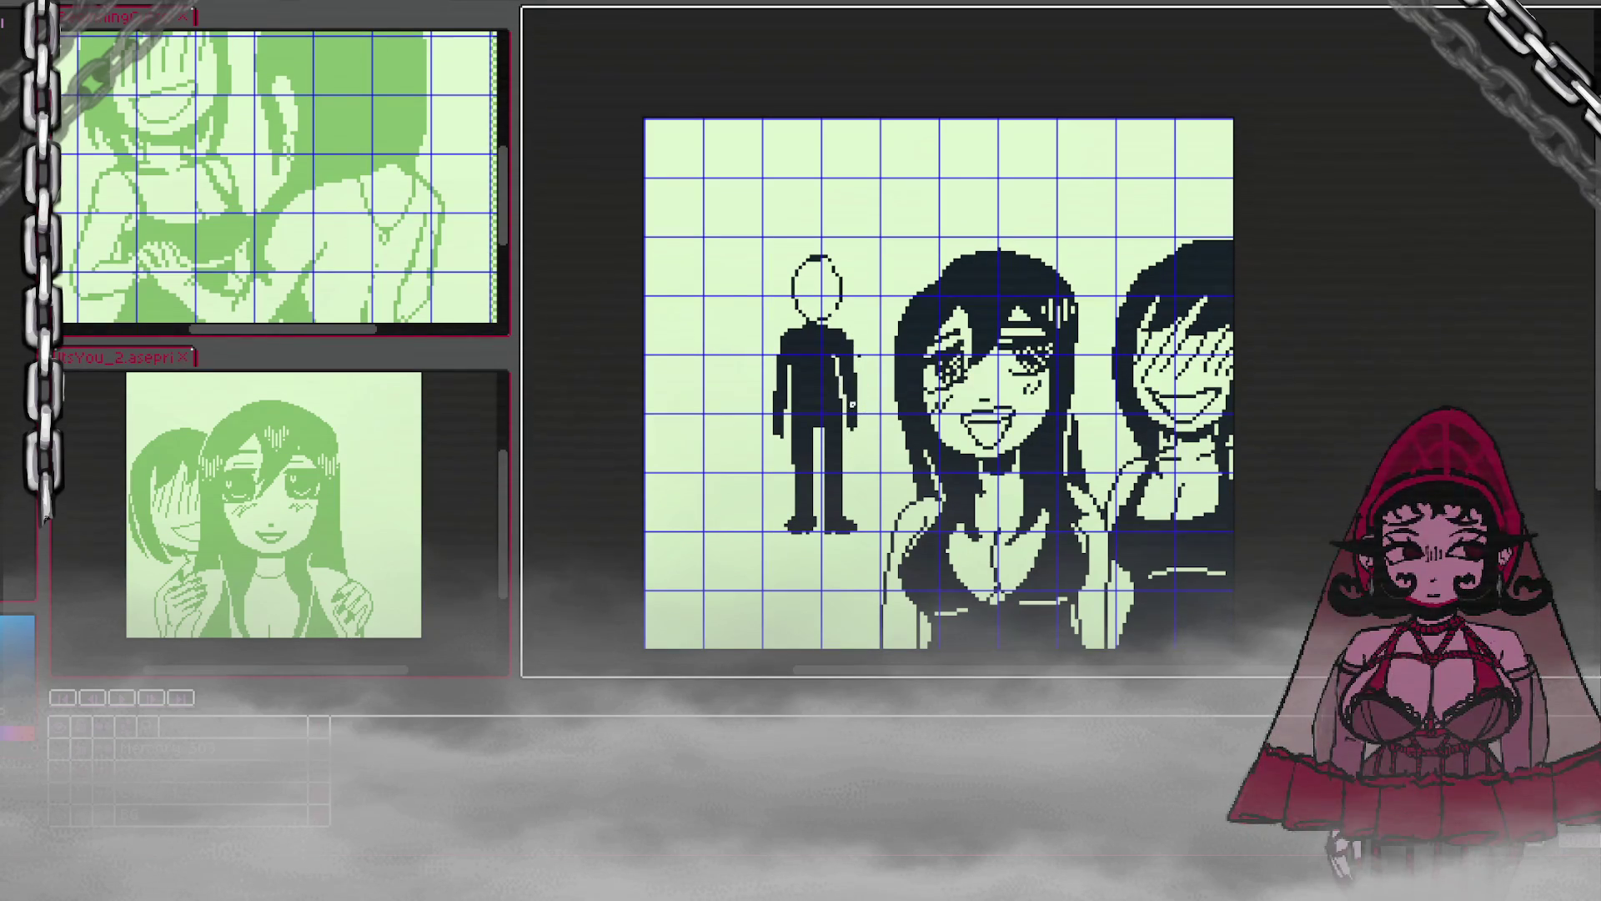
pyautogui.moveTo(842, 354); pyautogui.dragTo(850, 425)
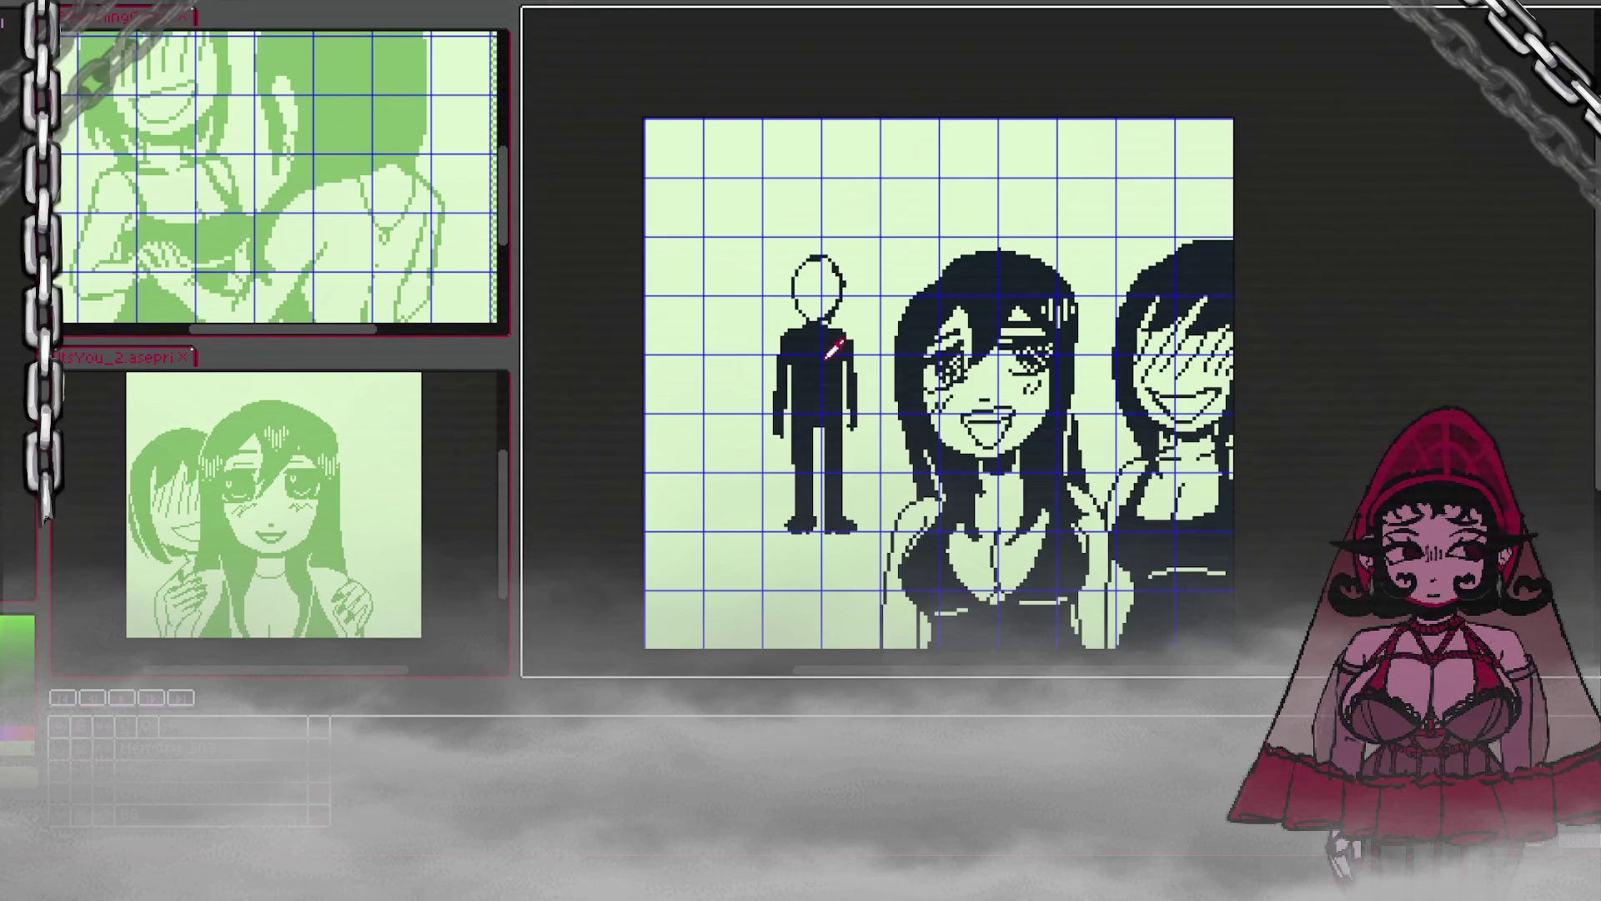
pyautogui.click(811, 278)
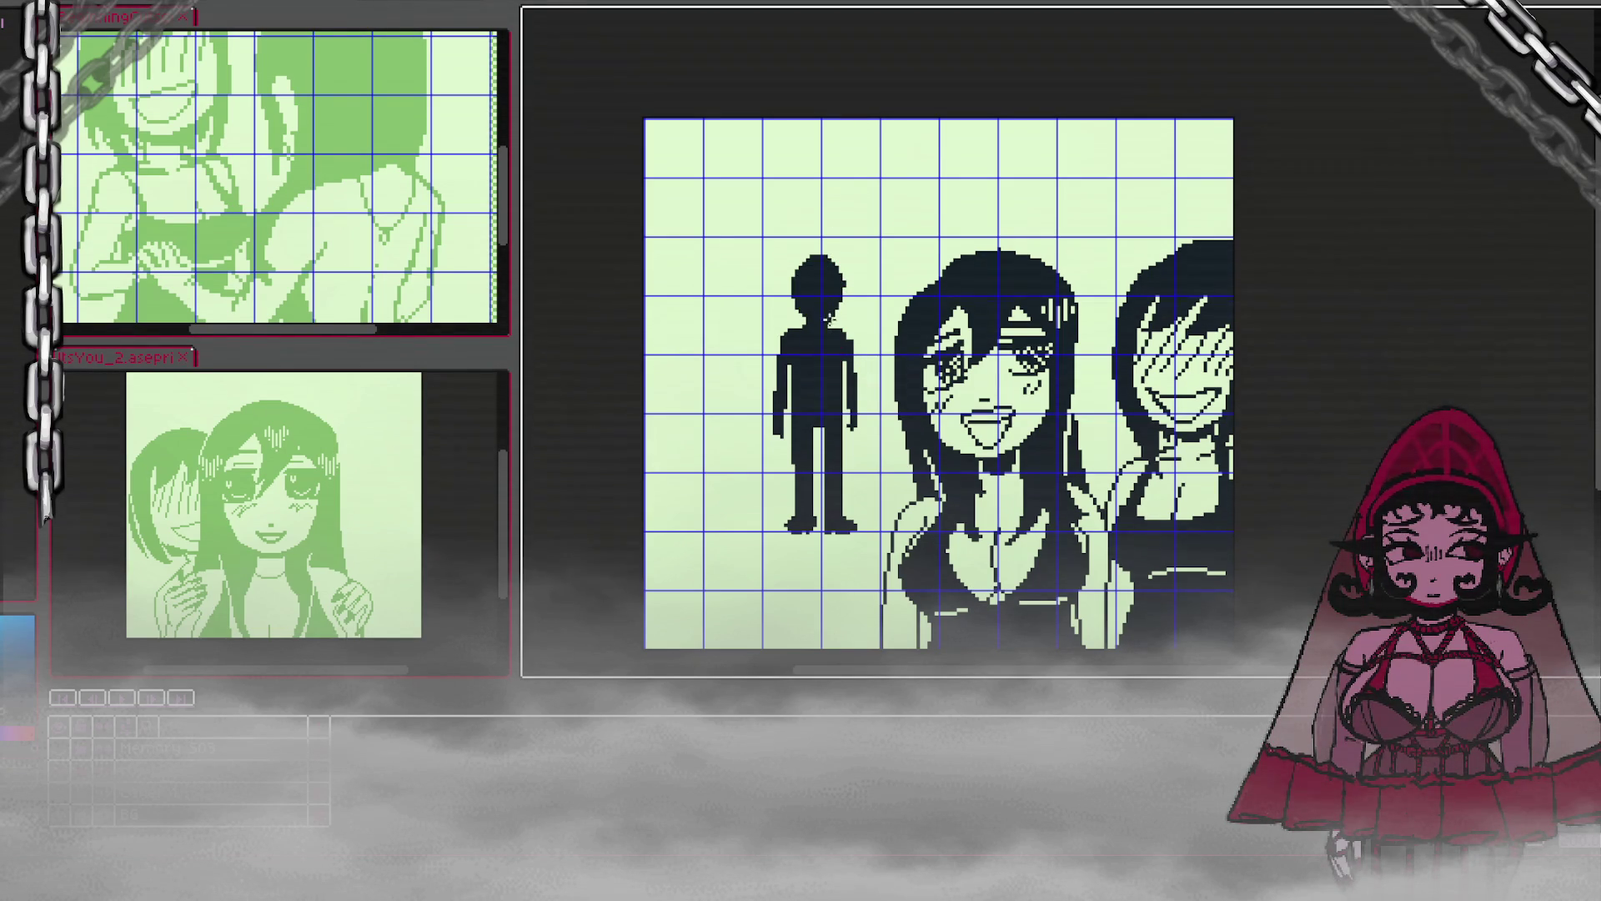
# Step: Add a light line across the head top, extend the right foot, and shape the head's right side
pyautogui.moveTo(809, 258)
pyautogui.mouseDown()
pyautogui.moveTo(827, 258)
pyautogui.moveTo(797, 262)
pyautogui.mouseUp()
pyautogui.moveTo(827, 517); pyautogui.dragTo(838, 521)
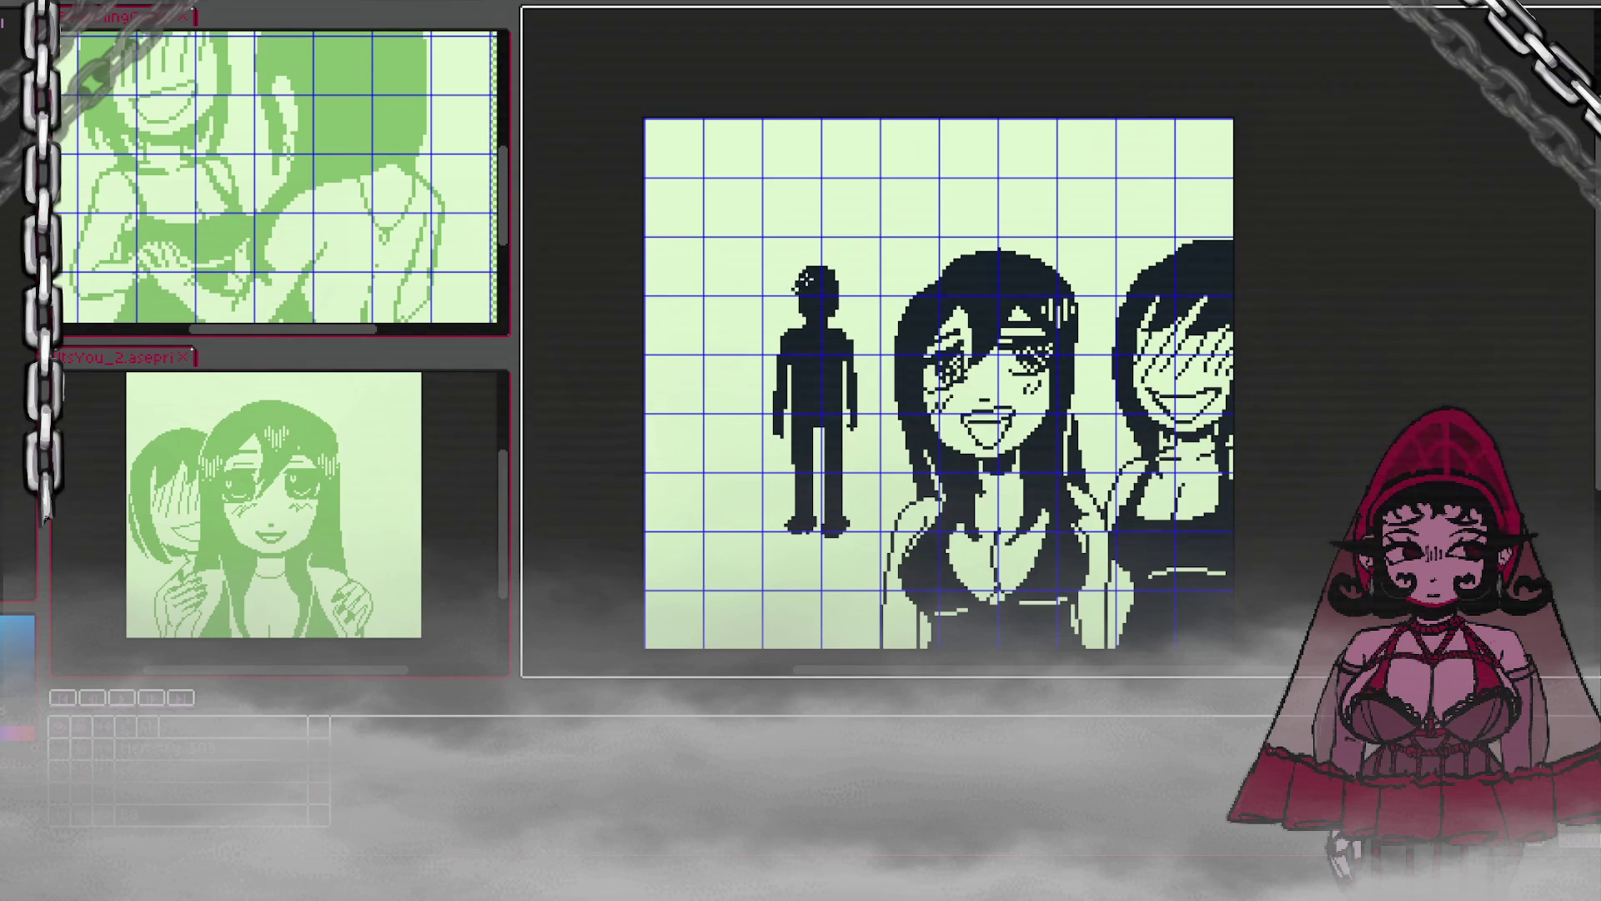
pyautogui.moveTo(832, 285); pyautogui.dragTo(843, 292)
# Step: Draw two parallel diagonal lines from the panel's left edge toward the girl's shoulder
pyautogui.scroll(-1, 1075, 330)
pyautogui.scroll(1, 1074, 337)
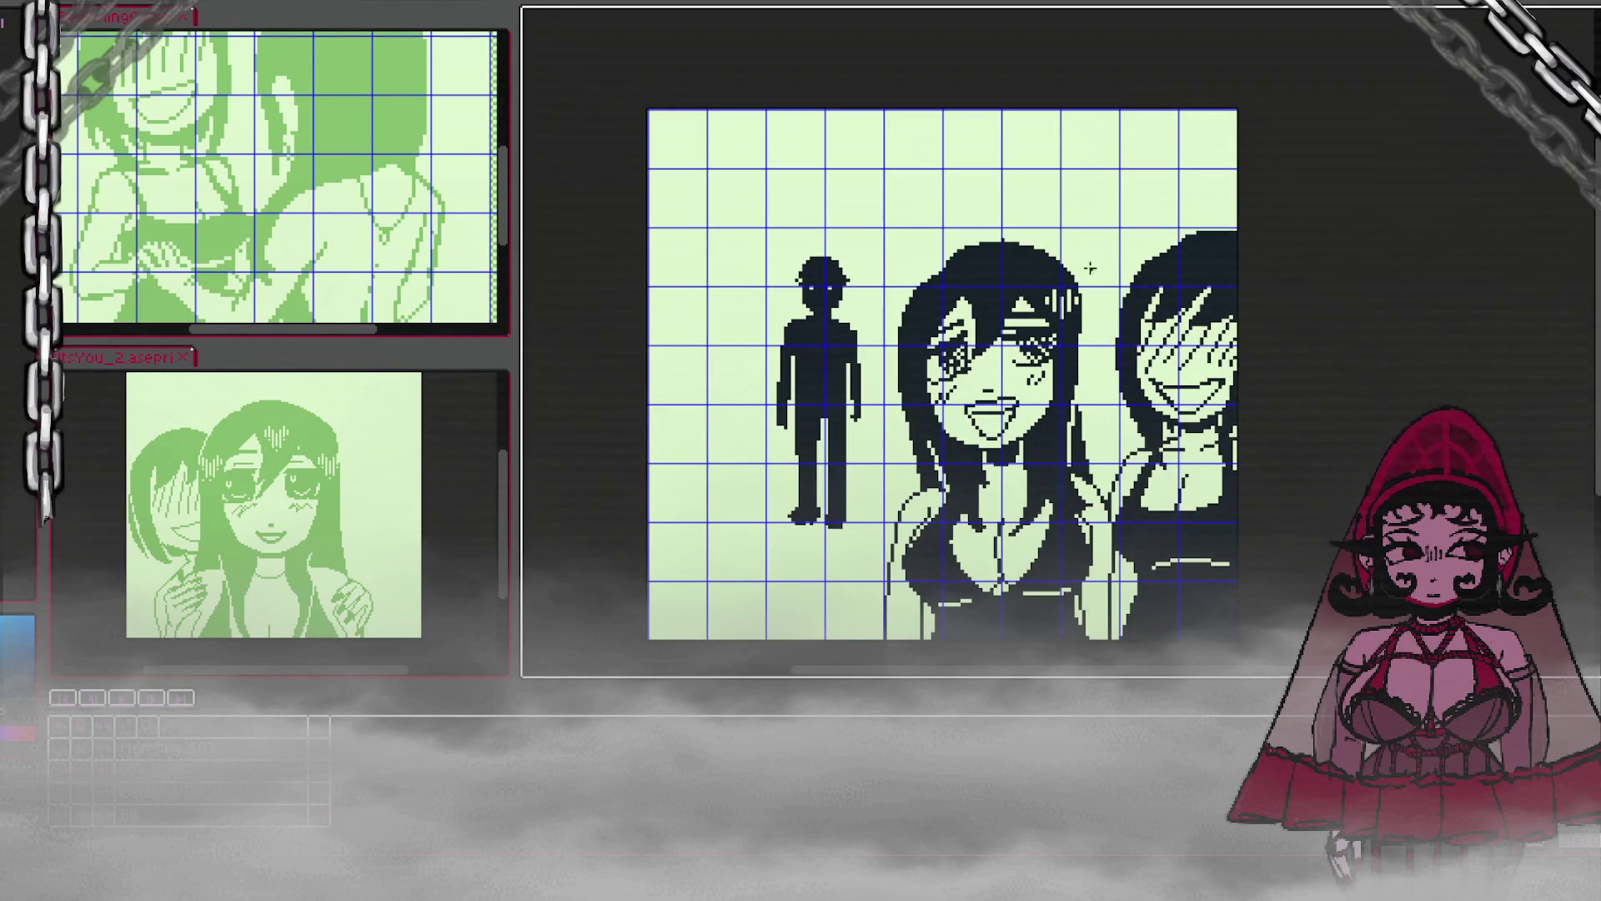
pyautogui.keyDown('shift'); pyautogui.click(859, 536); pyautogui.keyUp('shift')
pyautogui.scroll(-1, 867, 530)
pyautogui.hotkey('ctrl', 'z')
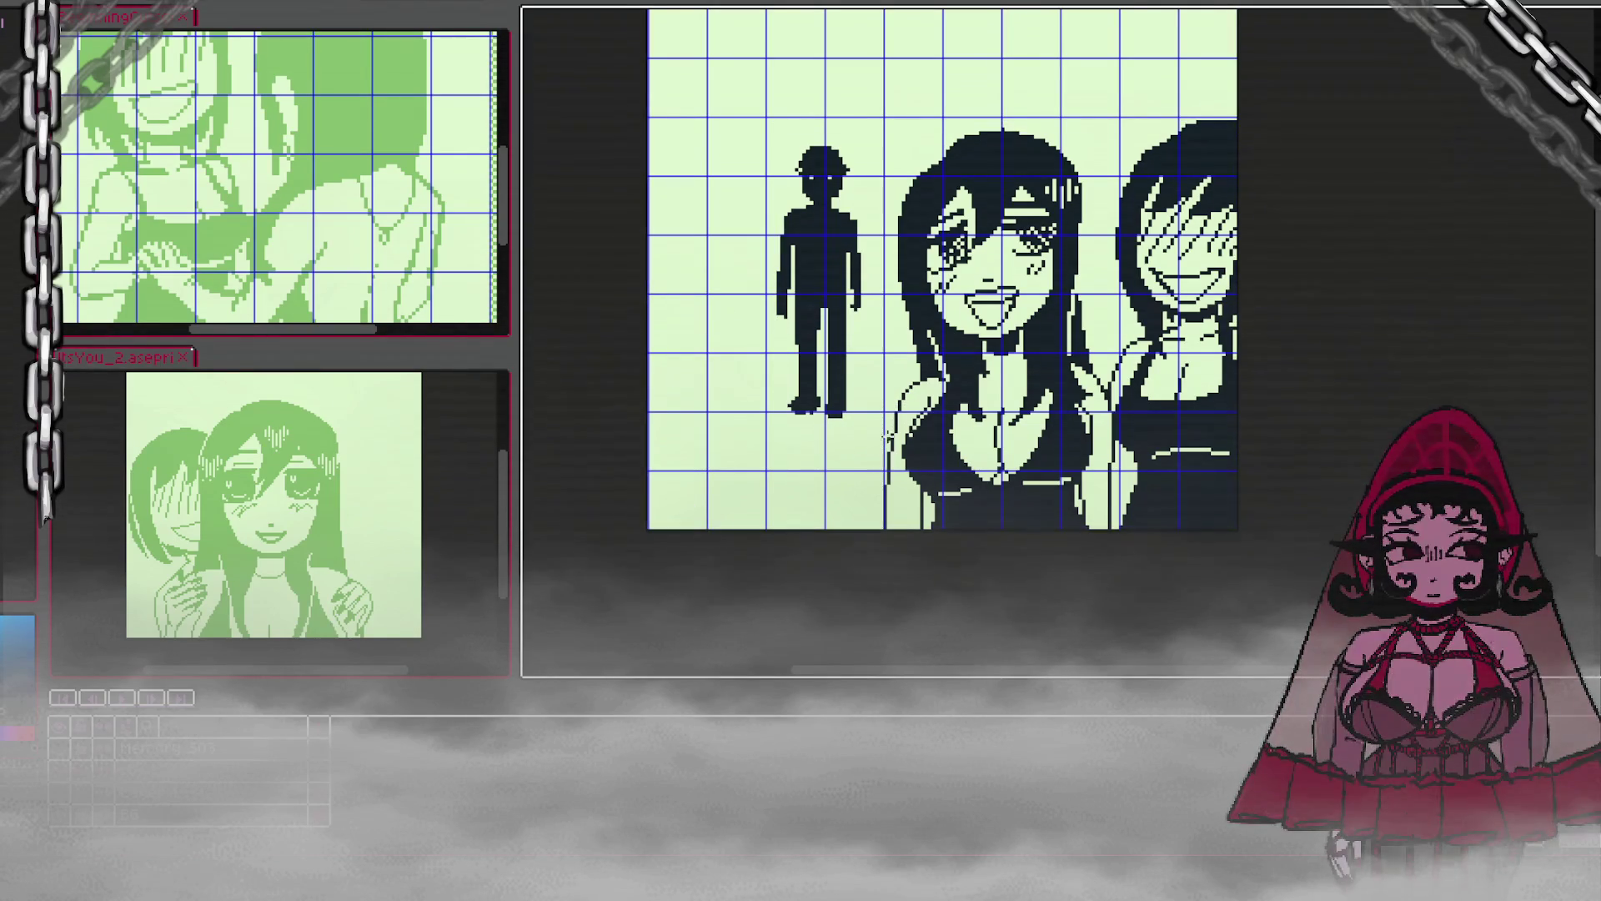
pyautogui.moveTo(886, 403)
pyautogui.mouseDown()
pyautogui.moveTo(583, 492)
pyautogui.moveTo(526, 532)
pyautogui.moveTo(529, 599)
pyautogui.moveTo(1291, 444)
pyautogui.moveTo(749, 583)
pyautogui.mouseUp()
pyautogui.moveTo(1055, 517); pyautogui.dragTo(1300, 443)
pyautogui.hotkey('ctrl', 'z')
pyautogui.moveTo(1059, 498); pyautogui.dragTo(1306, 427)
pyautogui.scroll(-1, 1326, 410)
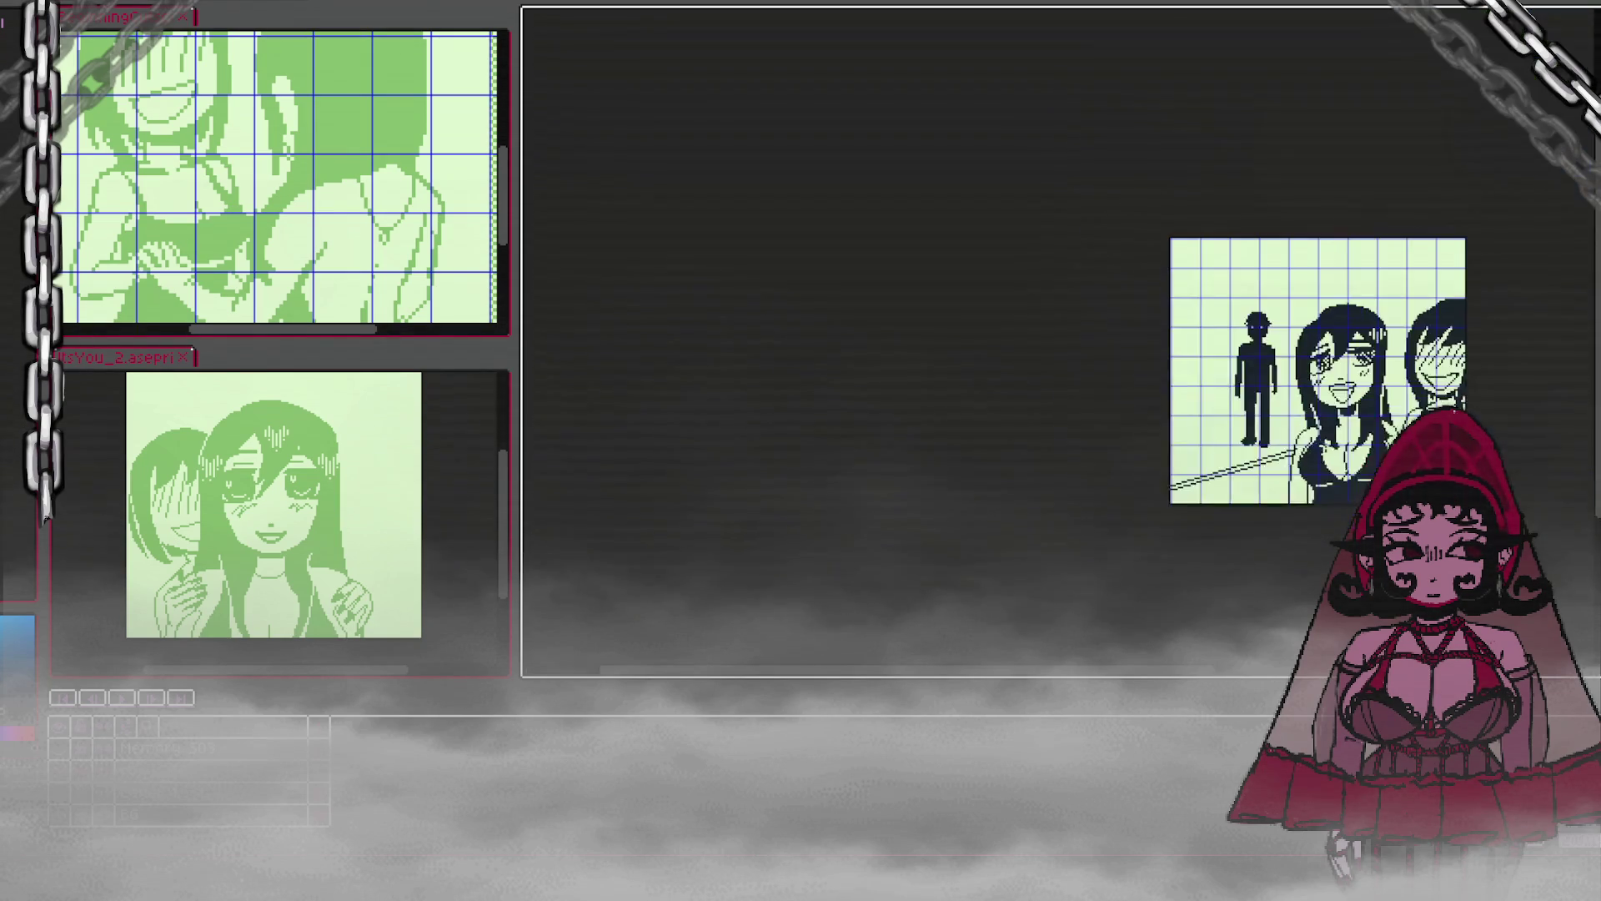
# Step: Redraw the lower parallel diagonal line across the floor
pyautogui.scroll(1, 1348, 459)
pyautogui.scroll(1, 1339, 458)
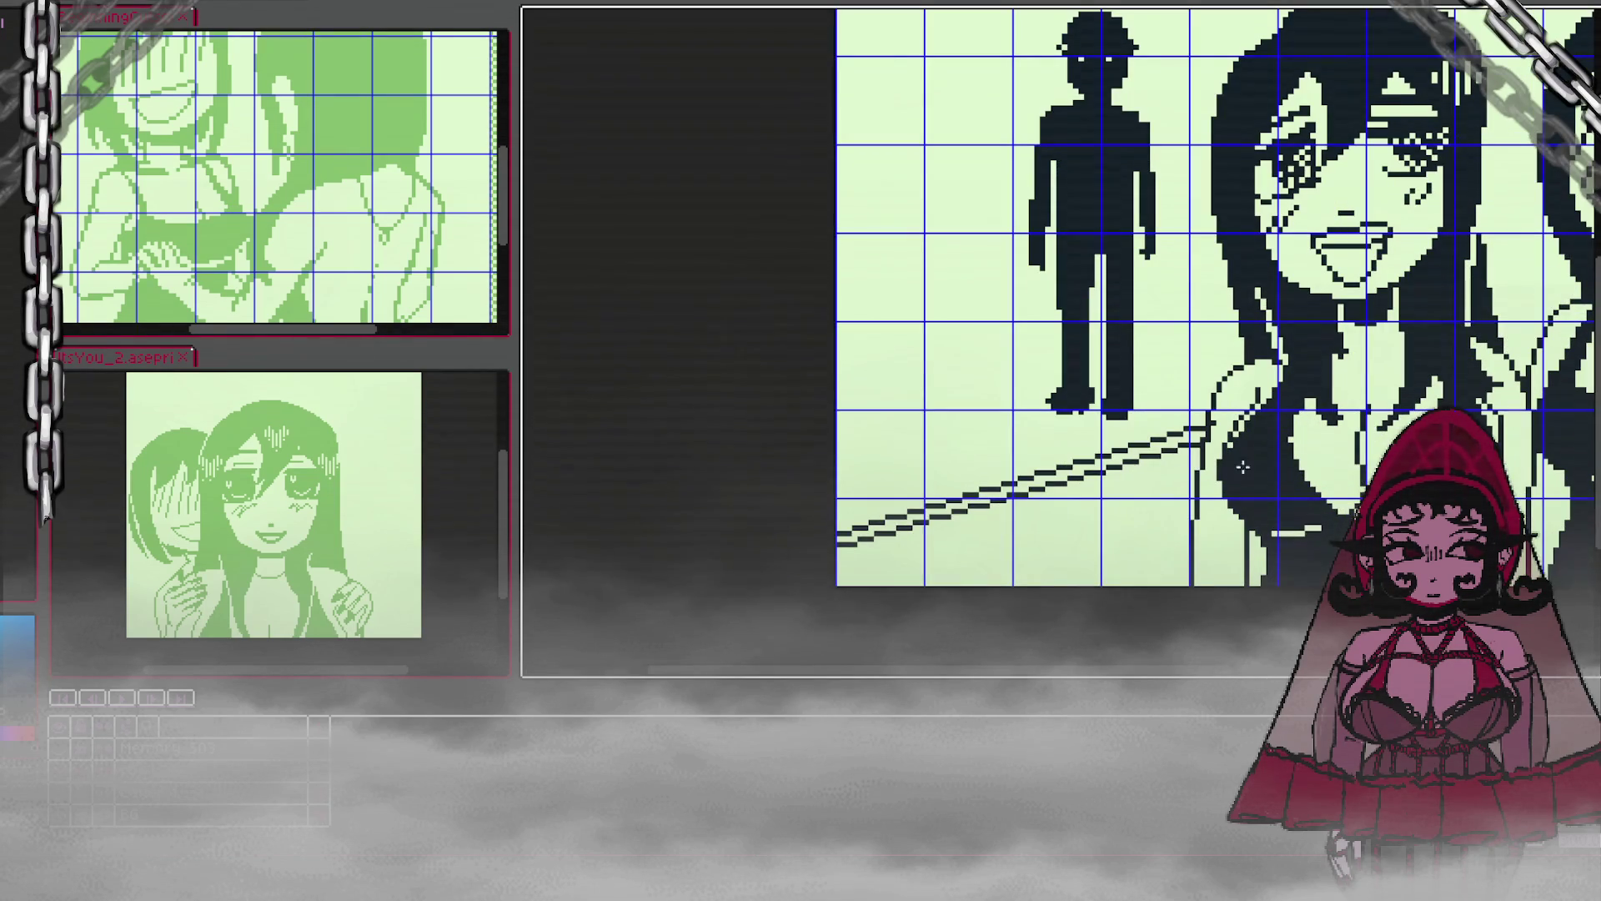
pyautogui.hotkey('ctrl', 'z')
pyautogui.moveTo(1206, 437)
pyautogui.mouseDown()
pyautogui.moveTo(772, 589)
pyautogui.moveTo(733, 575)
pyautogui.mouseUp()
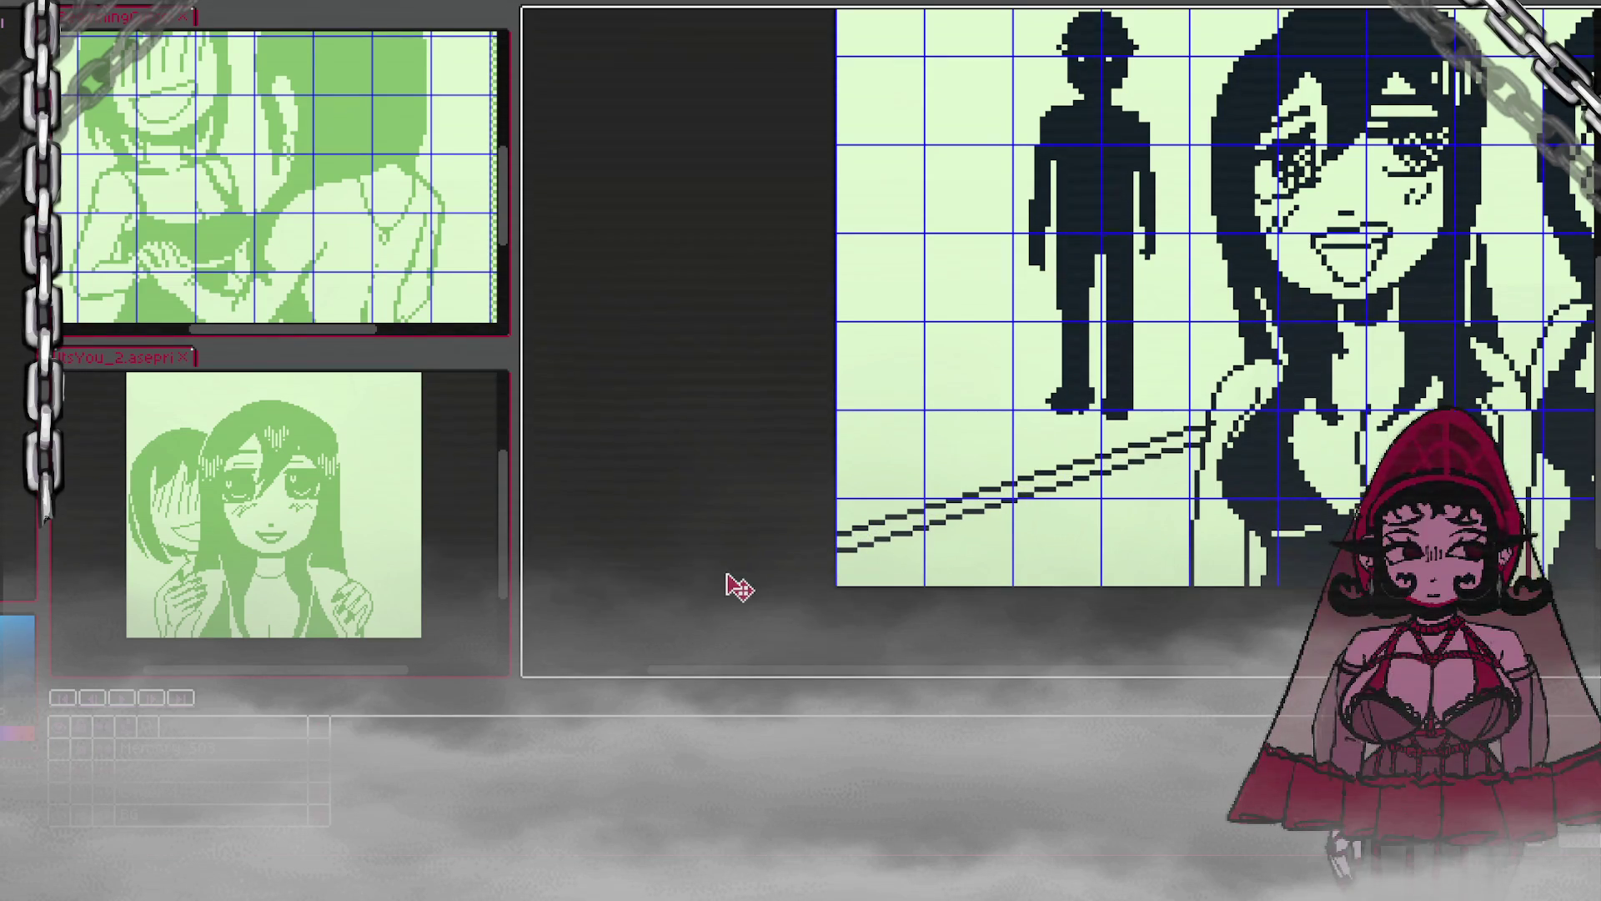
pyautogui.scroll(-3, 1211, 427)
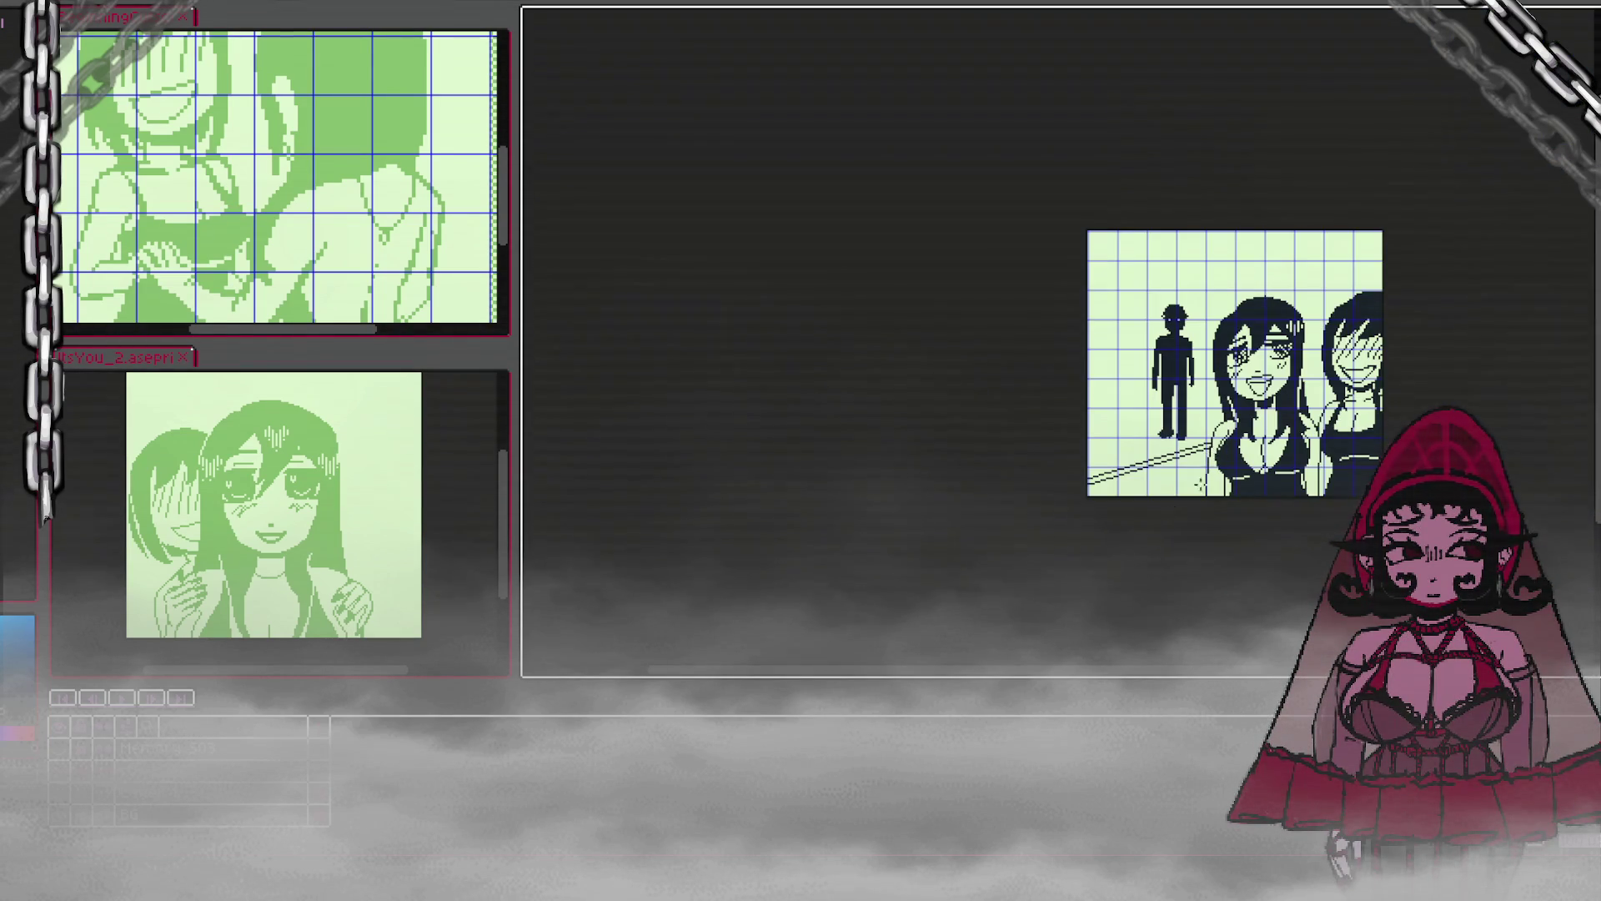
pyautogui.moveTo(1065, 677); pyautogui.dragTo(1197, 677)
pyautogui.scroll(2, 1114, 584)
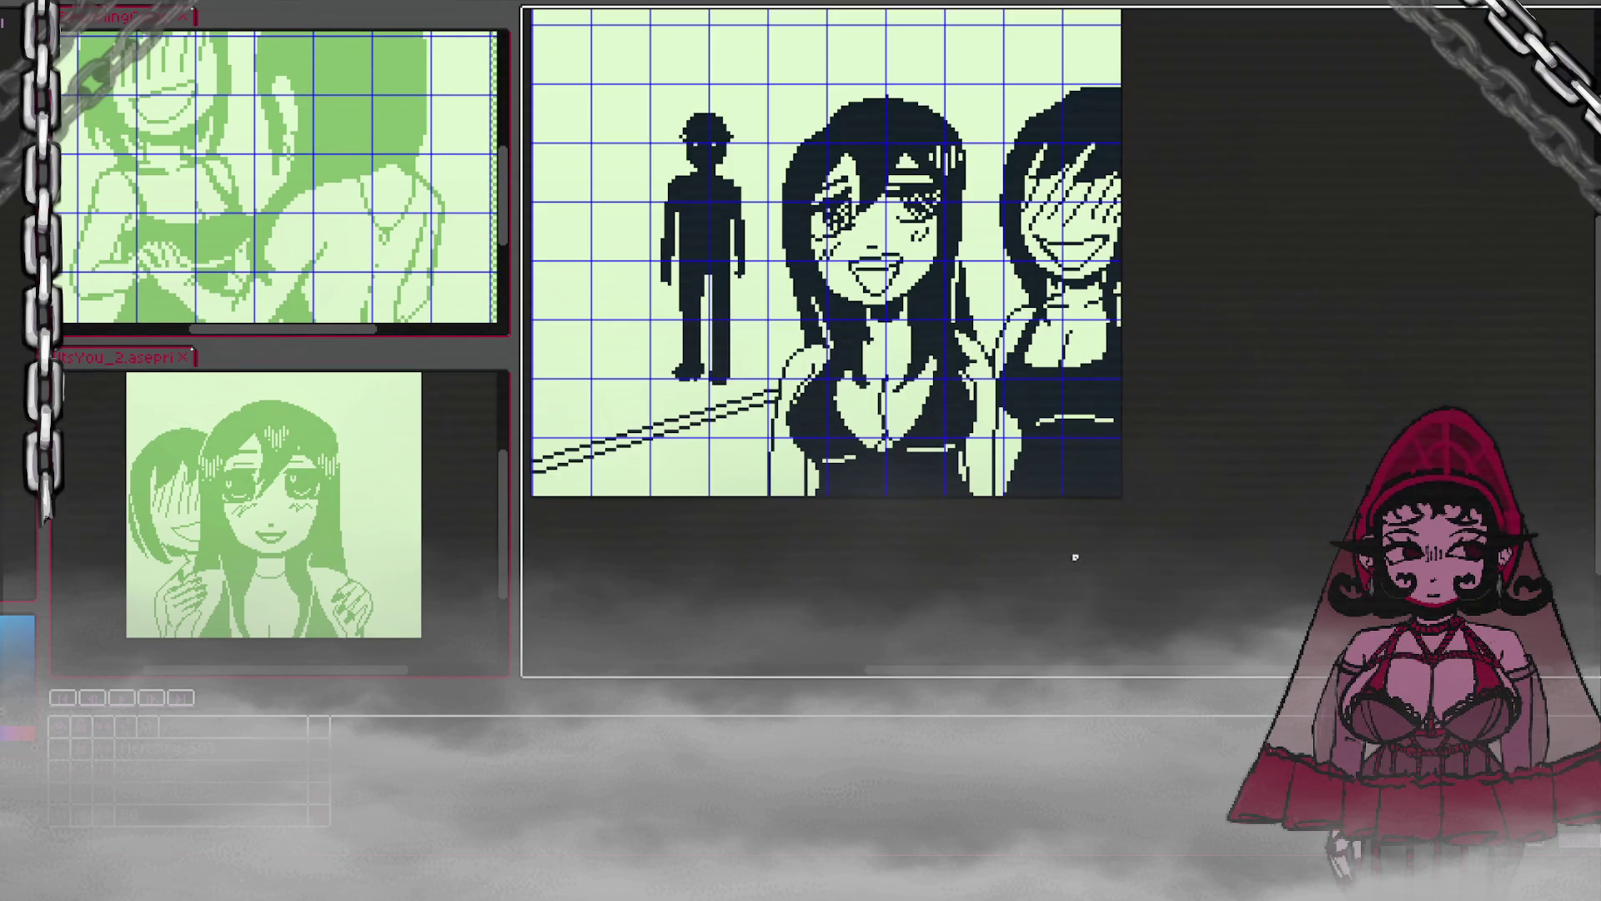
pyautogui.moveTo(988, 677)
pyautogui.mouseDown()
pyautogui.moveTo(943, 677)
pyautogui.moveTo(946, 598)
pyautogui.mouseUp()
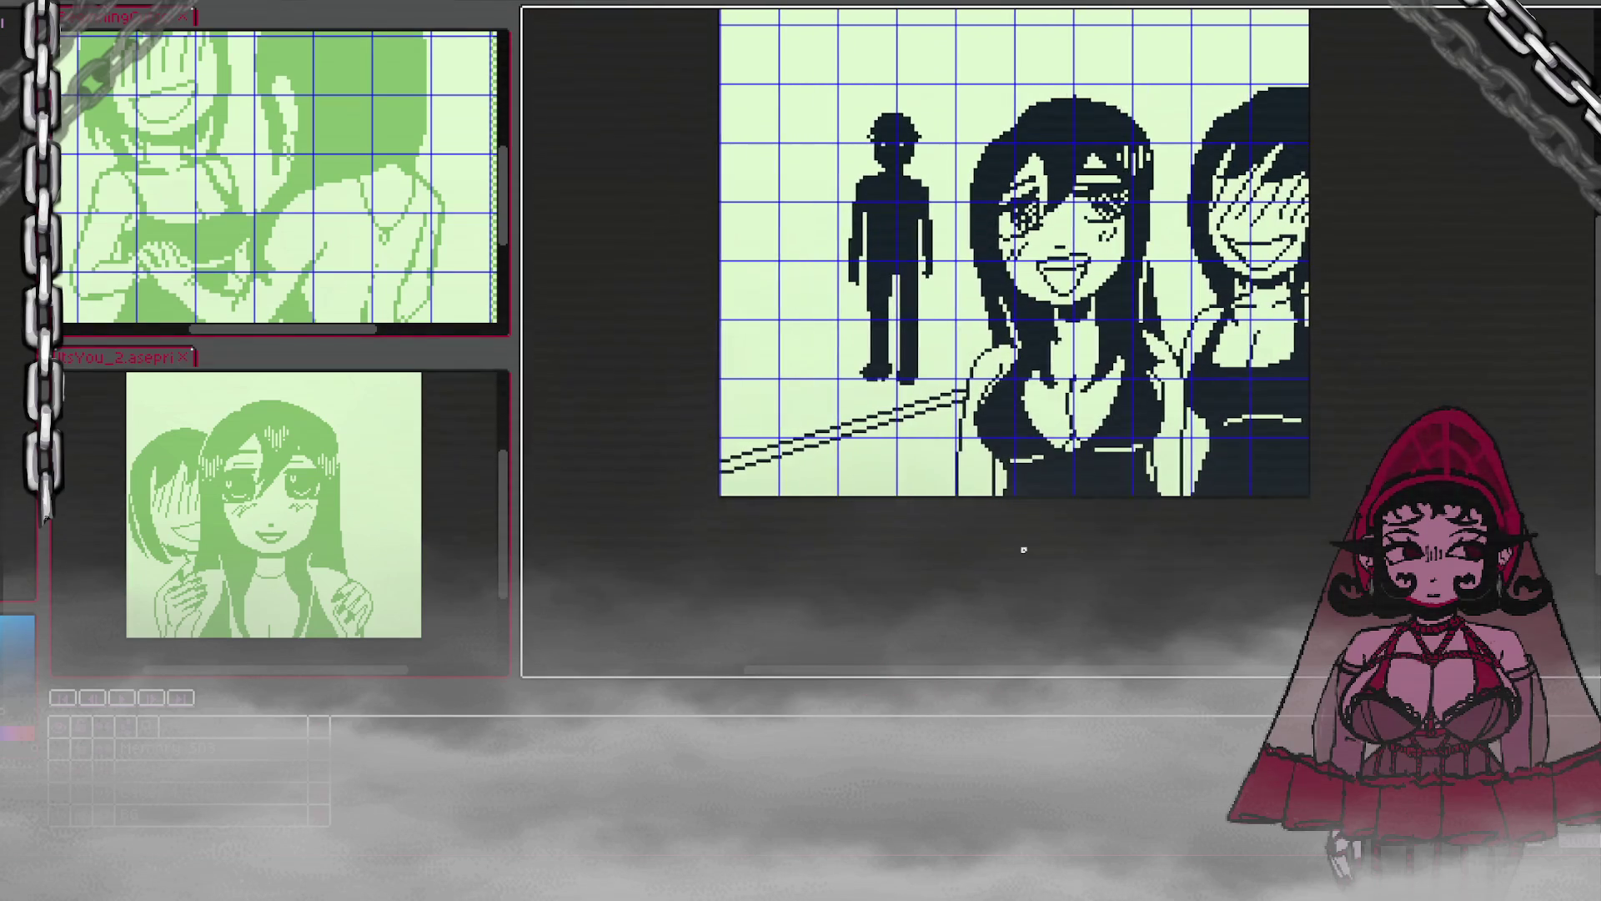
# Step: Add more short dark floor lines from the left edge and behind and beside the two girls
pyautogui.moveTo(653, 400)
pyautogui.mouseDown()
pyautogui.moveTo(1011, 300)
pyautogui.moveTo(984, 314)
pyautogui.mouseUp()
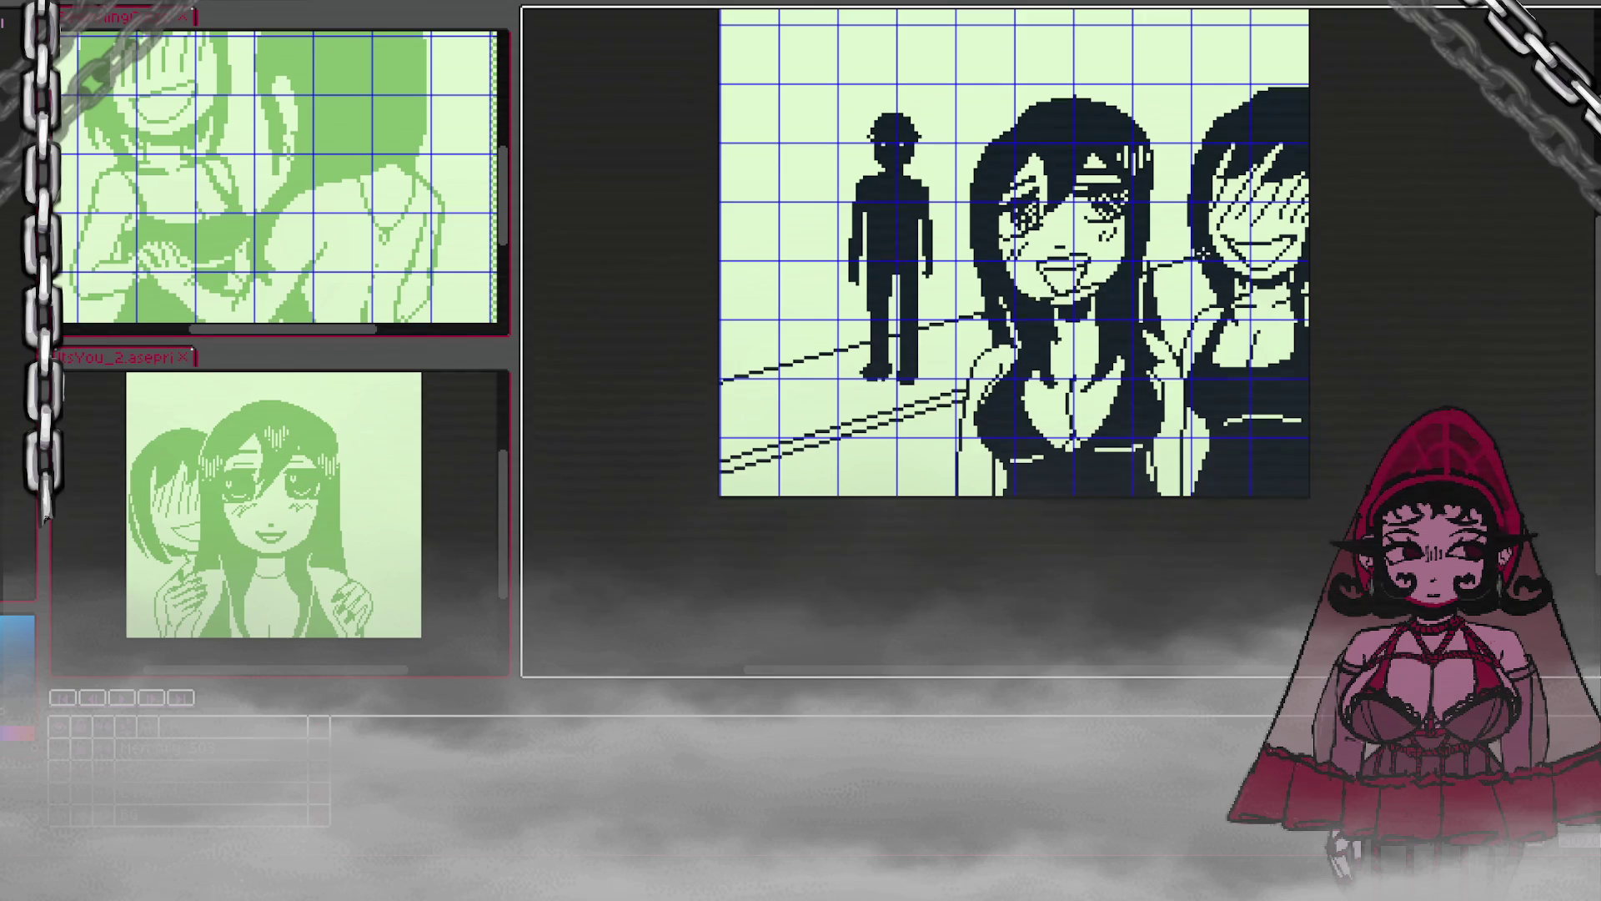
pyautogui.moveTo(1142, 264)
pyautogui.mouseDown()
pyautogui.moveTo(1205, 255)
pyautogui.moveTo(1199, 243)
pyautogui.moveTo(1235, 263)
pyautogui.mouseUp()
pyautogui.moveTo(1157, 336); pyautogui.dragTo(1209, 311)
pyautogui.scroll(1, 1259, 334)
pyautogui.scroll(-1, 1226, 342)
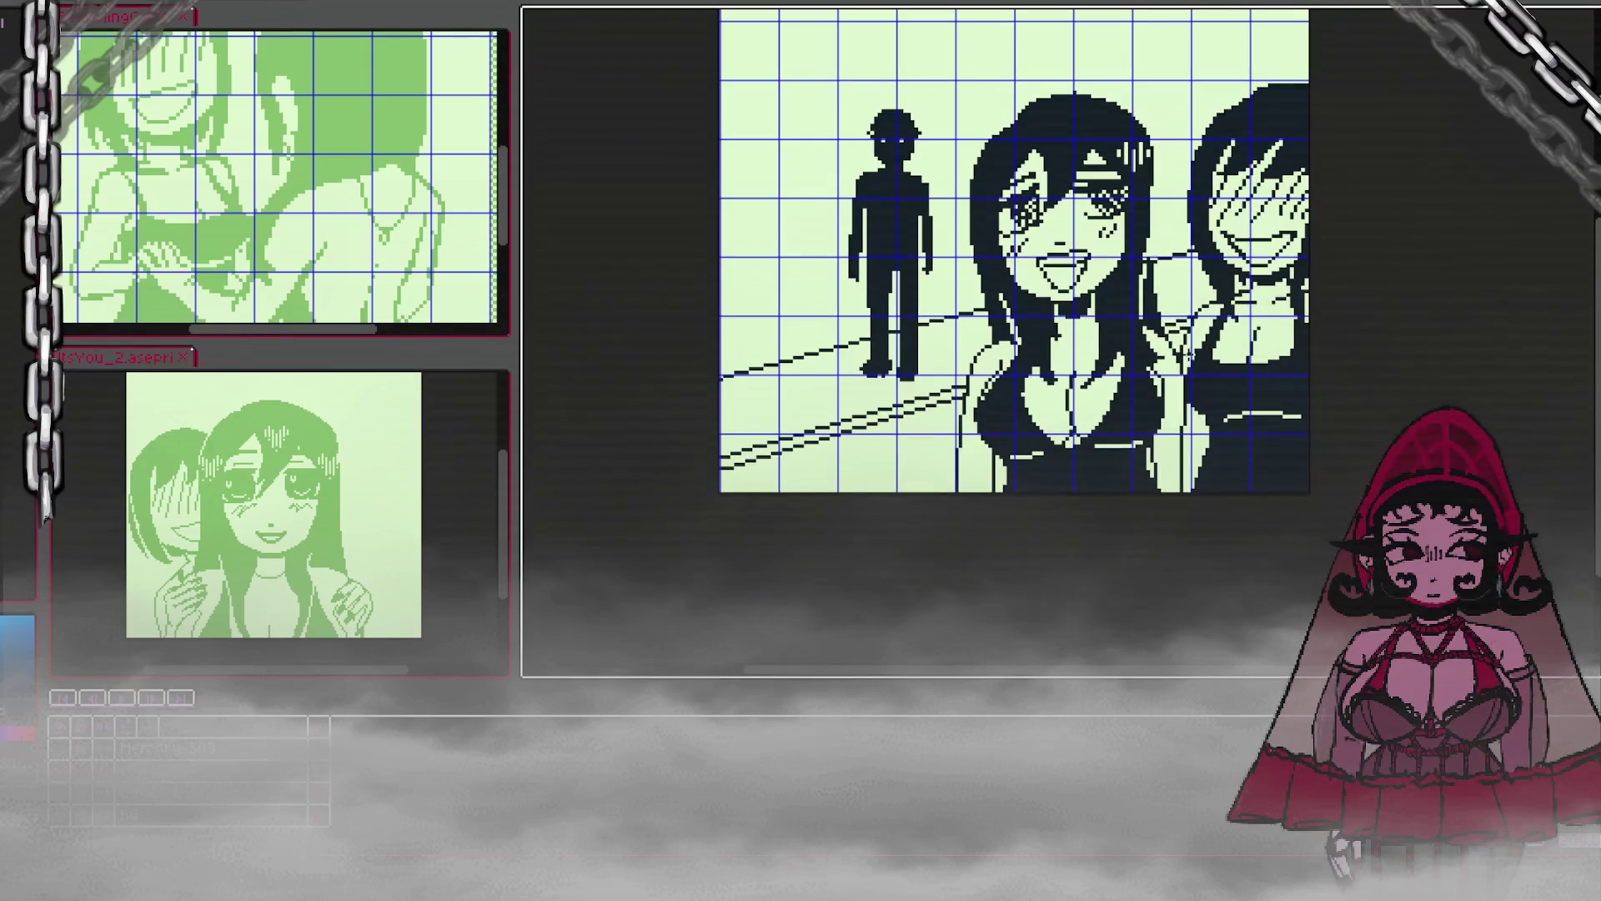
pyautogui.moveTo(774, 367)
pyautogui.mouseDown()
pyautogui.moveTo(826, 402)
pyautogui.moveTo(897, 397)
pyautogui.mouseUp()
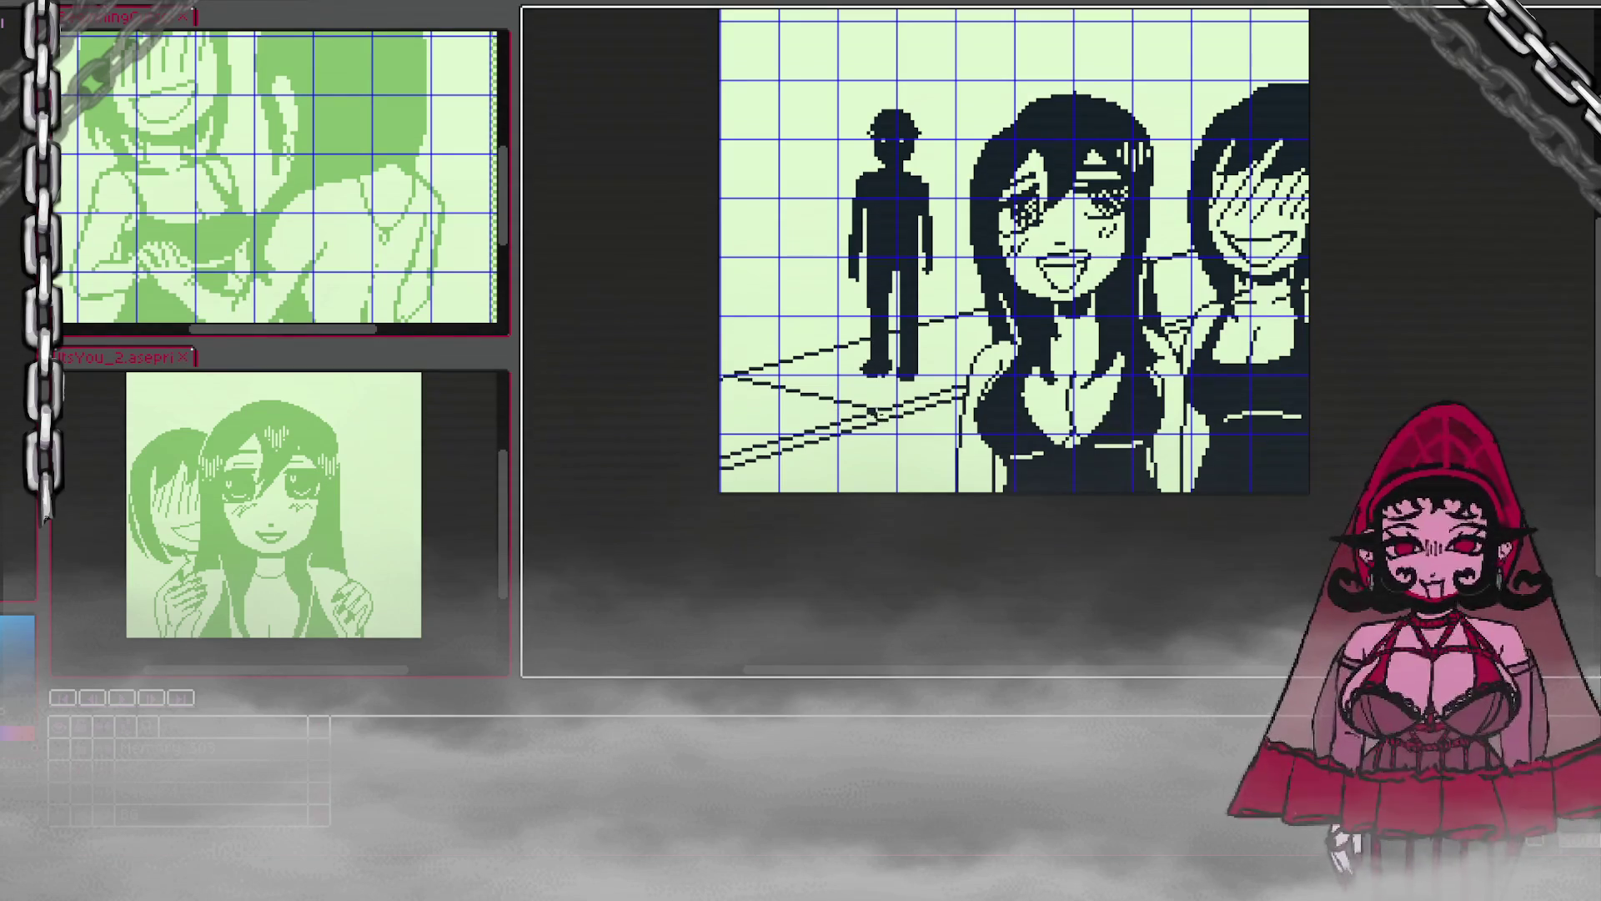
pyautogui.moveTo(970, 322)
pyautogui.mouseDown()
pyautogui.moveTo(984, 321)
pyautogui.moveTo(930, 327)
pyautogui.moveTo(996, 342)
pyautogui.mouseUp()
pyautogui.moveTo(1154, 263); pyautogui.dragTo(1213, 292)
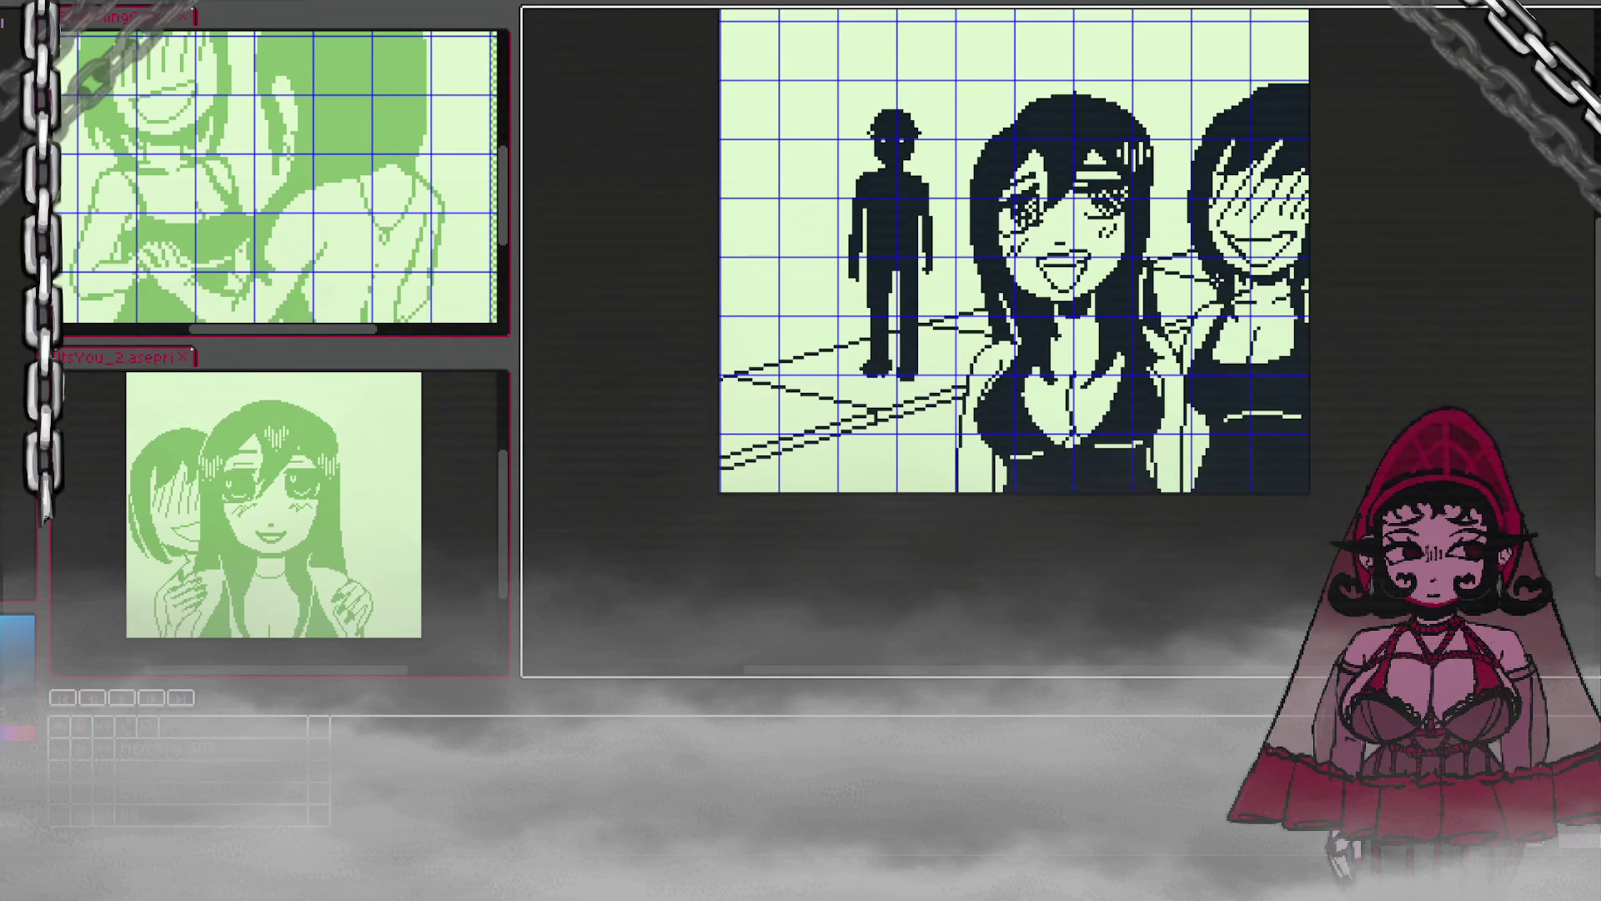
pyautogui.moveTo(1155, 287); pyautogui.dragTo(1213, 307)
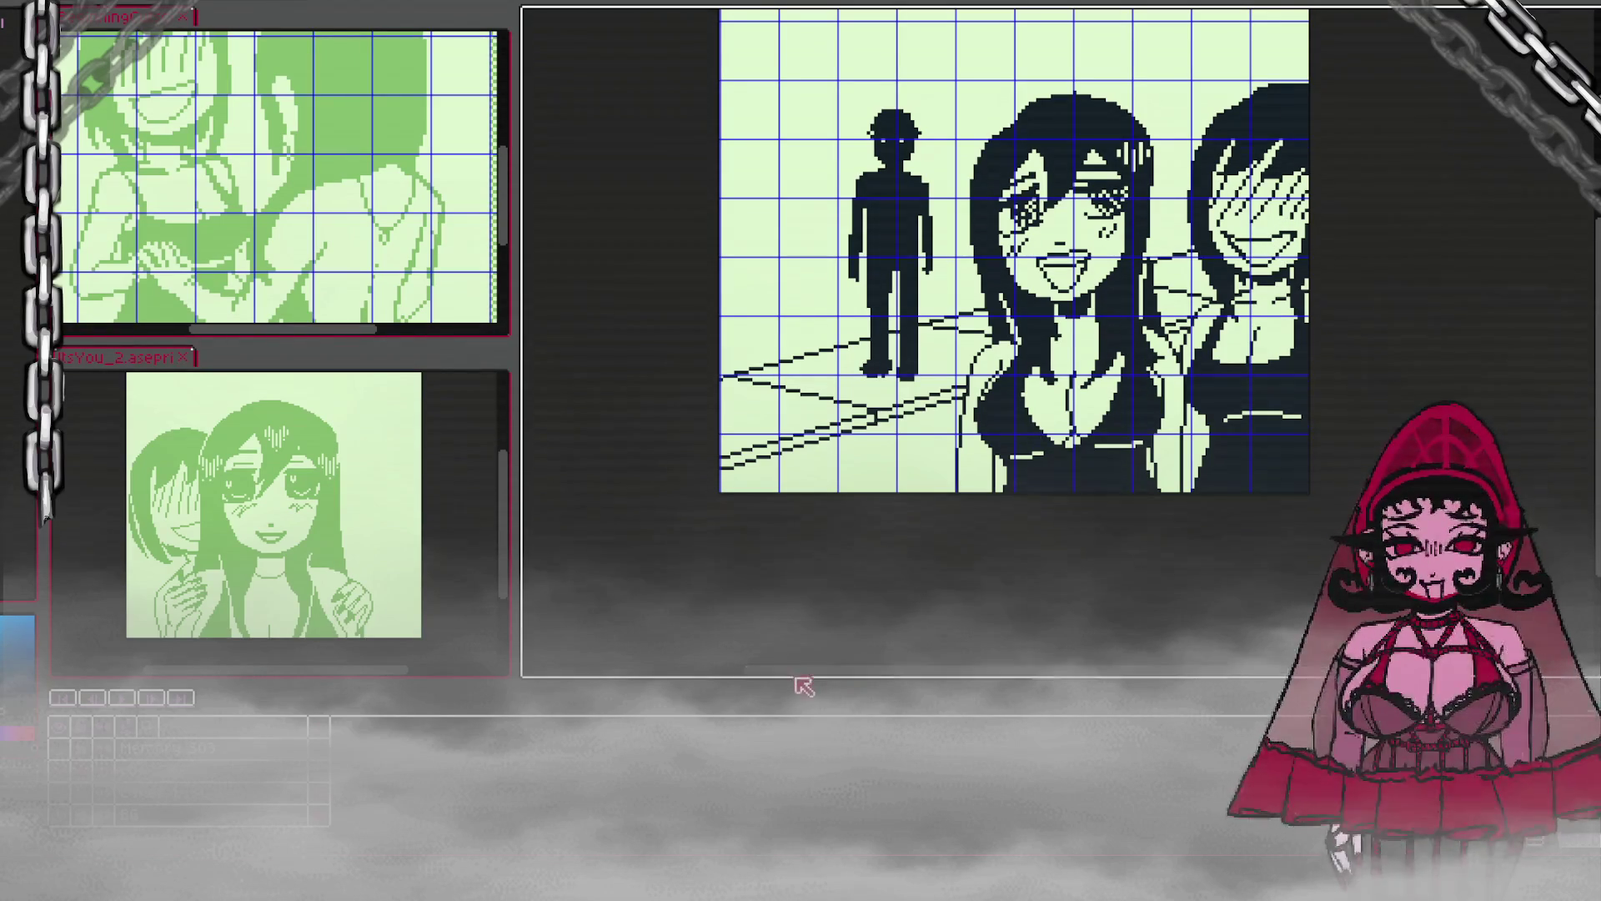
# Step: Lower the standing man's head outline and fill the gaps along its edge
pyautogui.moveTo(860, 660)
pyautogui.mouseDown()
pyautogui.moveTo(959, 664)
pyautogui.moveTo(903, 667)
pyautogui.mouseUp()
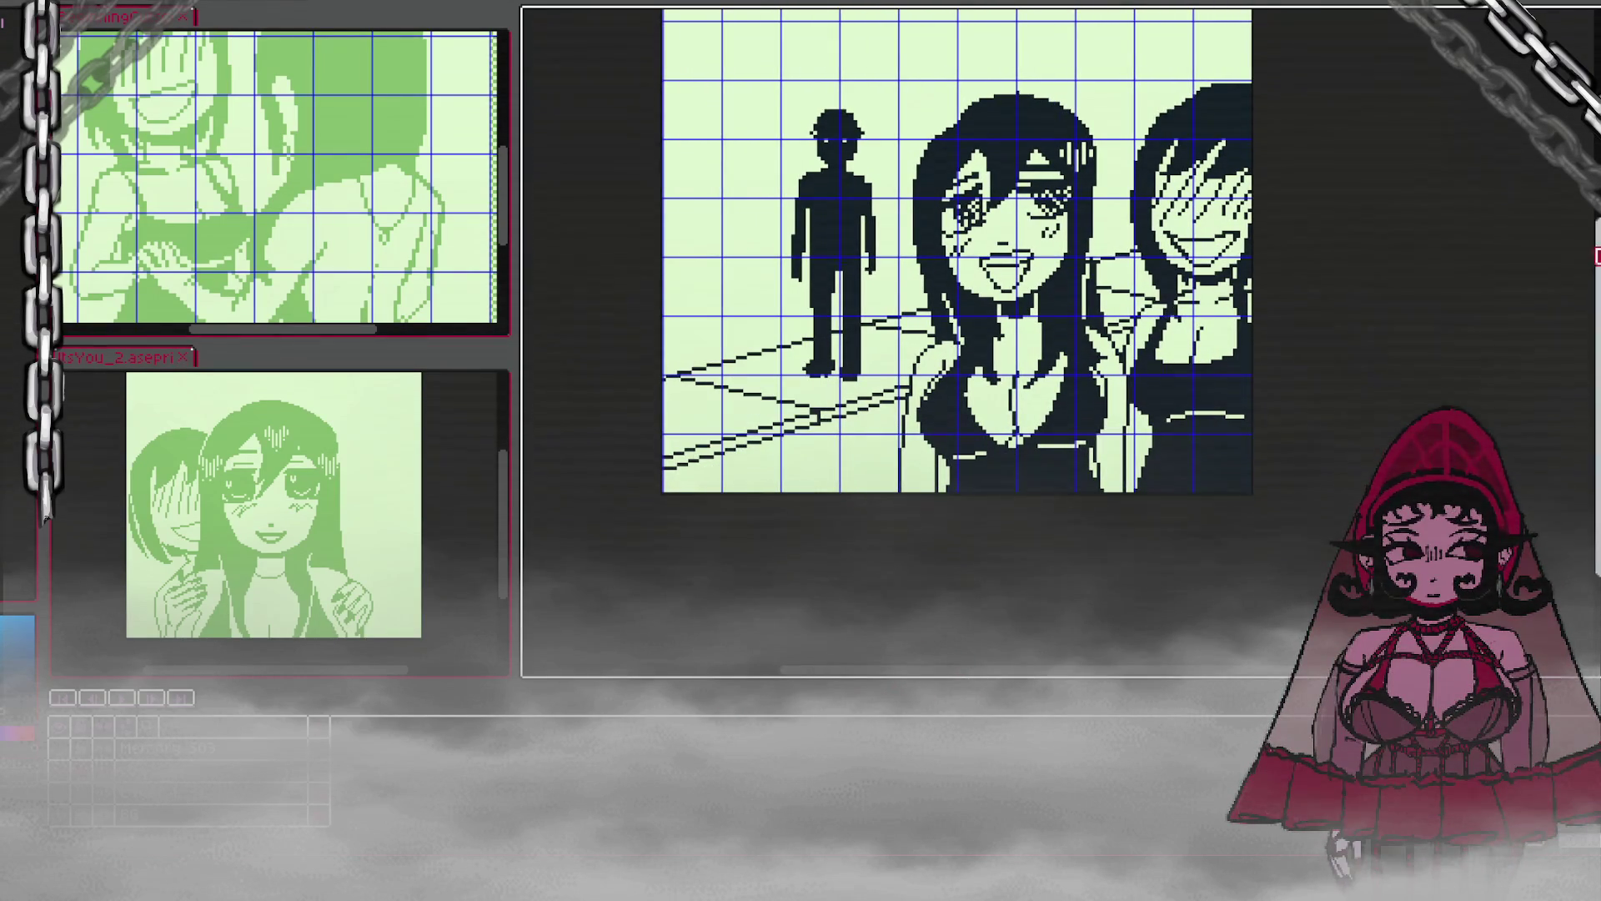
pyautogui.moveTo(1595, 256); pyautogui.dragTo(1596, 237)
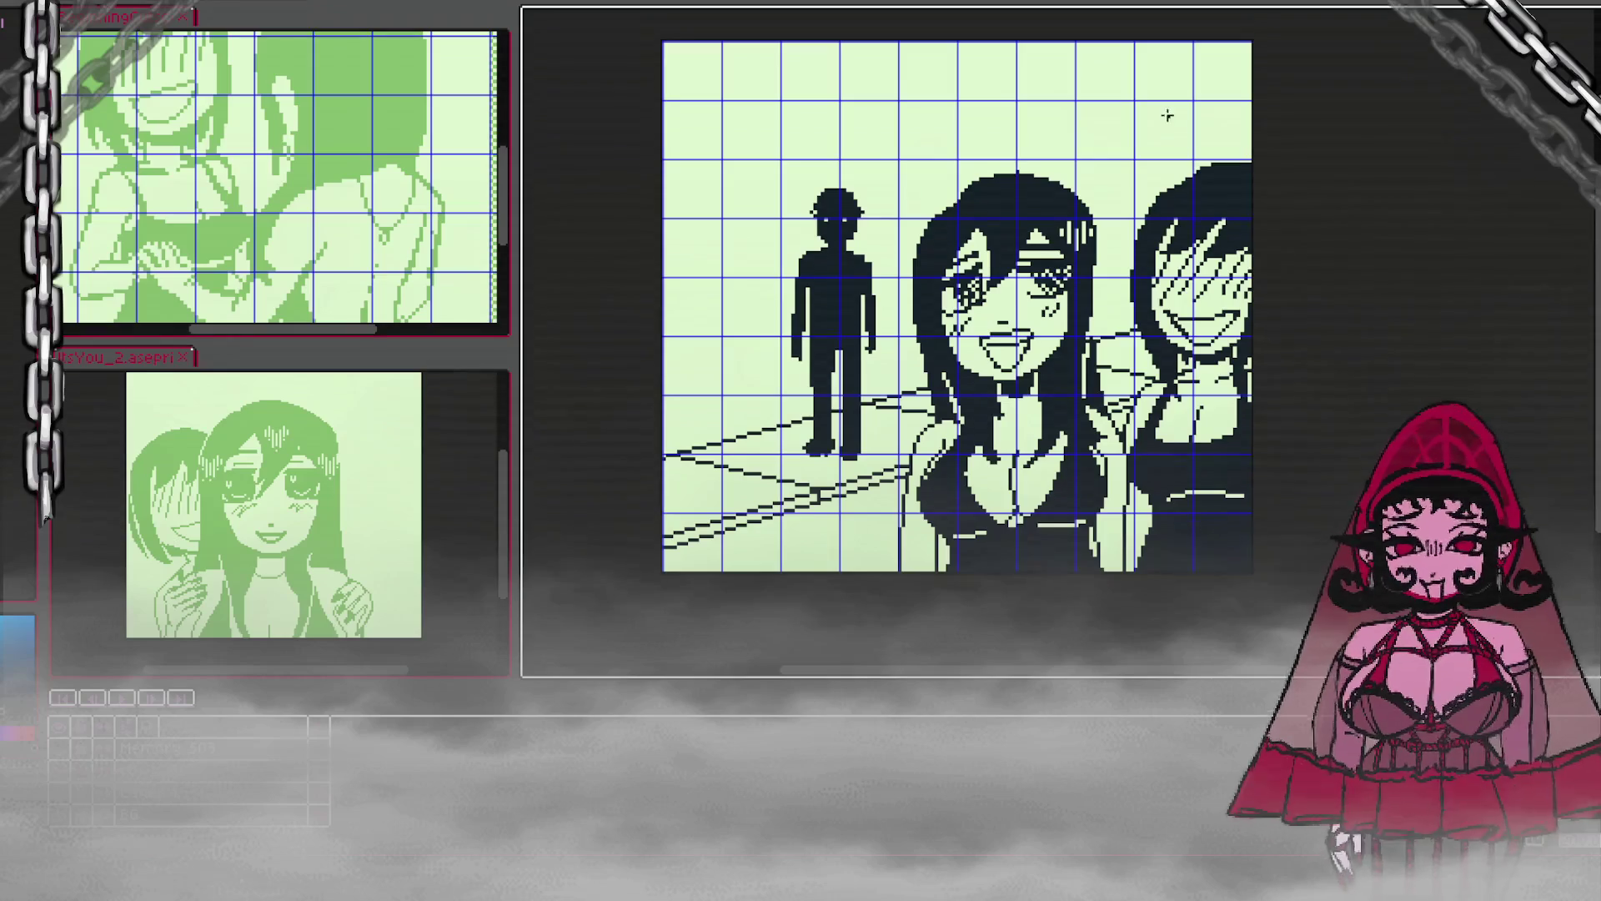
pyautogui.scroll(1, 1226, 154)
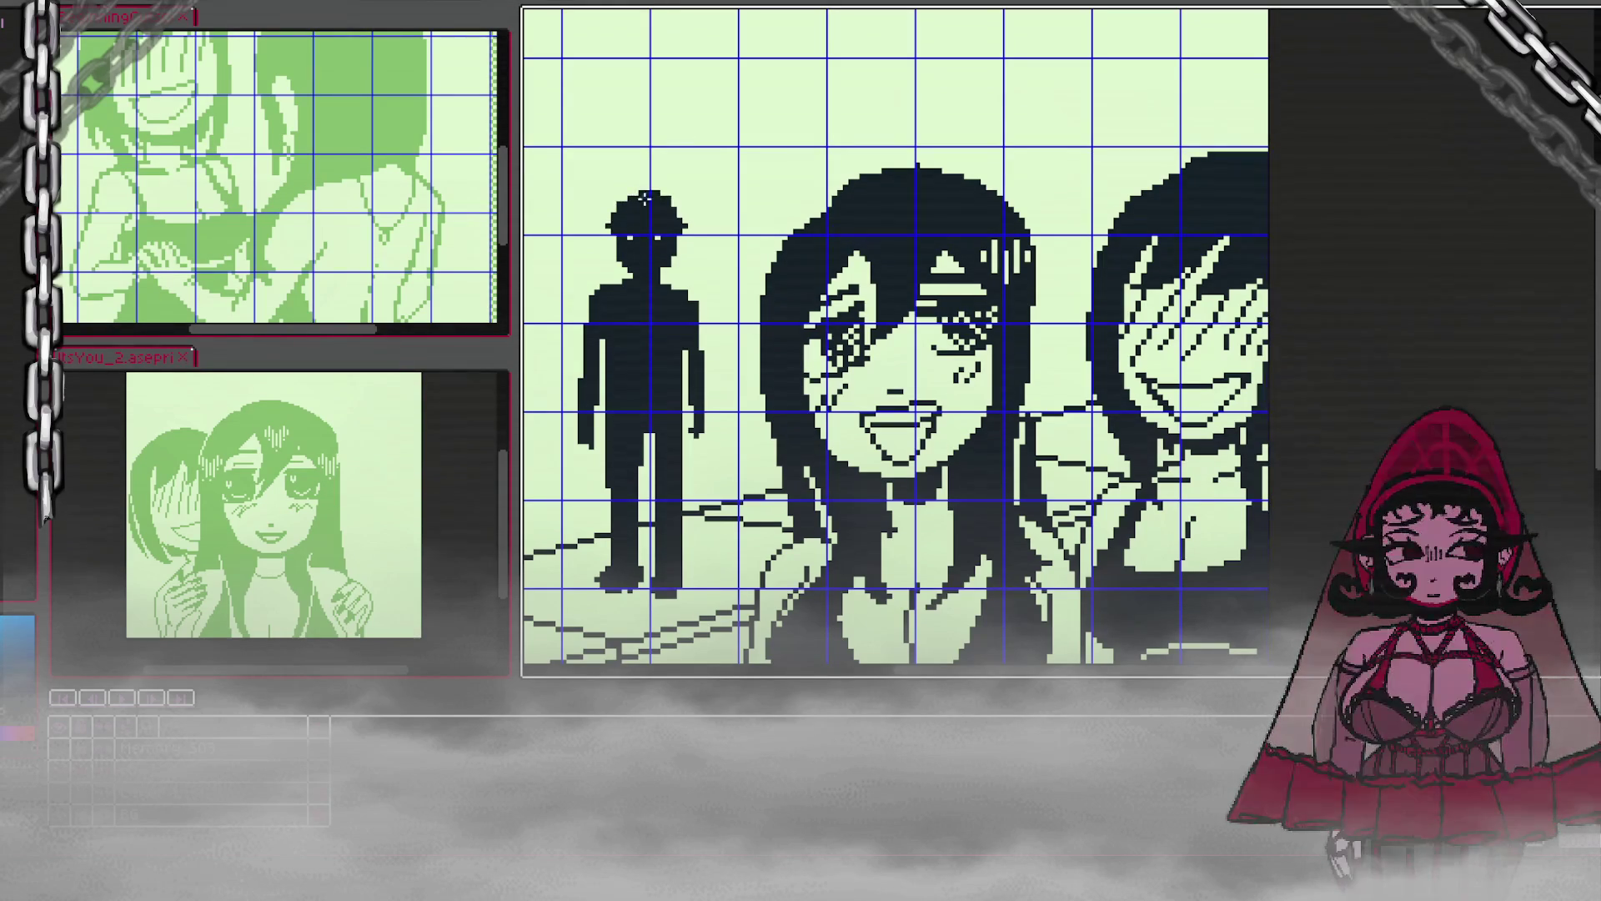
pyautogui.moveTo(644, 185); pyautogui.dragTo(656, 190)
pyautogui.scroll(1, 750, 217)
pyautogui.scroll(-2, 717, 200)
pyautogui.scroll(-1, 676, 186)
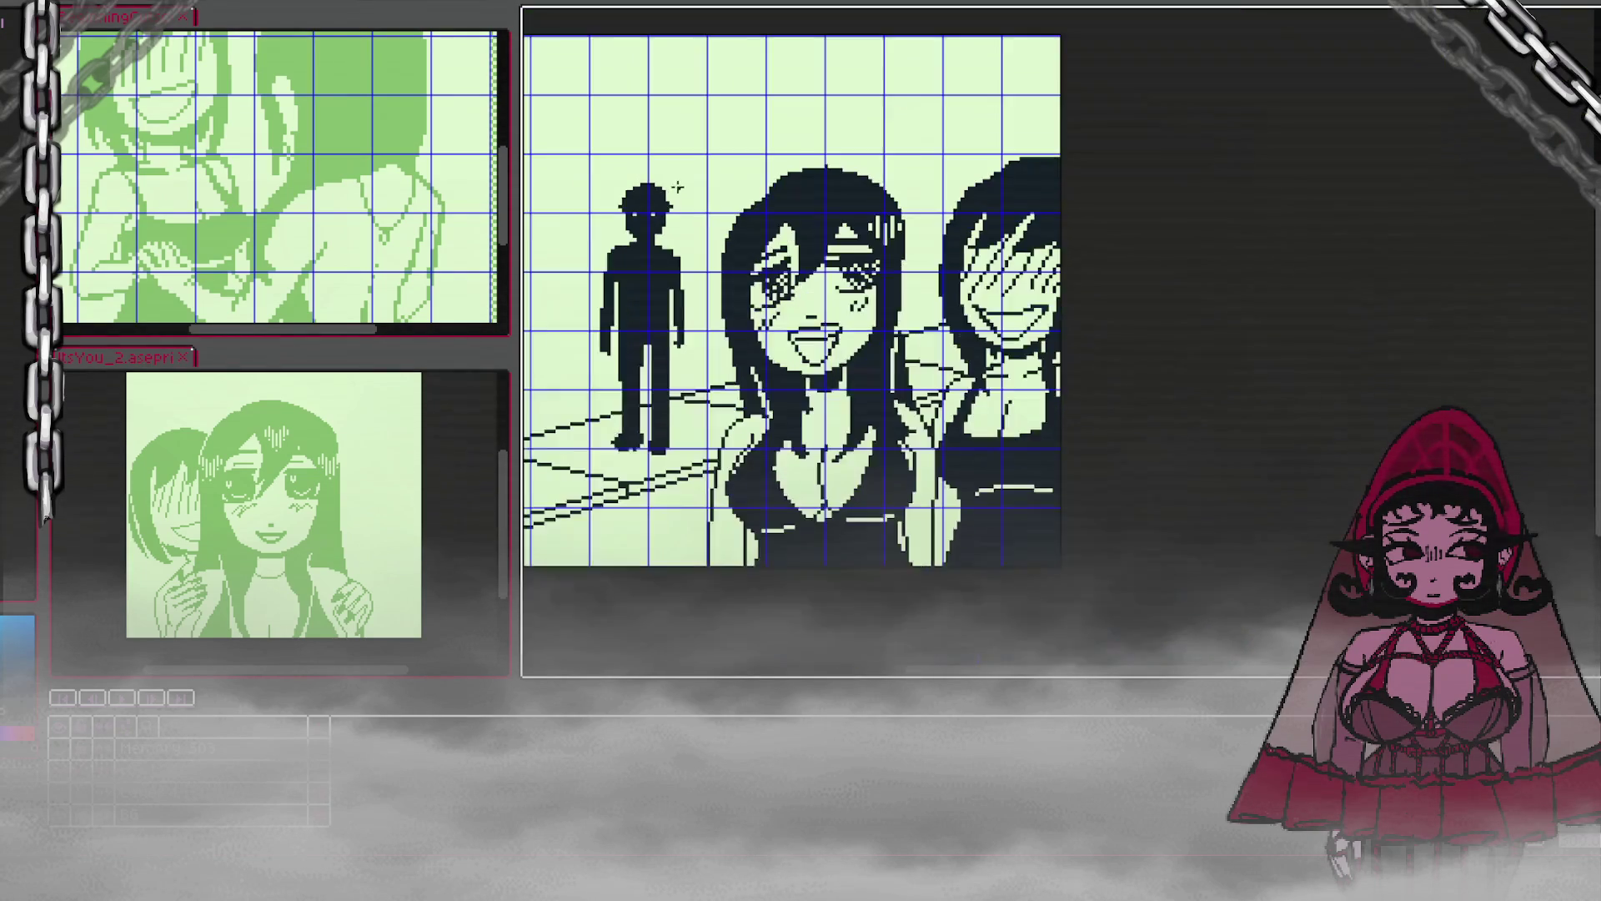
pyautogui.scroll(1, 677, 187)
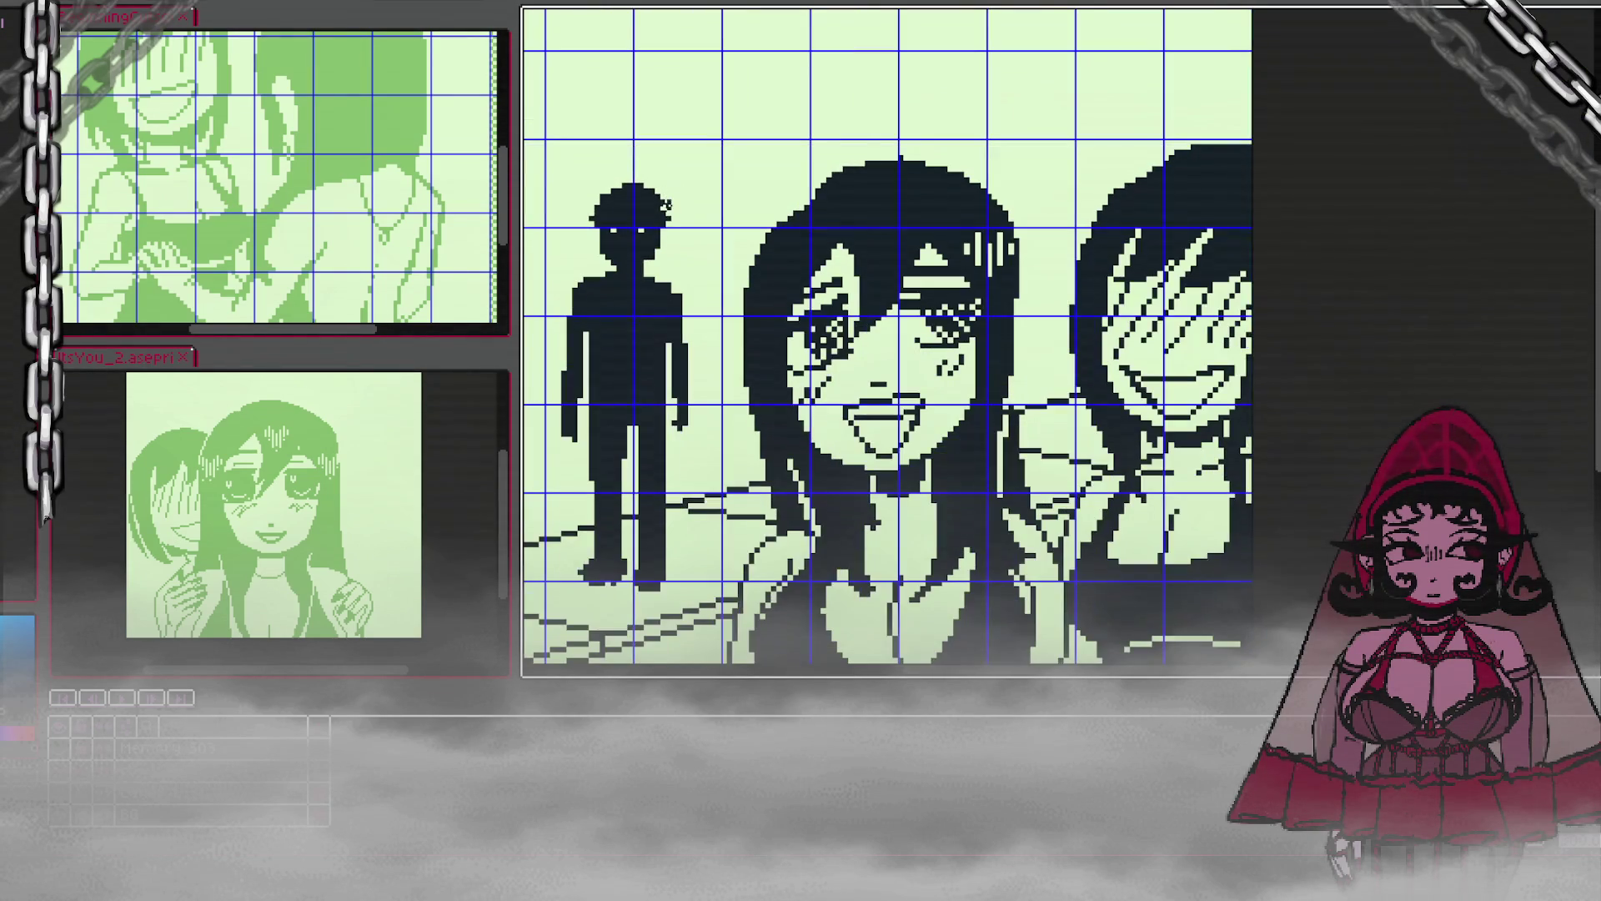
pyautogui.moveTo(666, 208); pyautogui.dragTo(667, 203)
pyautogui.scroll(-1, 679, 182)
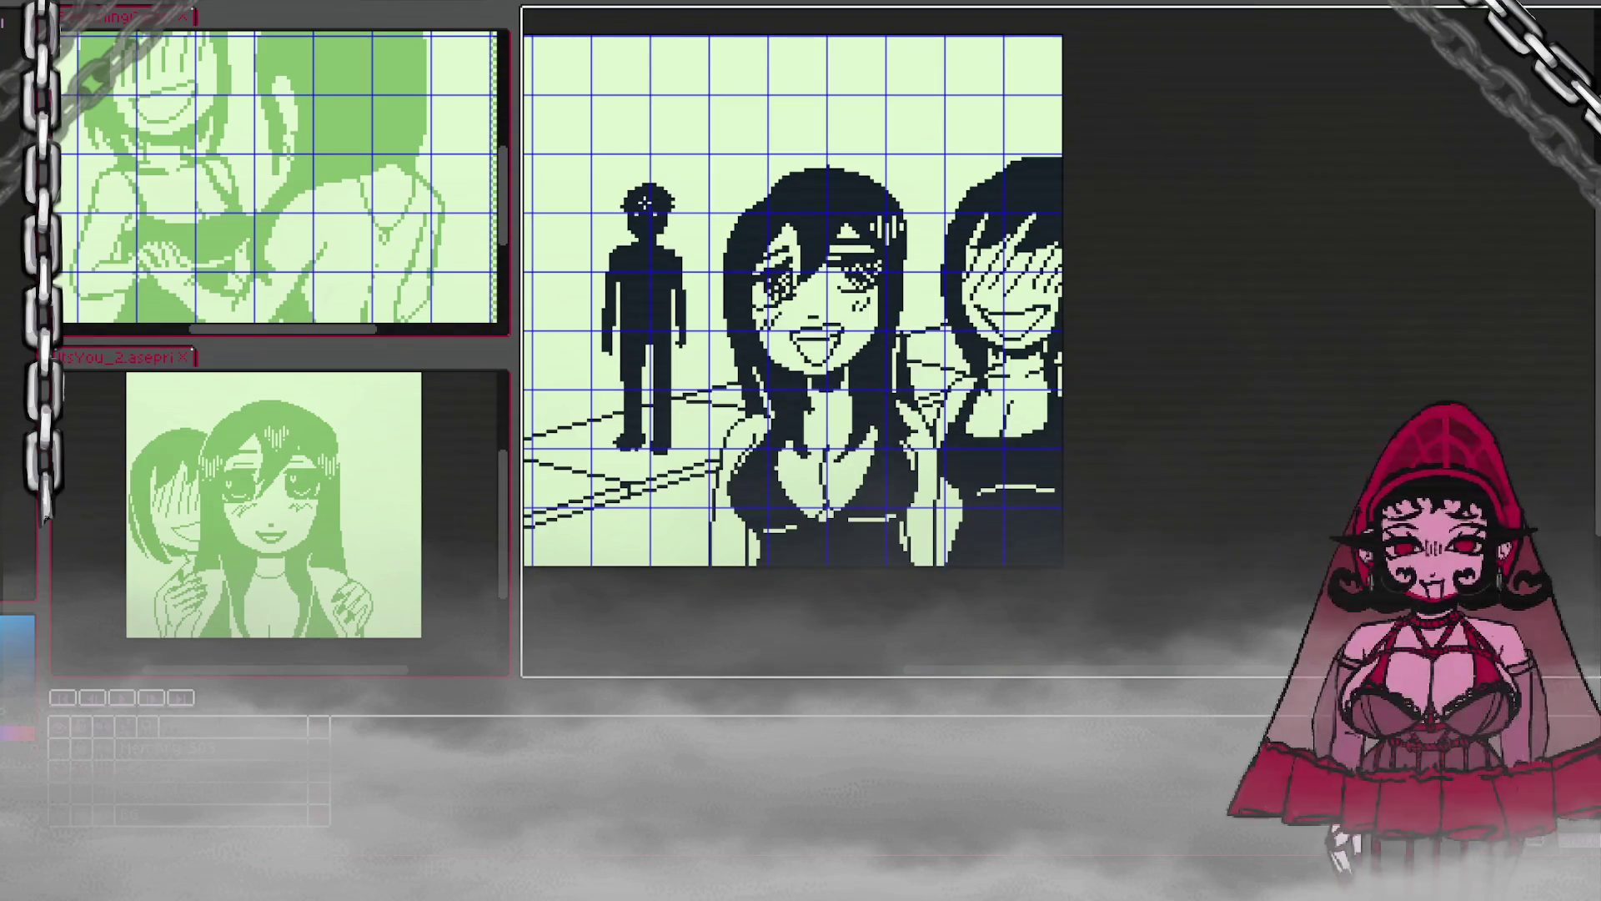
pyautogui.scroll(1, 658, 357)
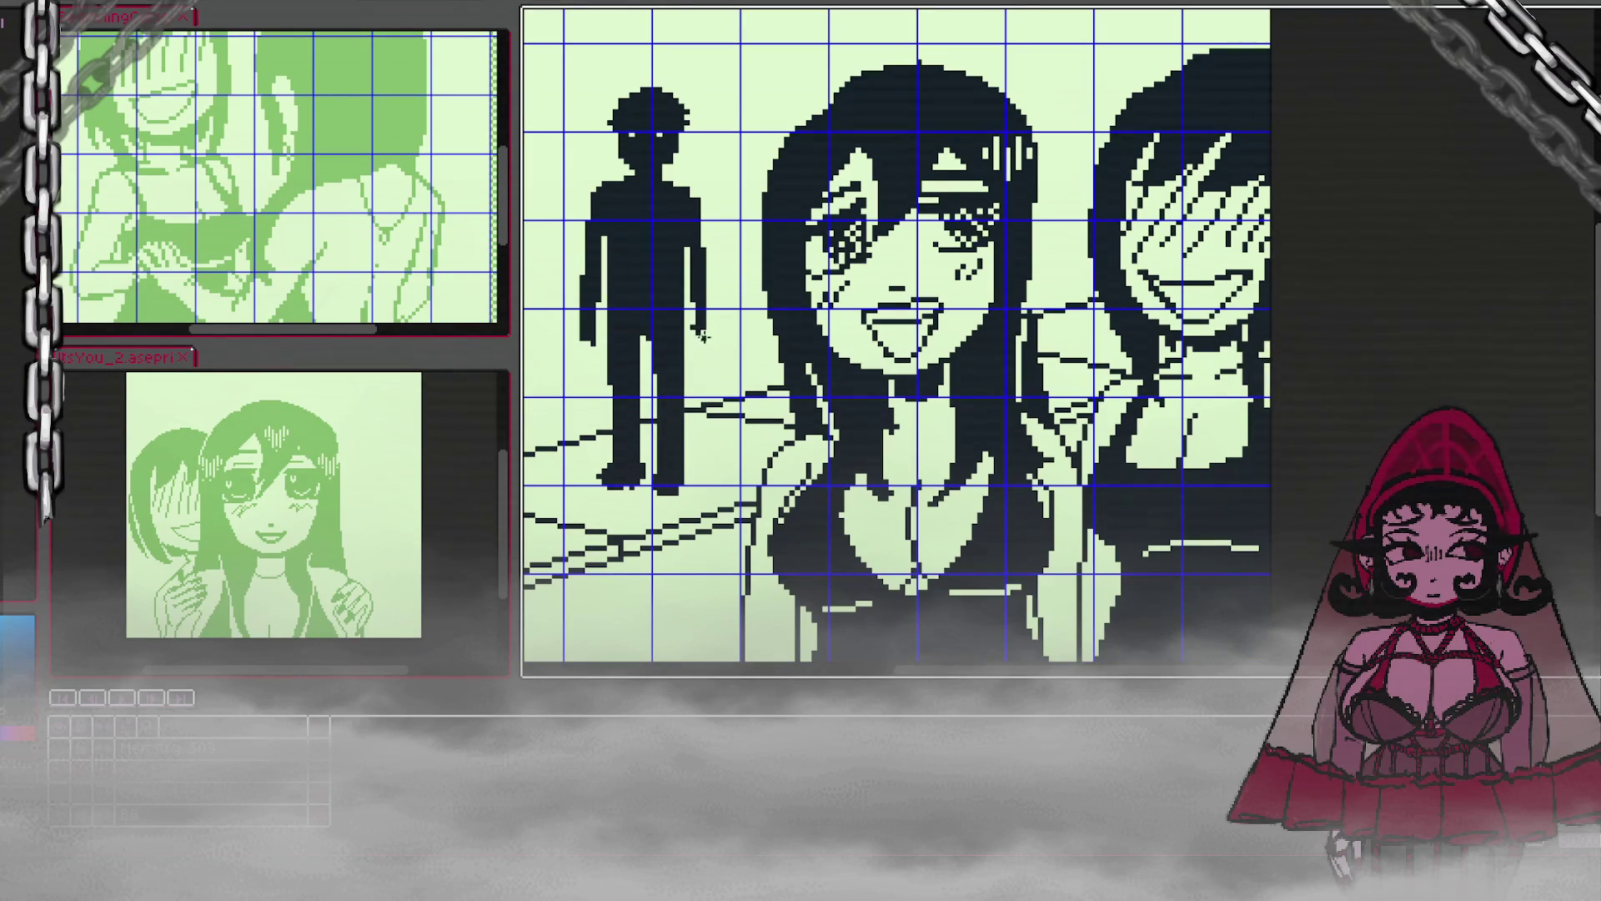
# Step: Thicken the man's foot and lower leg, and draw a light line down his torso
pyautogui.moveTo(668, 482); pyautogui.dragTo(657, 499)
pyautogui.moveTo(658, 376)
pyautogui.mouseDown()
pyautogui.moveTo(658, 467)
pyautogui.moveTo(649, 393)
pyautogui.mouseUp()
pyautogui.moveTo(638, 333); pyautogui.dragTo(647, 392)
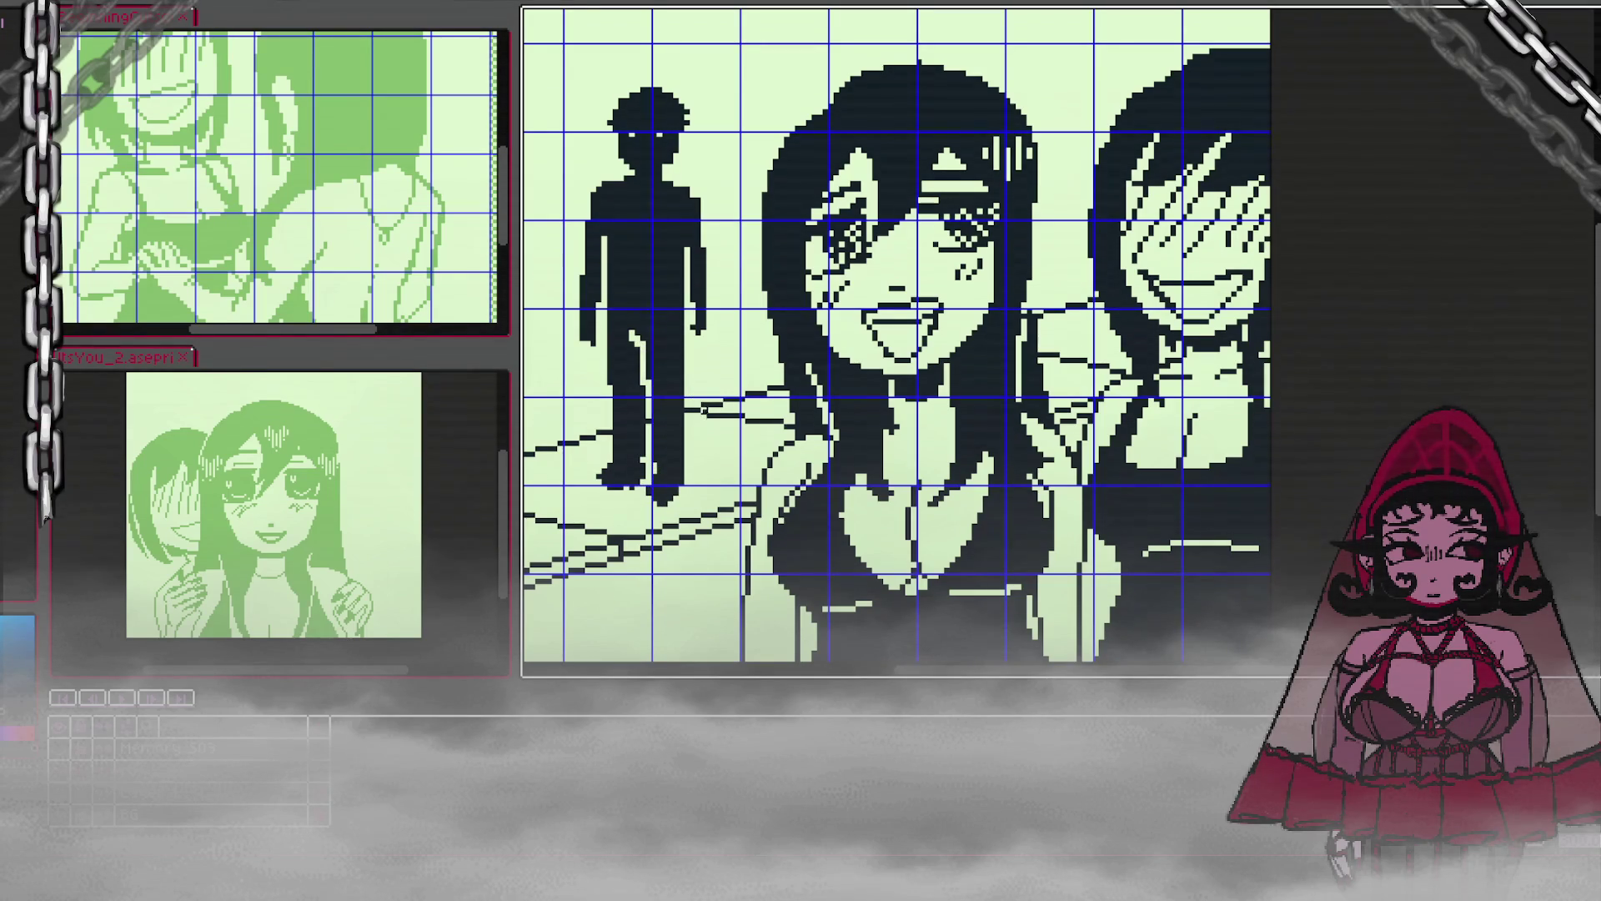
pyautogui.hotkey('ctrl', 'z')
pyautogui.hotkey('ctrl', 'y')
pyautogui.moveTo(638, 338); pyautogui.dragTo(656, 395)
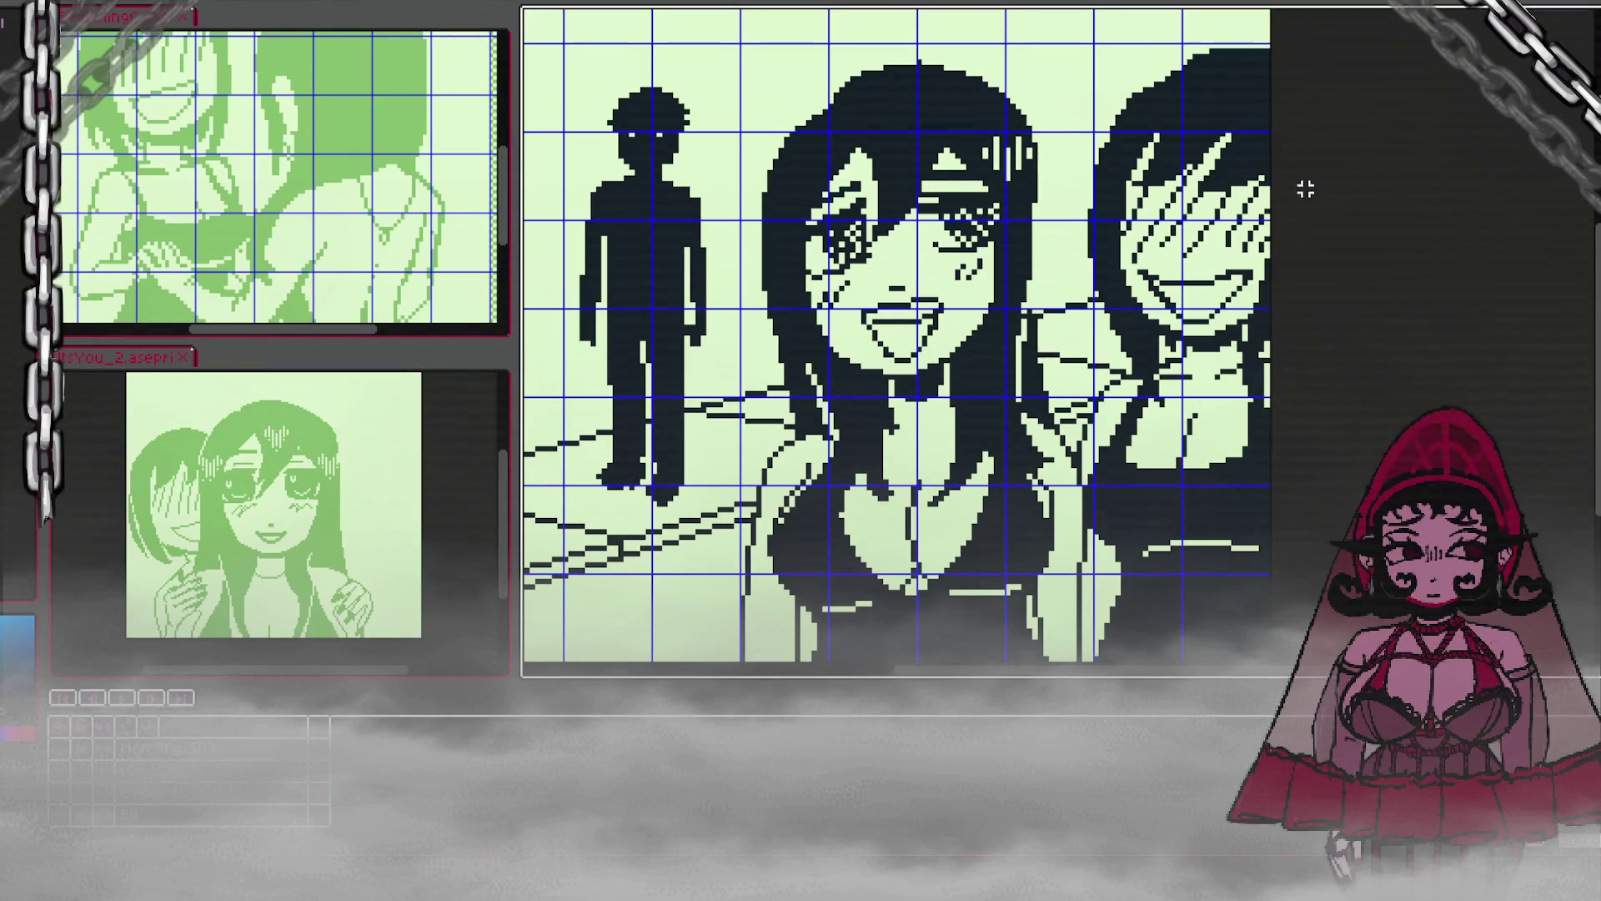
# Step: Marquee-select and adjust a small area of the man's arm, then deselect and zoom to review
pyautogui.moveTo(558, 292); pyautogui.dragTo(613, 362)
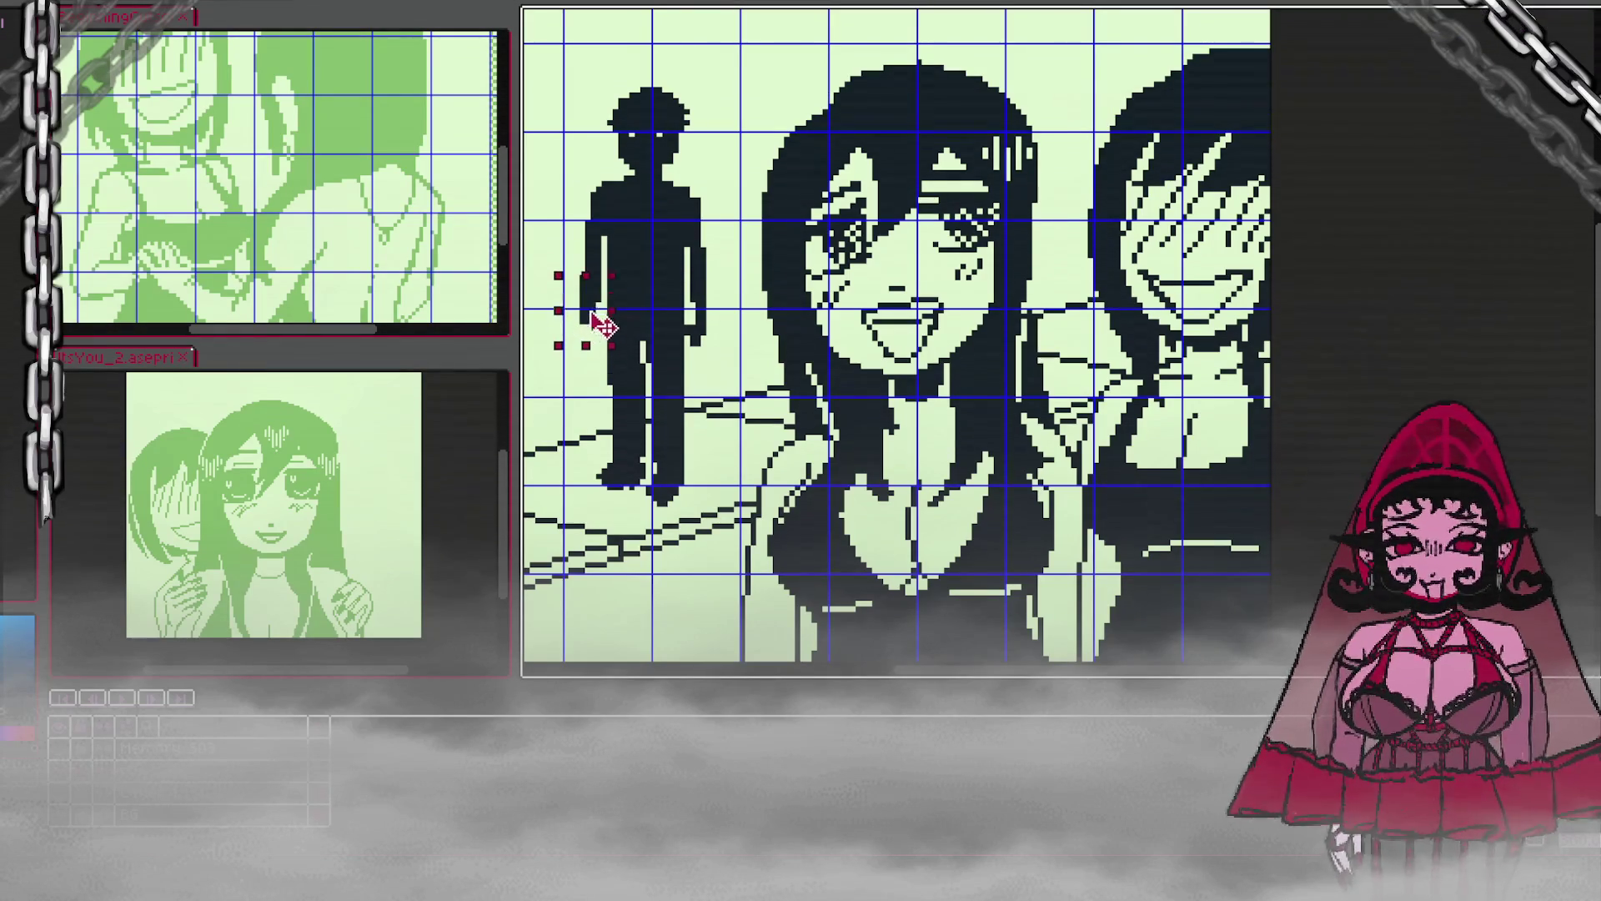
pyautogui.click(742, 287)
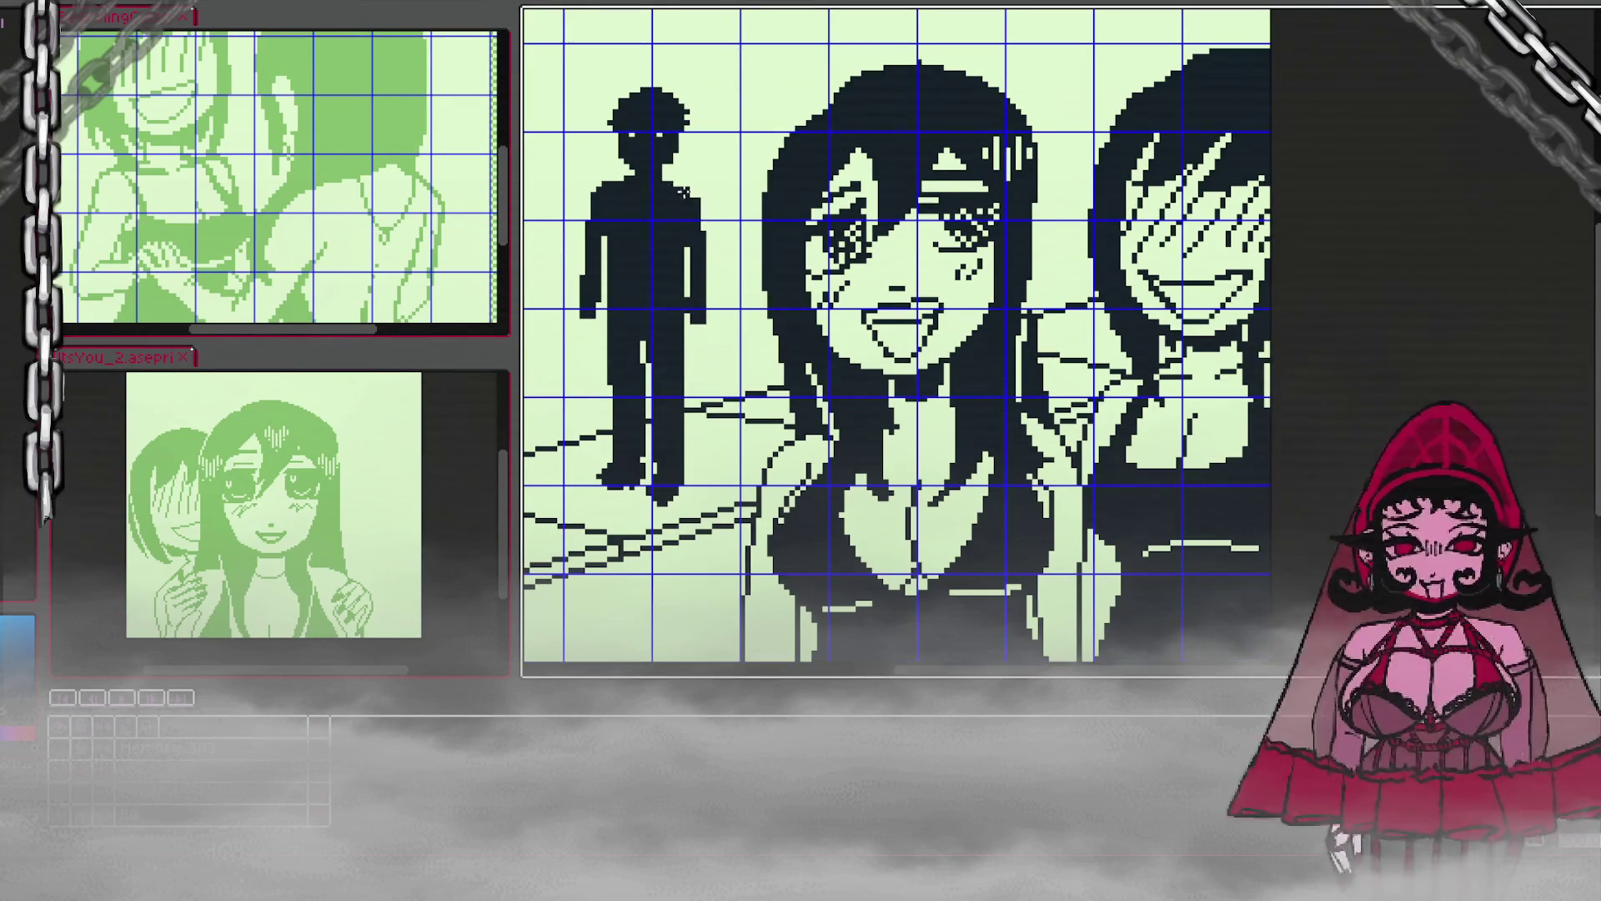
pyautogui.scroll(-1, 688, 202)
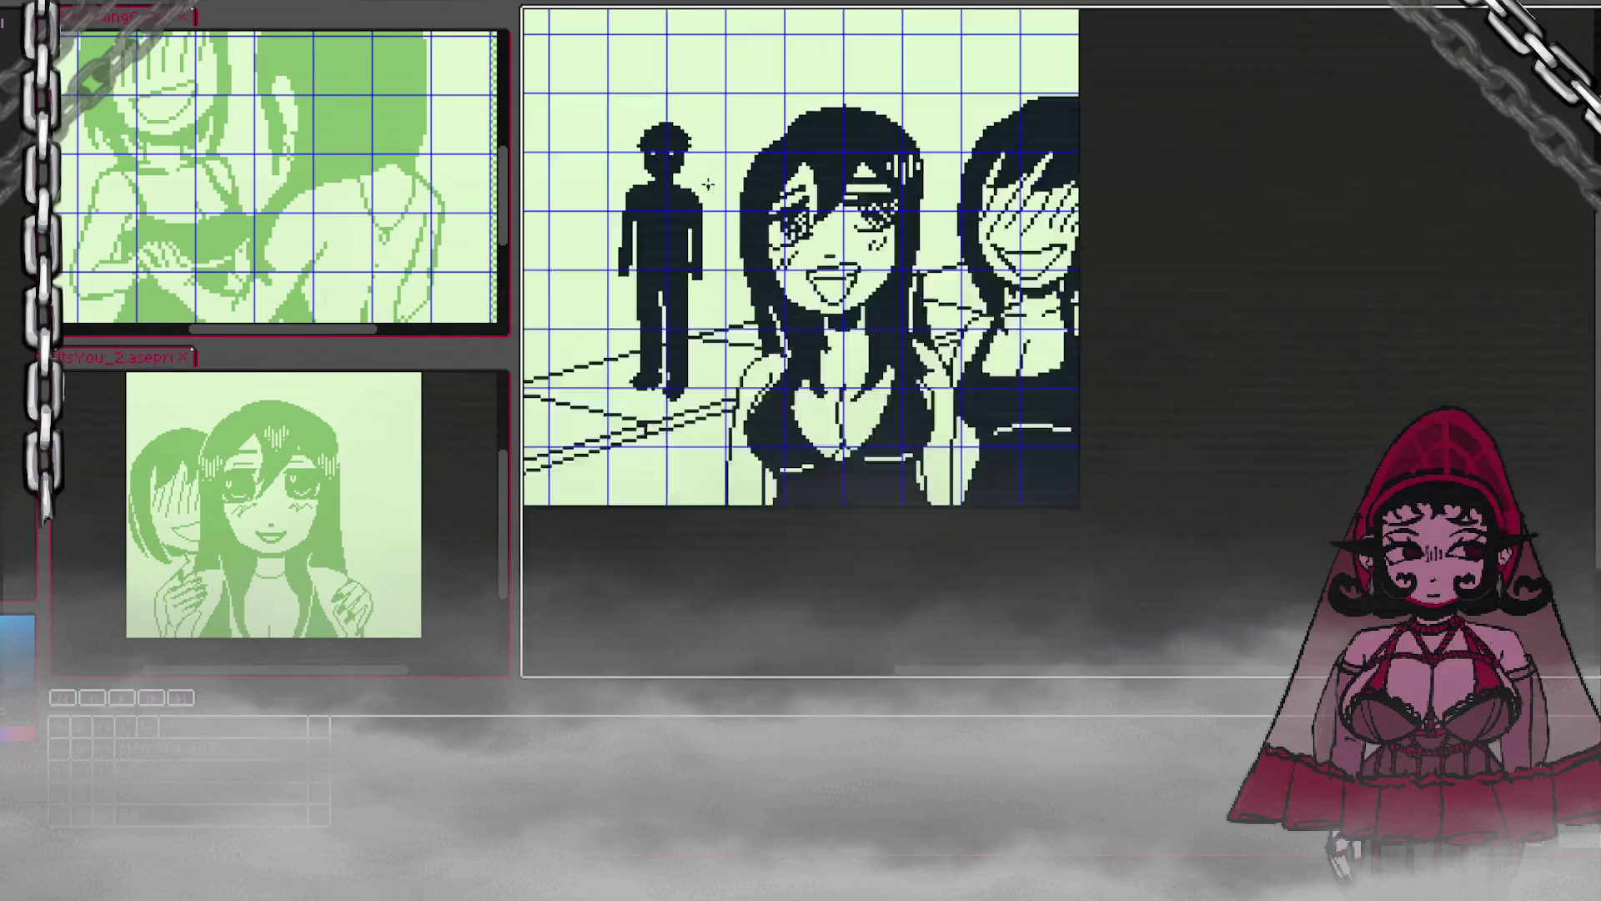
pyautogui.scroll(2, 697, 177)
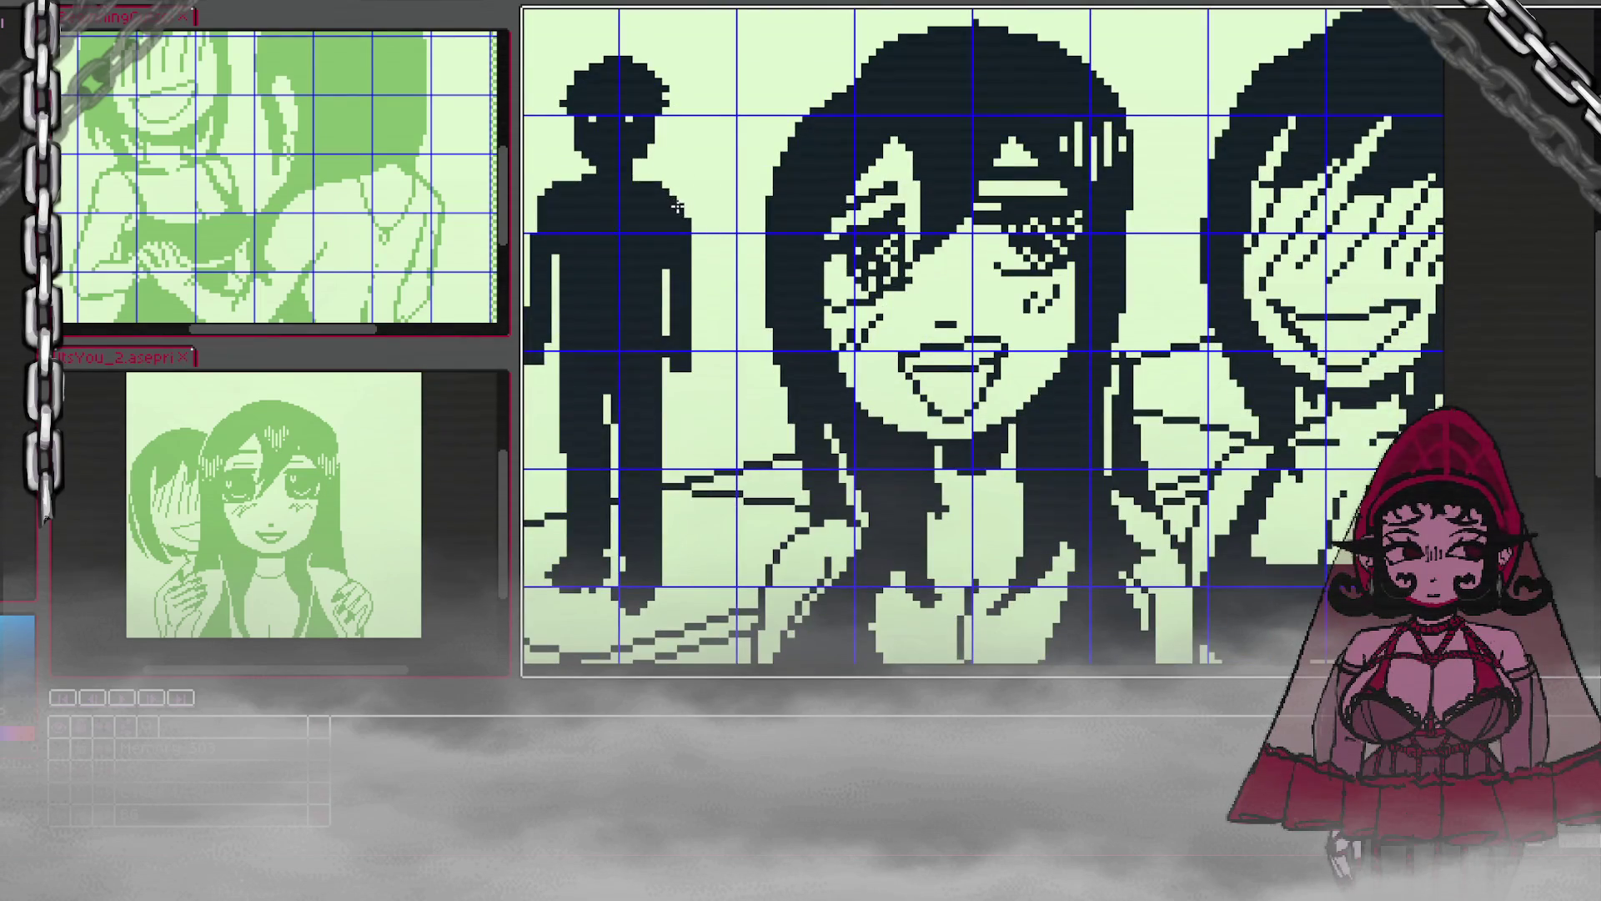
pyautogui.scroll(-1, 672, 200)
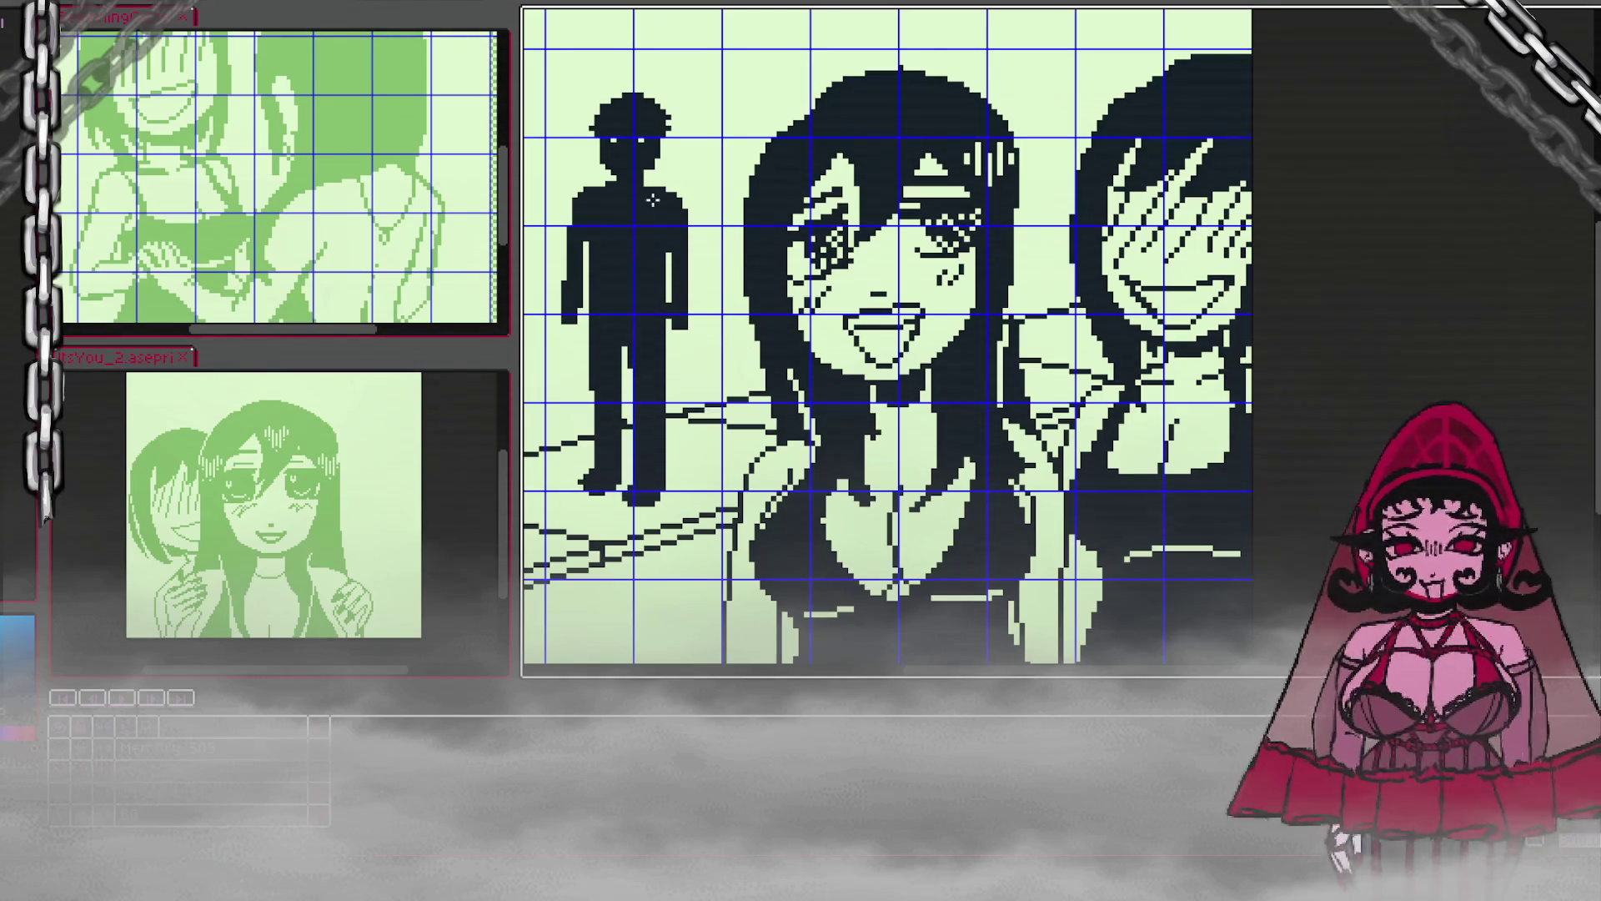
# Step: Darken the pixels along the right-hand girl's hair edge and save the panel with Ctrl+S
pyautogui.scroll(-1, 667, 224)
pyautogui.scroll(-2, 651, 175)
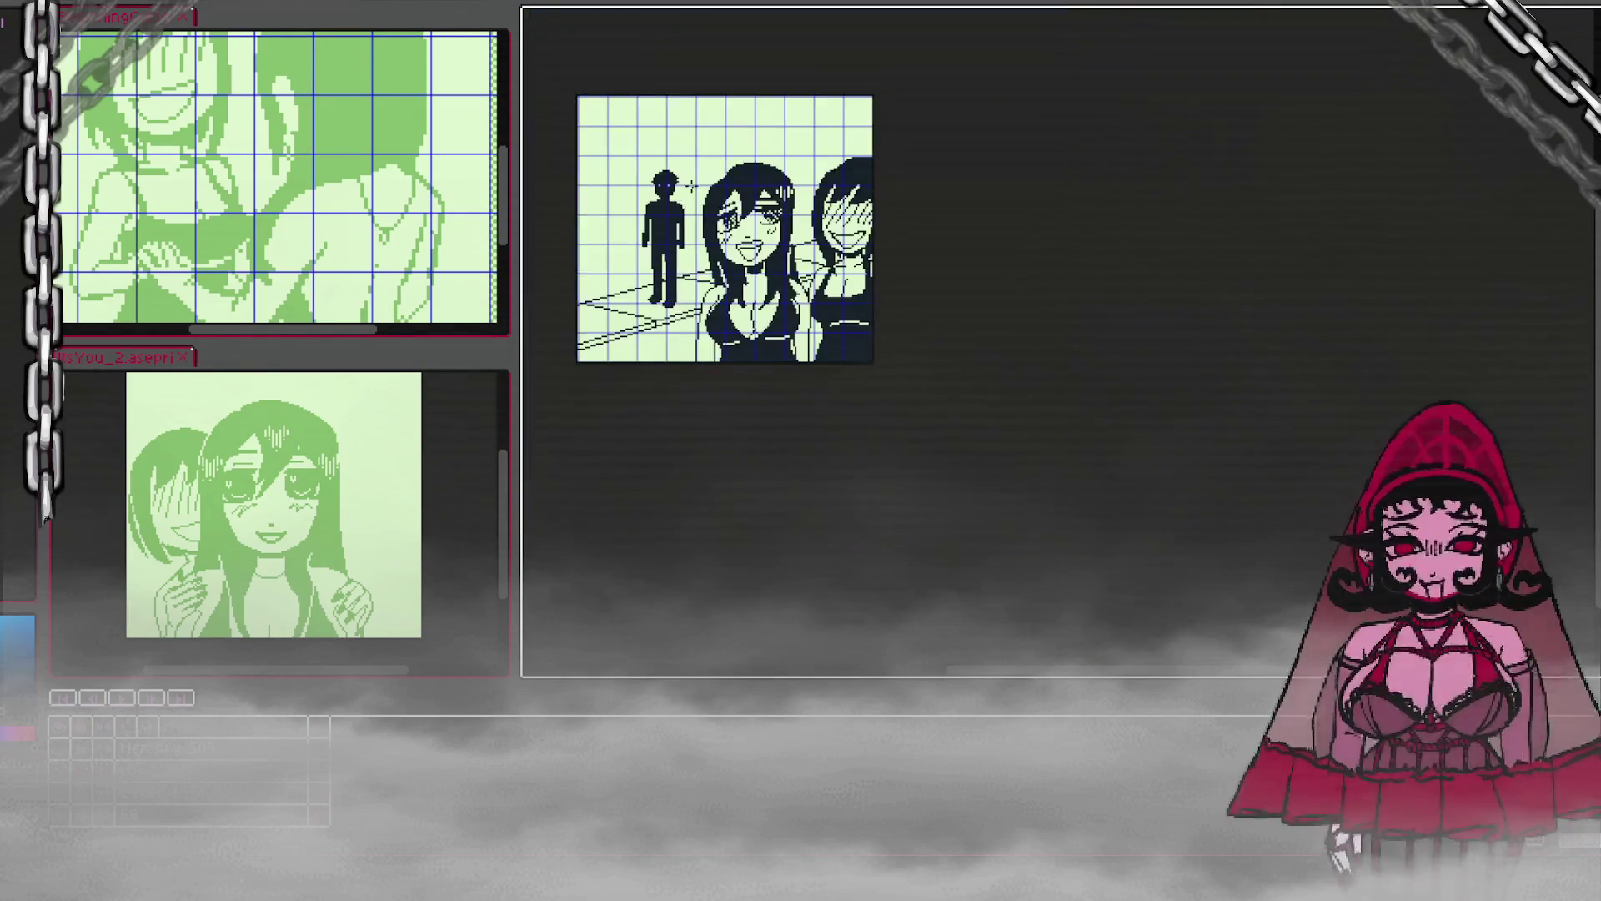
pyautogui.scroll(2, 651, 175)
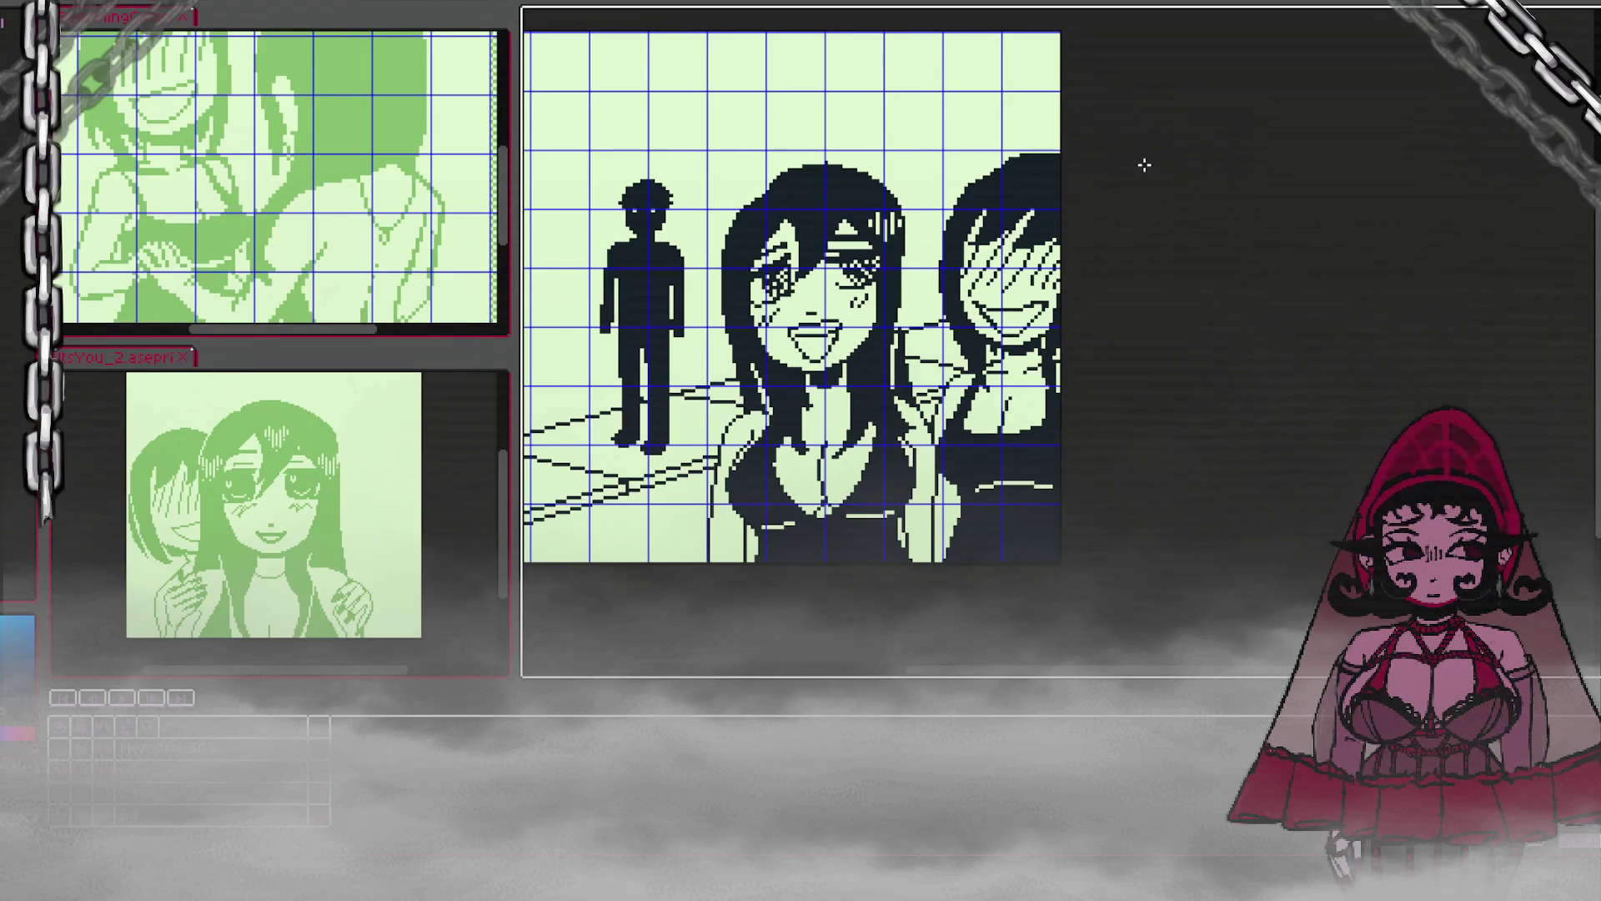
pyautogui.hscroll(-3, 904, 665)
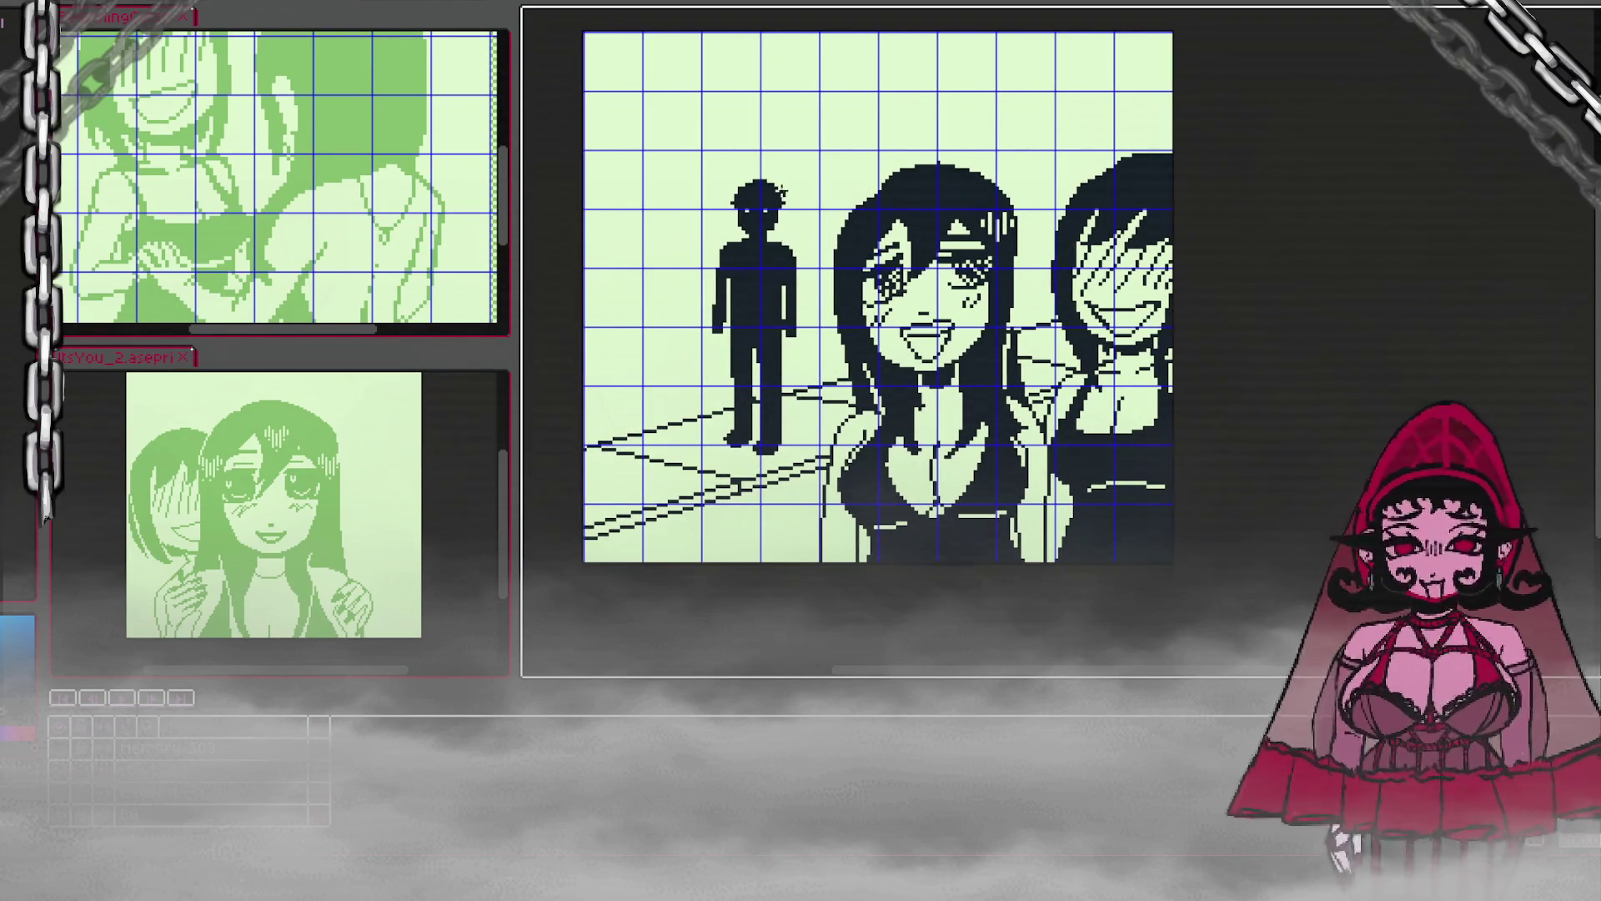
pyautogui.scroll(2, 742, 203)
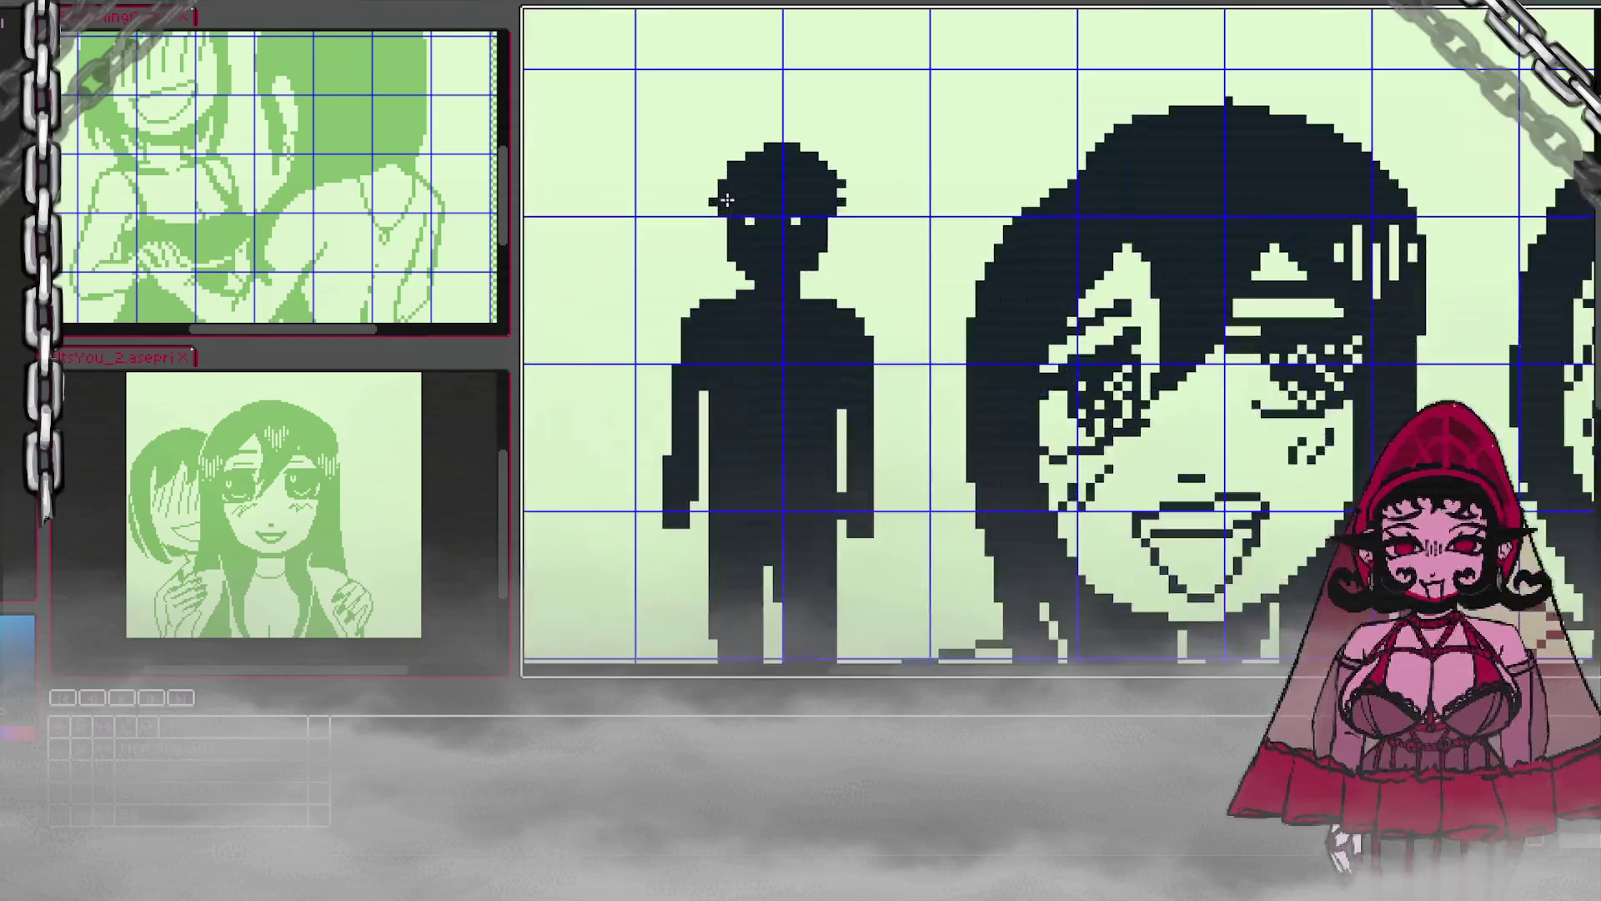
pyautogui.scroll(-2, 813, 236)
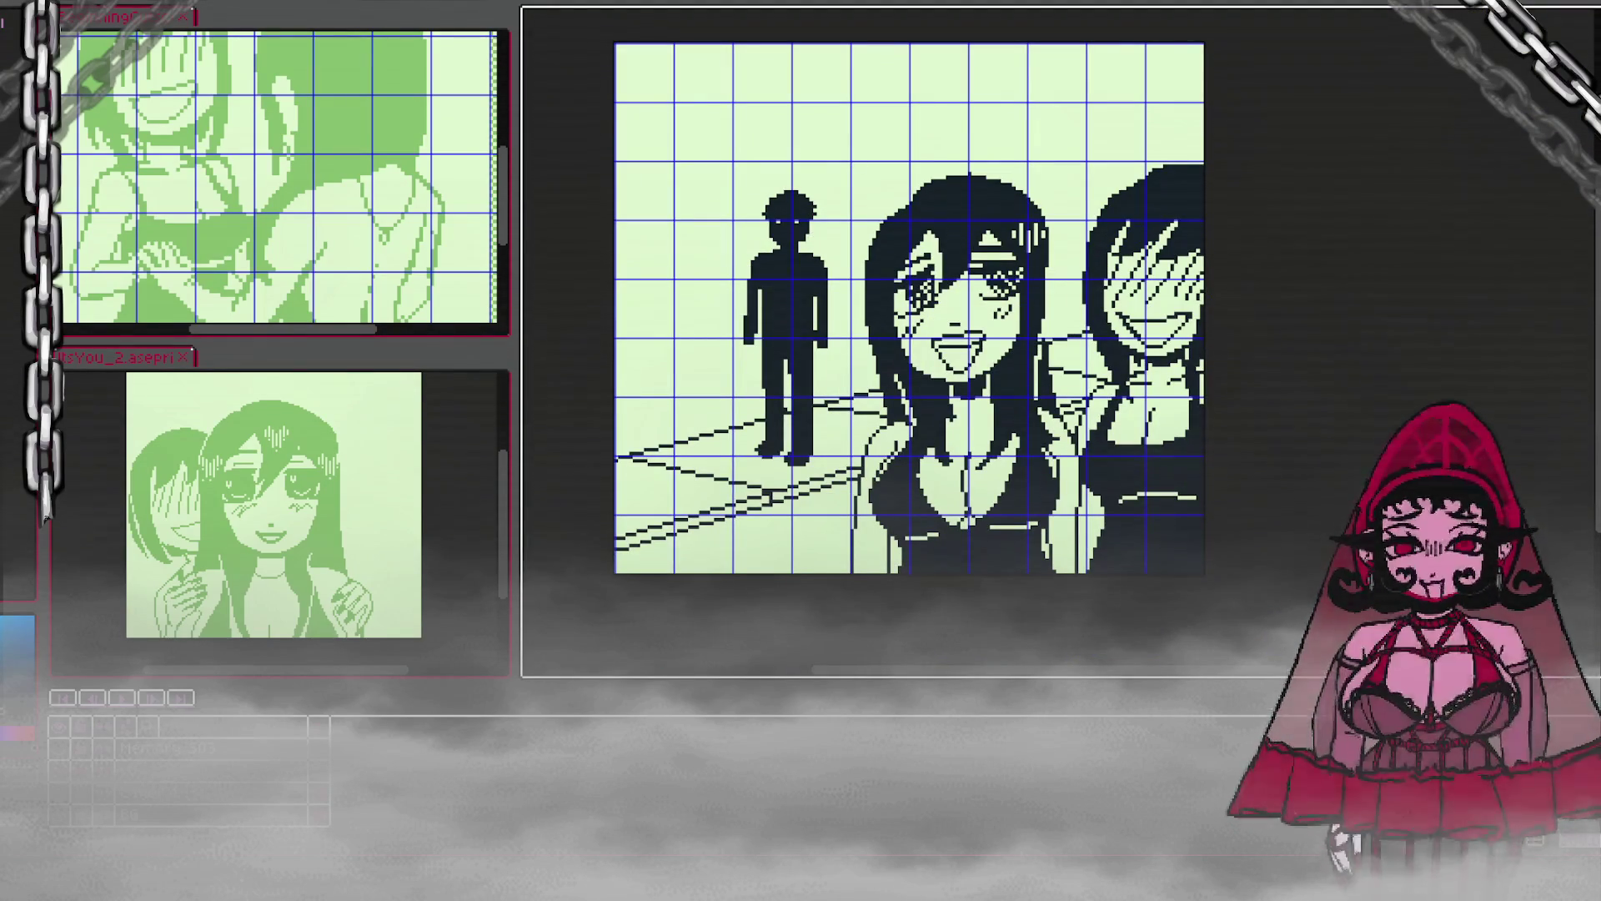
pyautogui.scroll(-1, 909, 300)
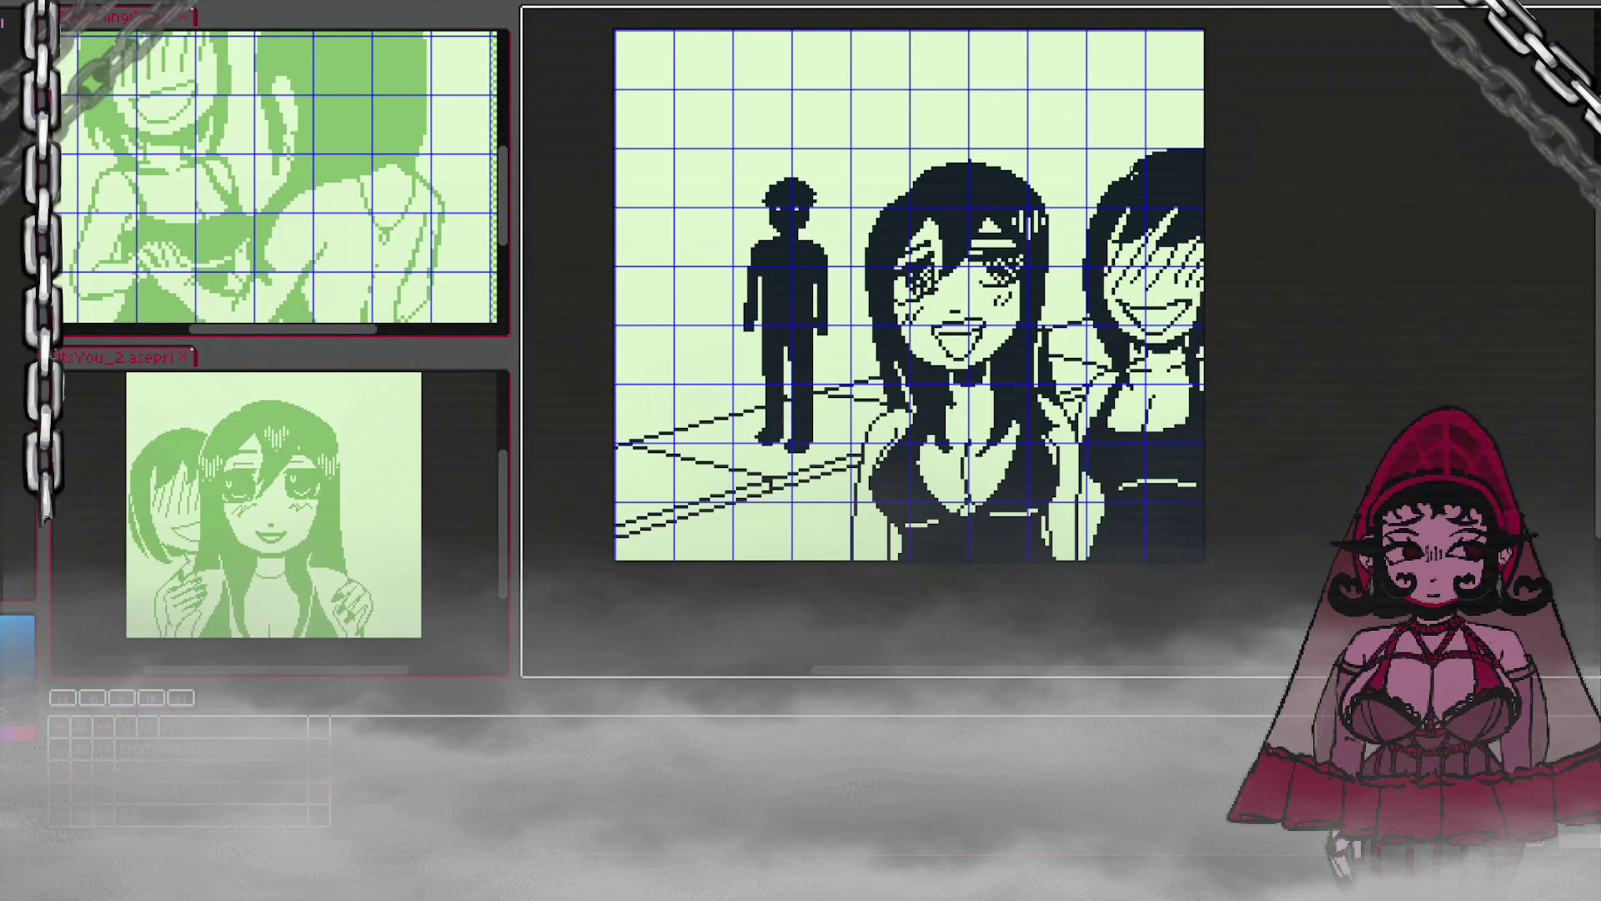
pyautogui.moveTo(1123, 180); pyautogui.dragTo(1109, 184)
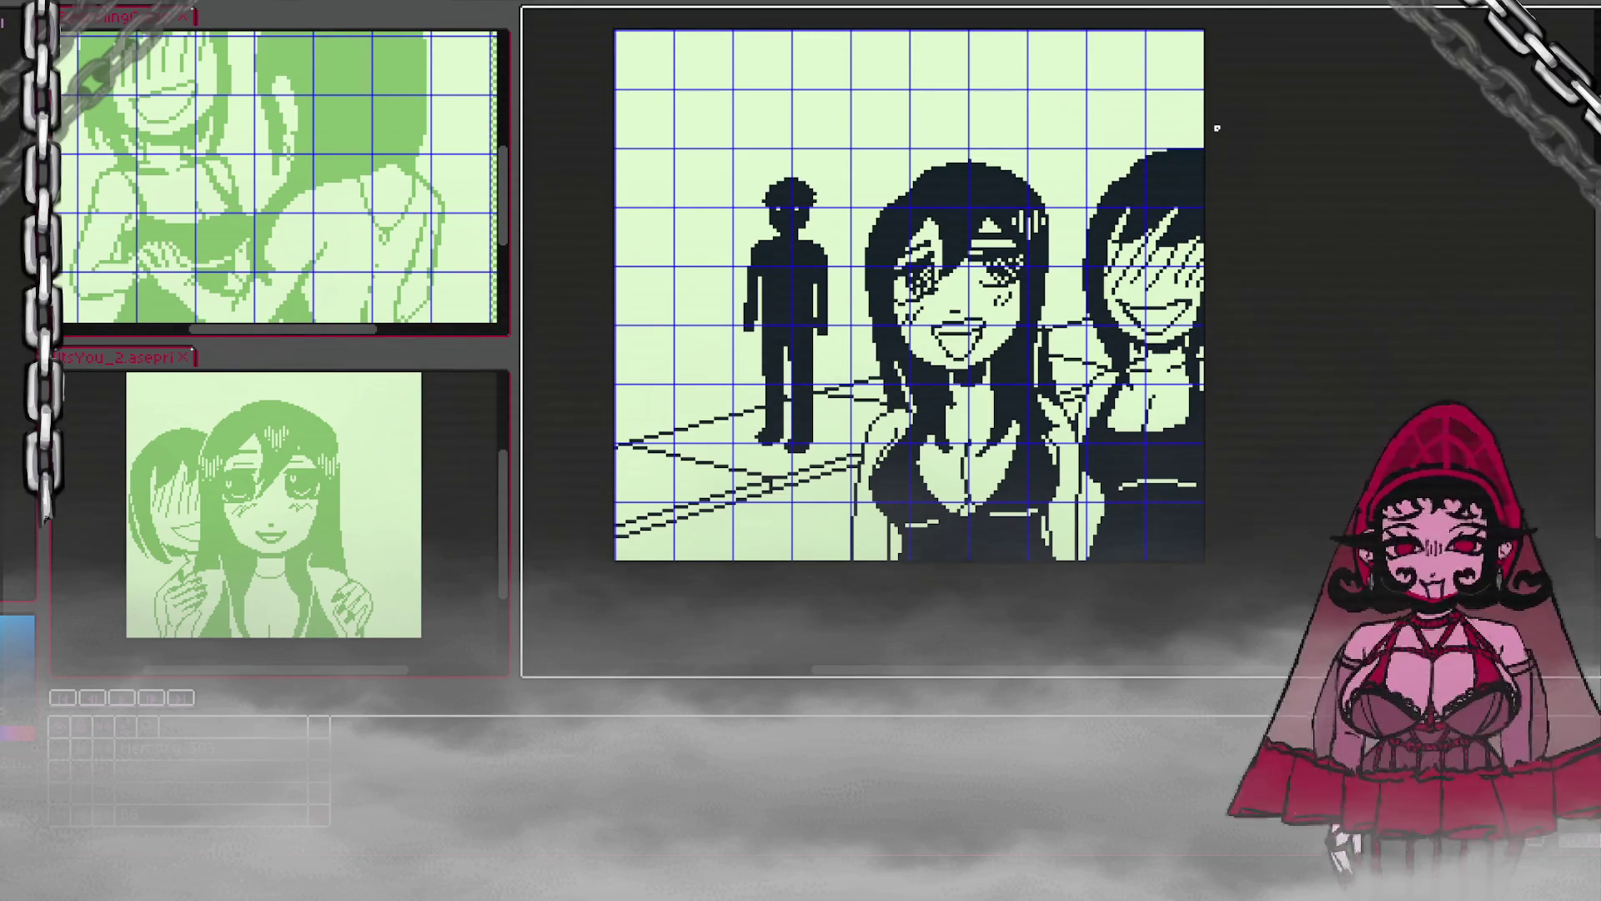
pyautogui.scroll(-1, 1217, 128)
pyautogui.scroll(1, 1216, 126)
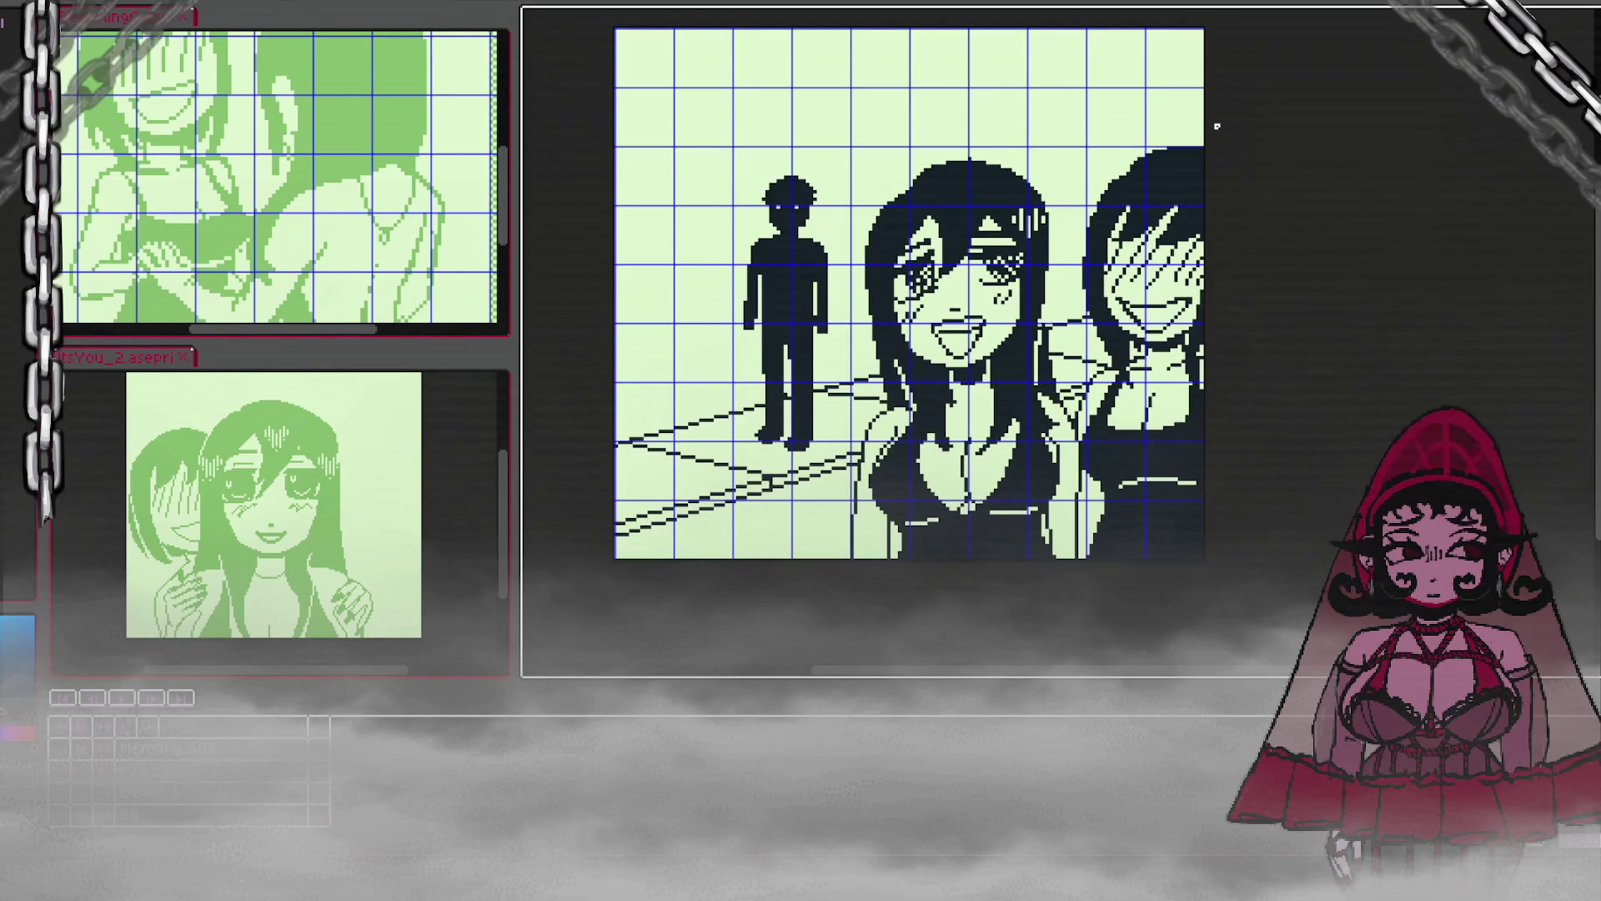
pyautogui.hotkey('ctrl', 's')
pyautogui.hotkey('ctrl', 's')
# Step: Export the finished panel as an image via File > Export As and confirm
pyautogui.hotkey('alt', 'f')
pyautogui.moveTo(77, 131)
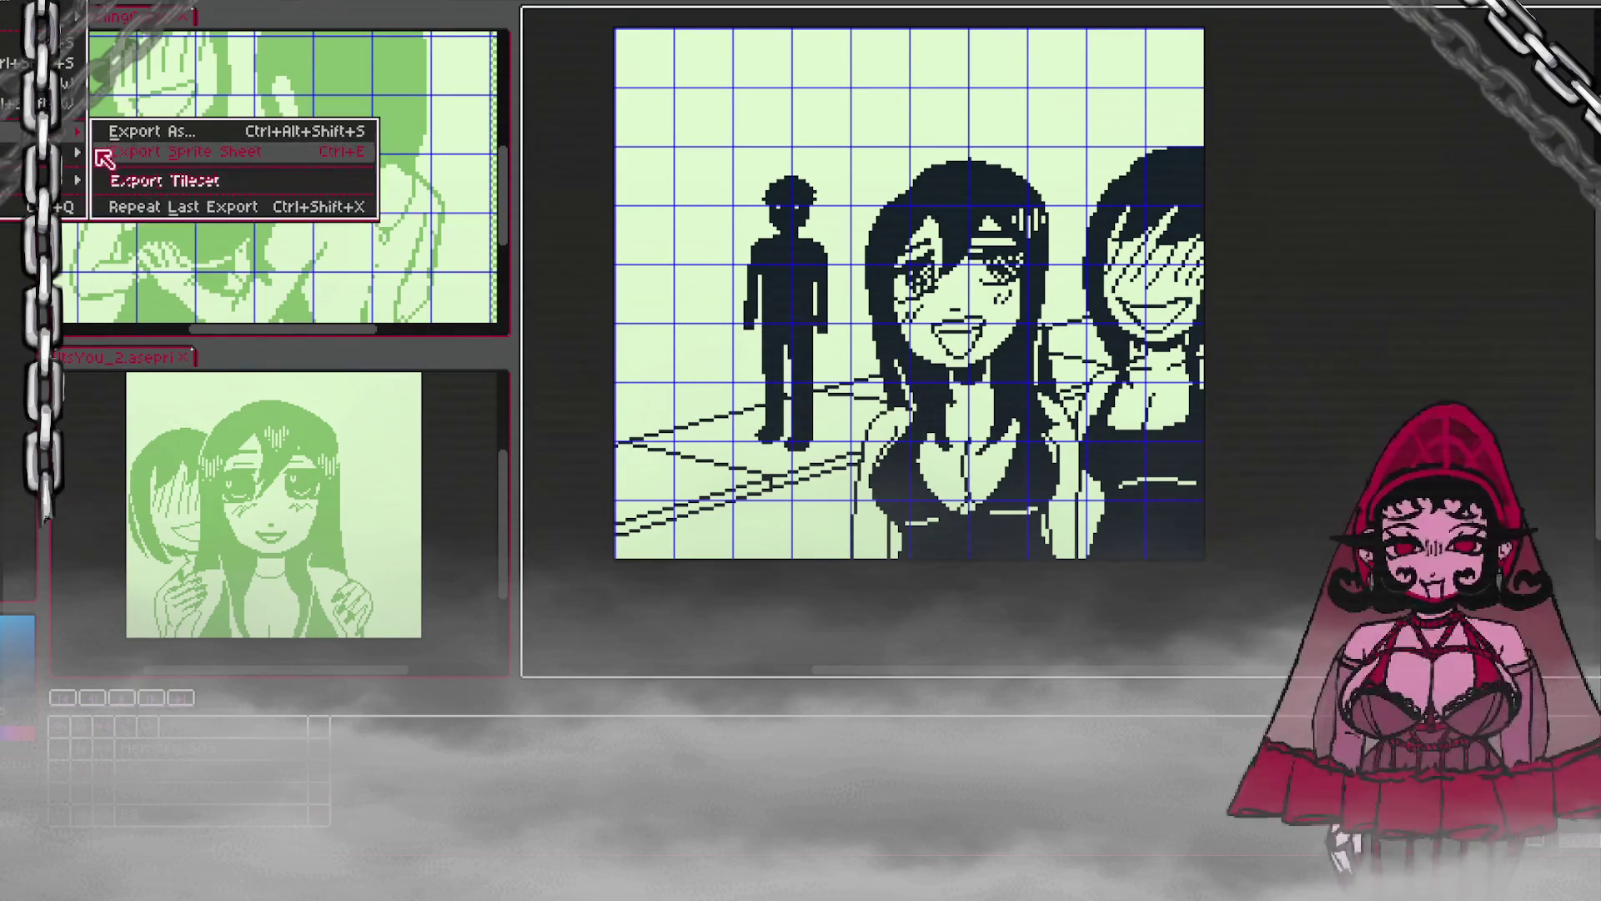
pyautogui.click(136, 146)
pyautogui.click(703, 352)
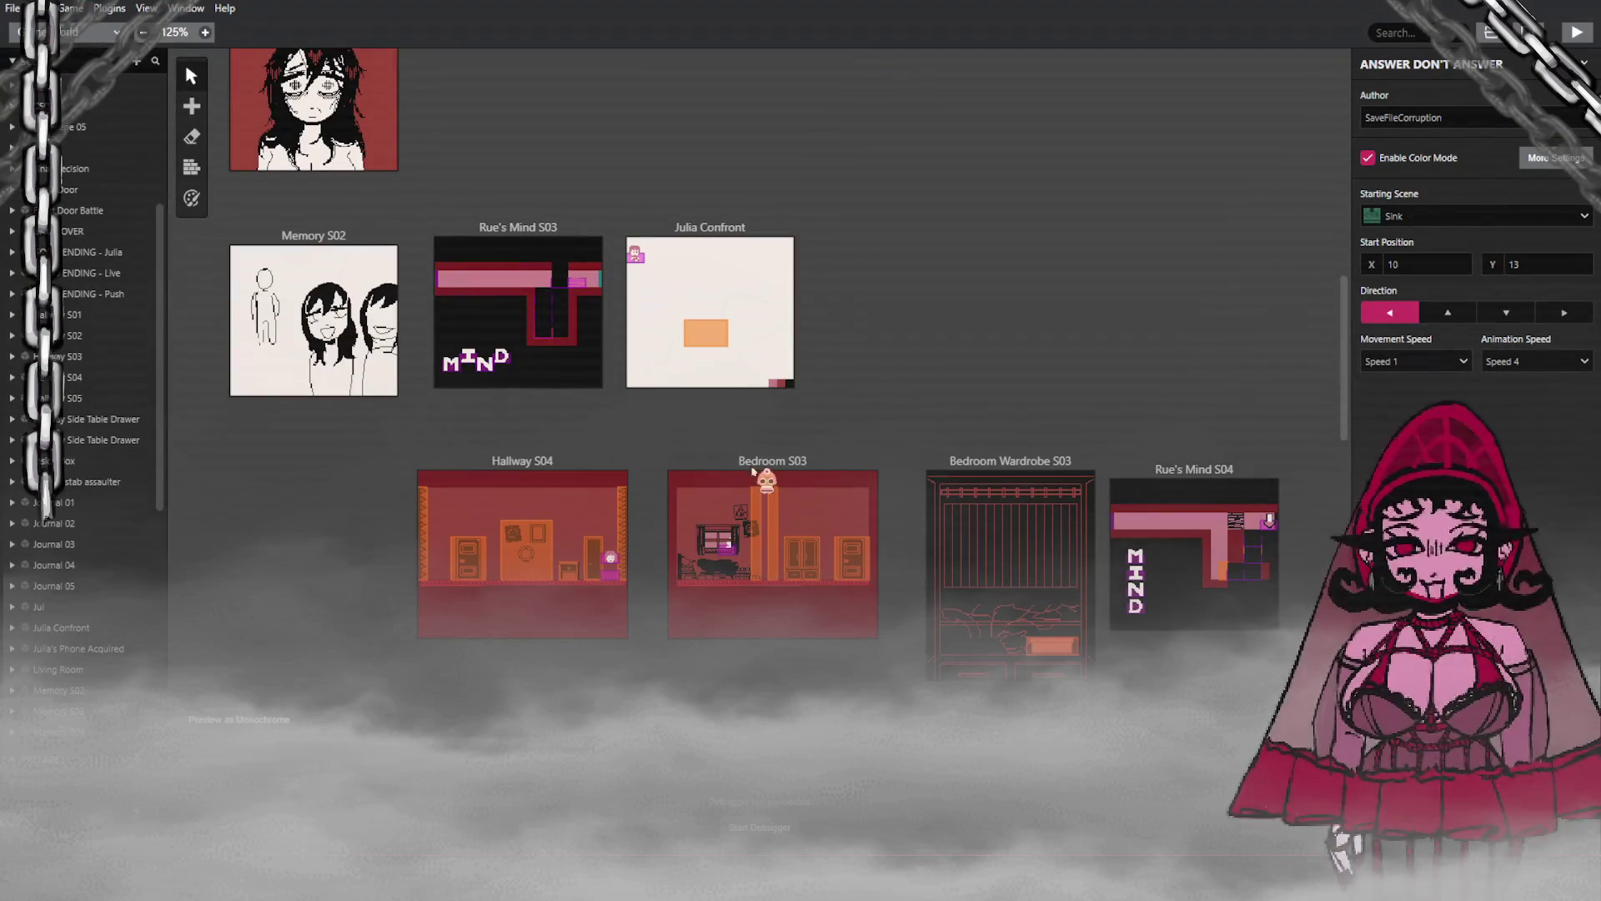
# Step: Select the Memory S02 scene in the world view to show its properties
pyautogui.click(285, 292)
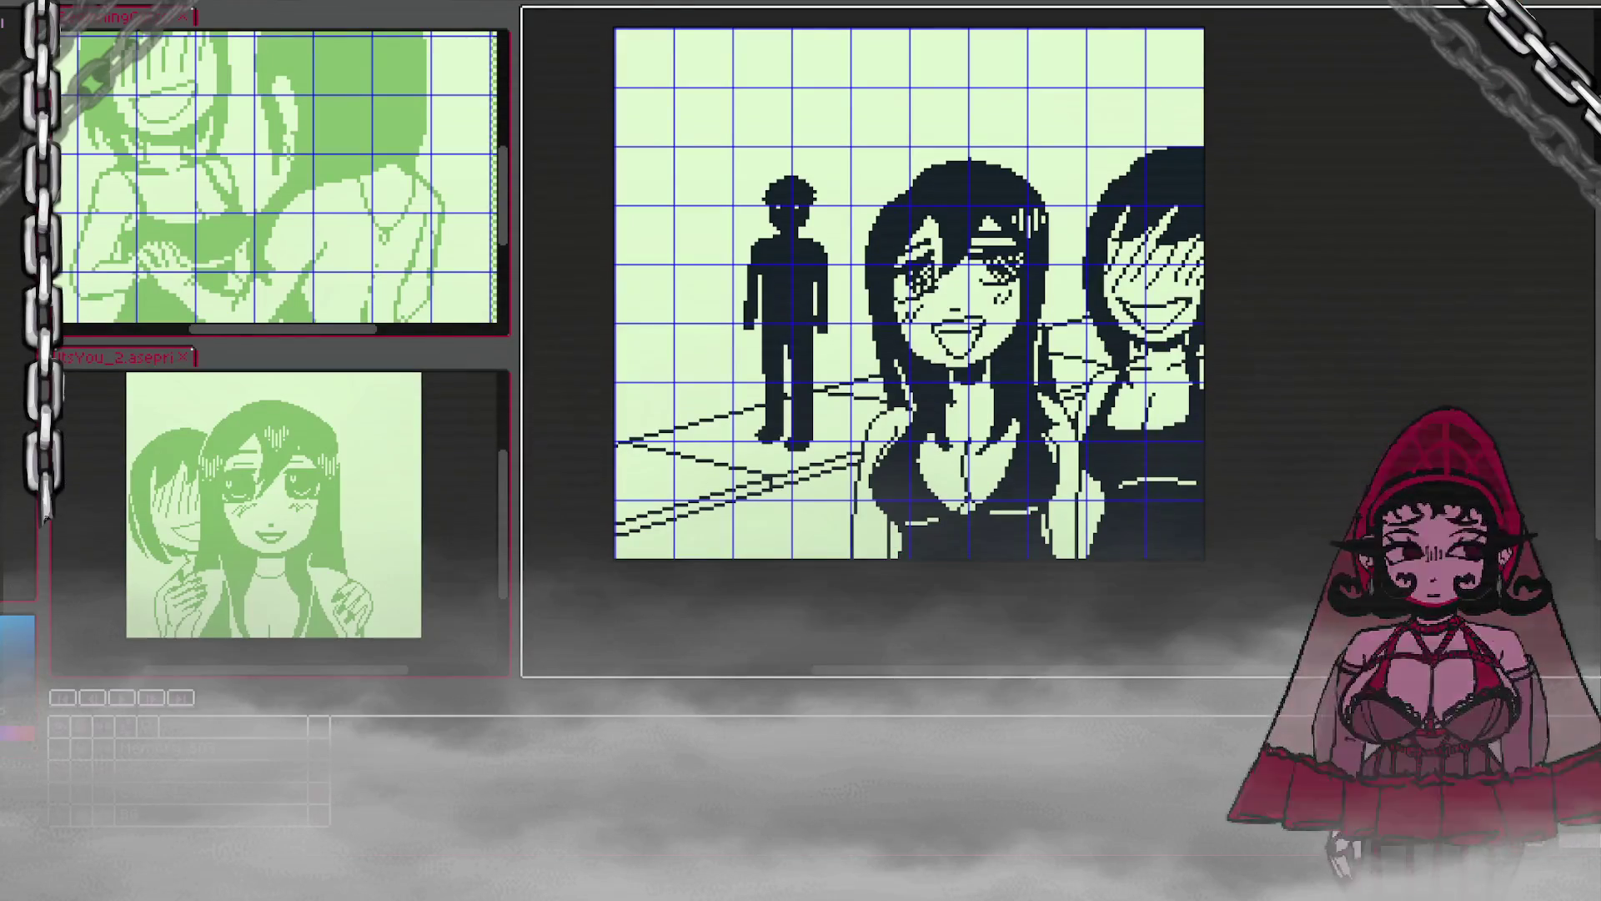
# Step: Save the panel sprite under a new file name
pyautogui.click(16, 12)
pyautogui.click(4, 63)
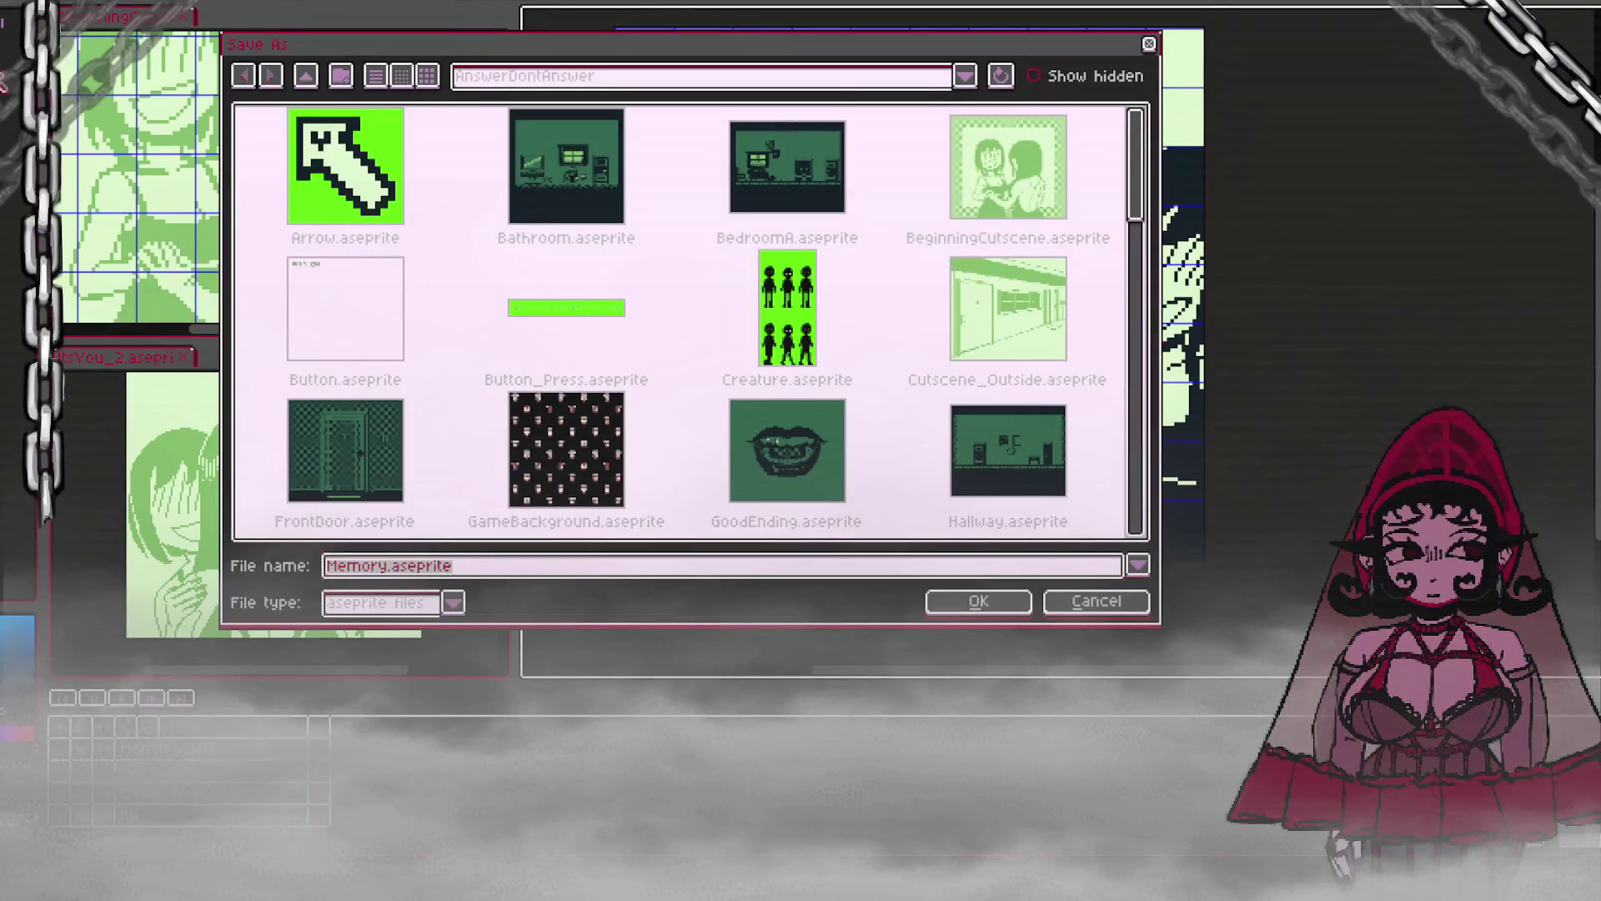
pyautogui.click(1109, 602)
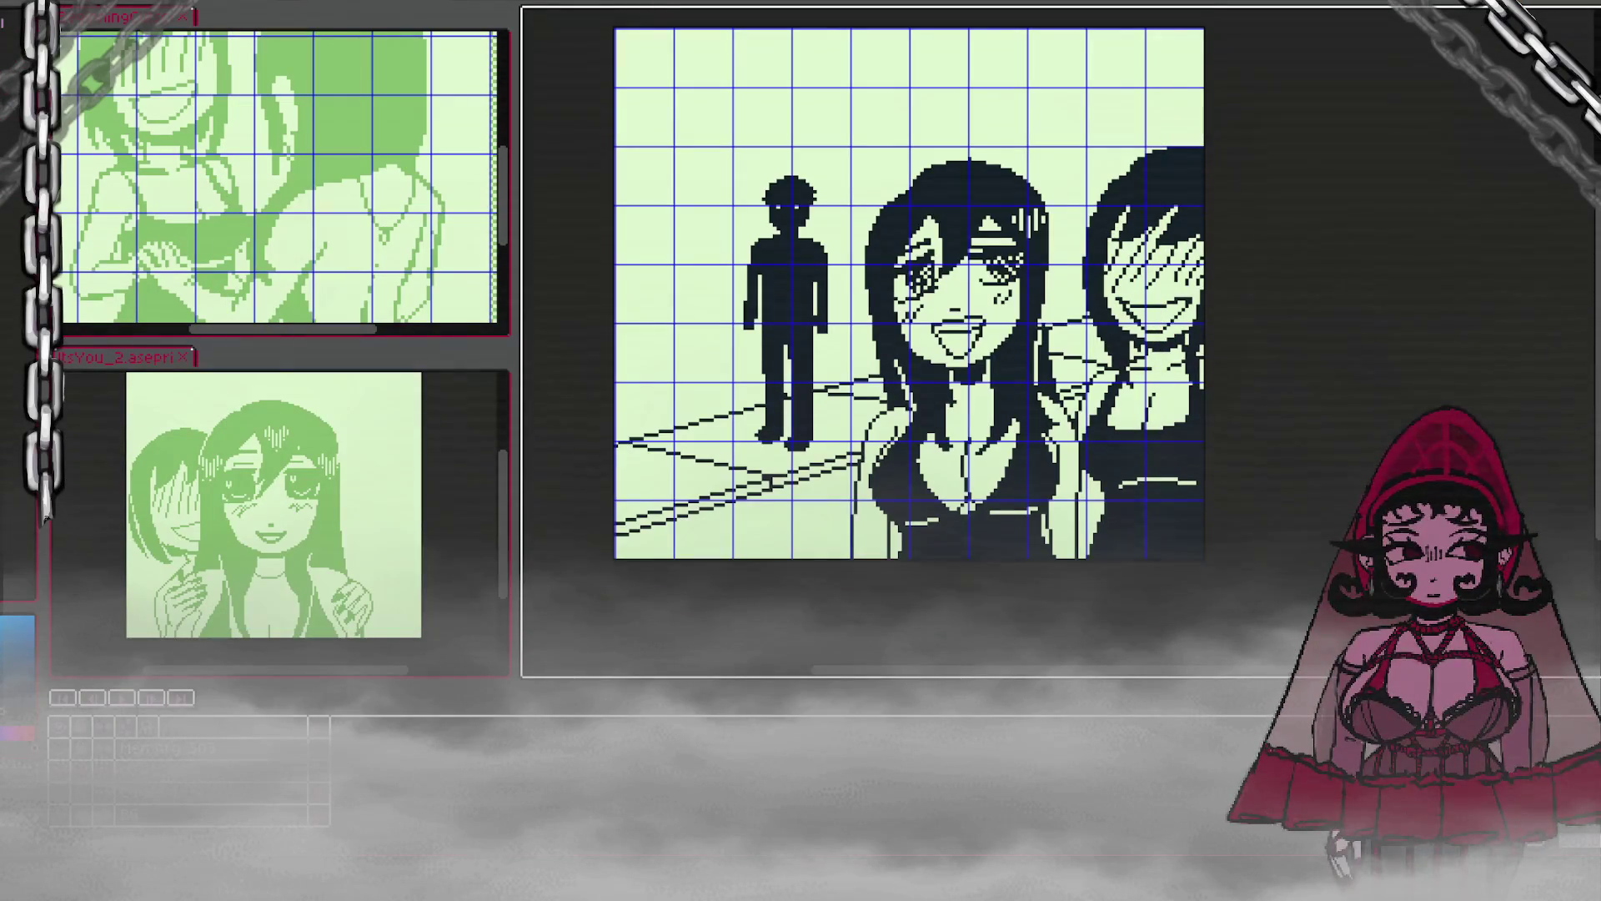
# Step: Export the panel as a PNG with the output number changed to 5, then return to GB Studio
pyautogui.click(17, 12)
pyautogui.moveTo(38, 131)
pyautogui.click(158, 179)
pyautogui.click(598, 110)
pyautogui.press('BackSpace')
pyautogui.write('5')
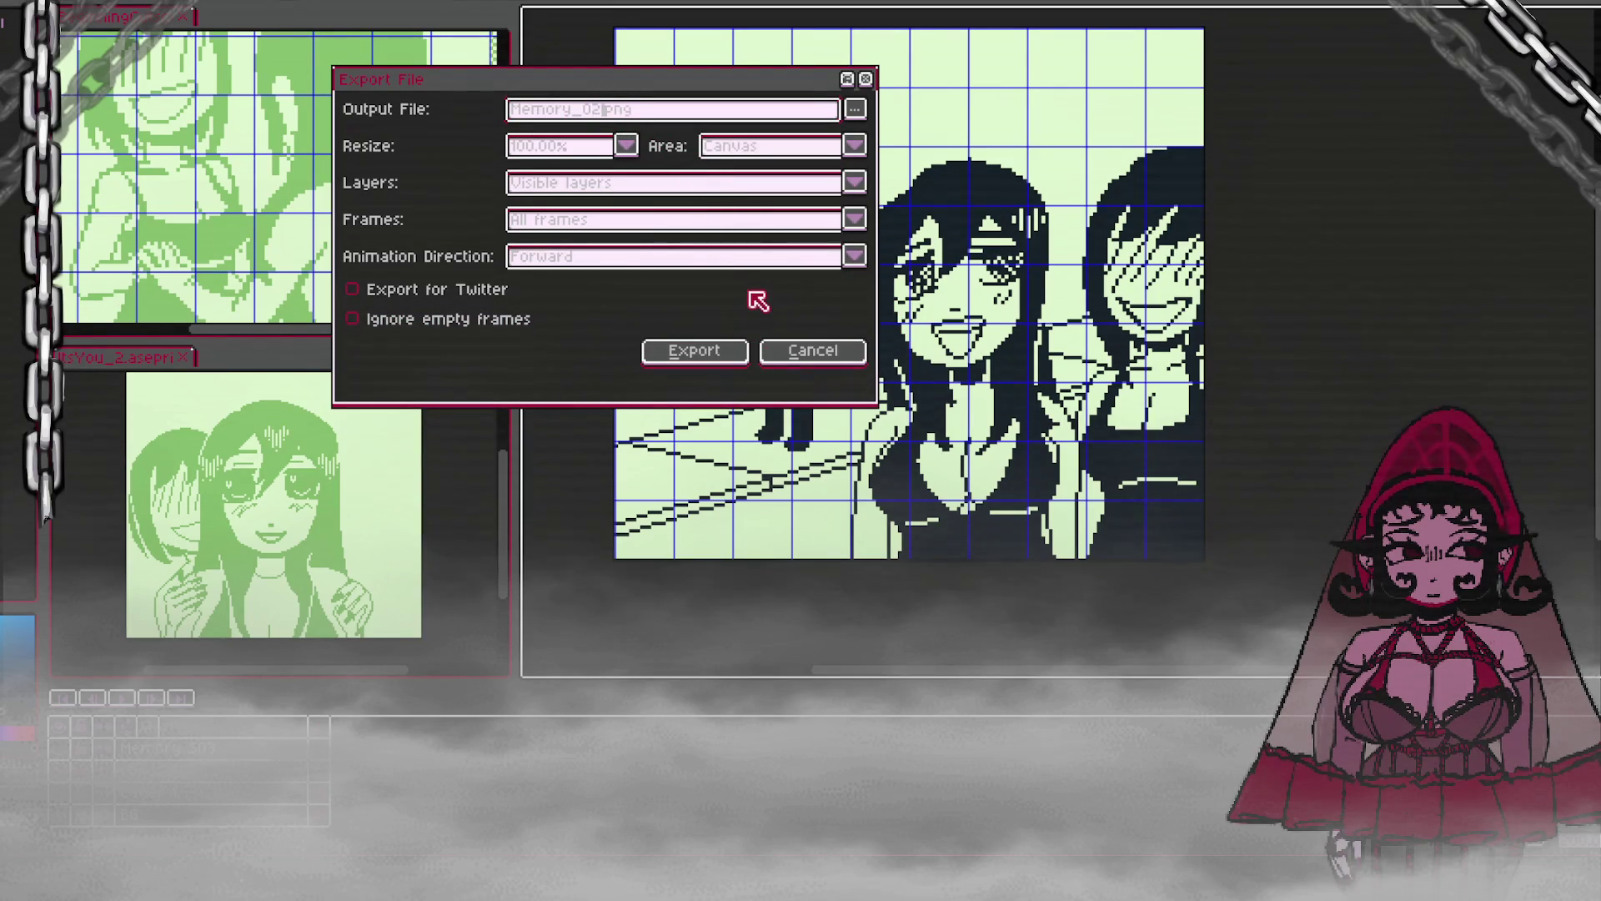
pyautogui.press('Return')
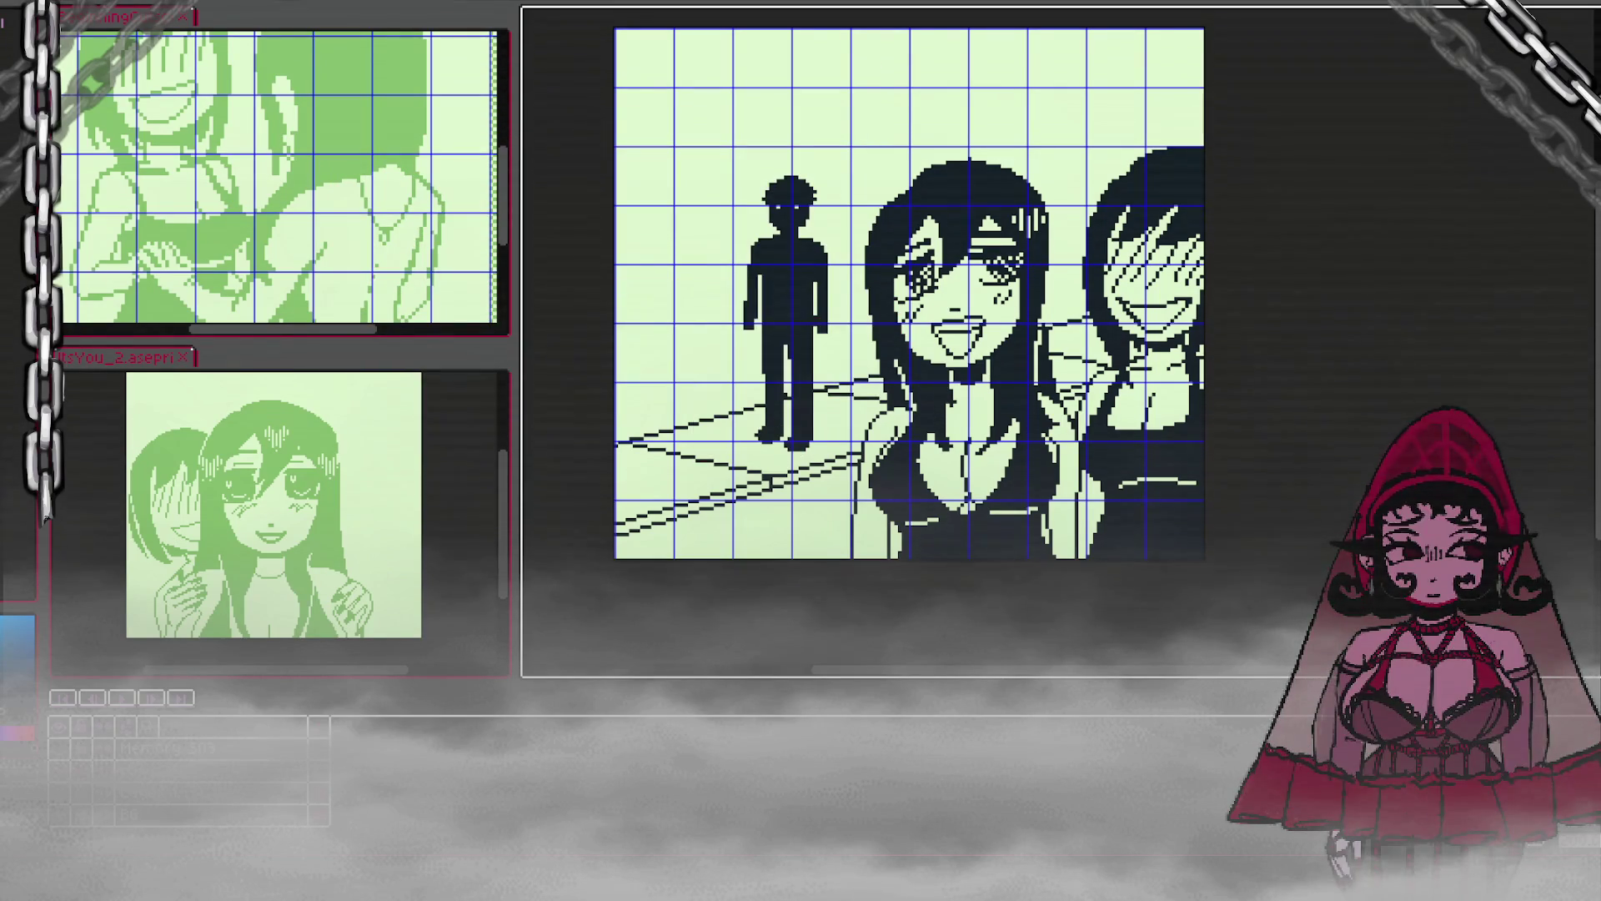
pyautogui.hotkey('alt', 'Tab')
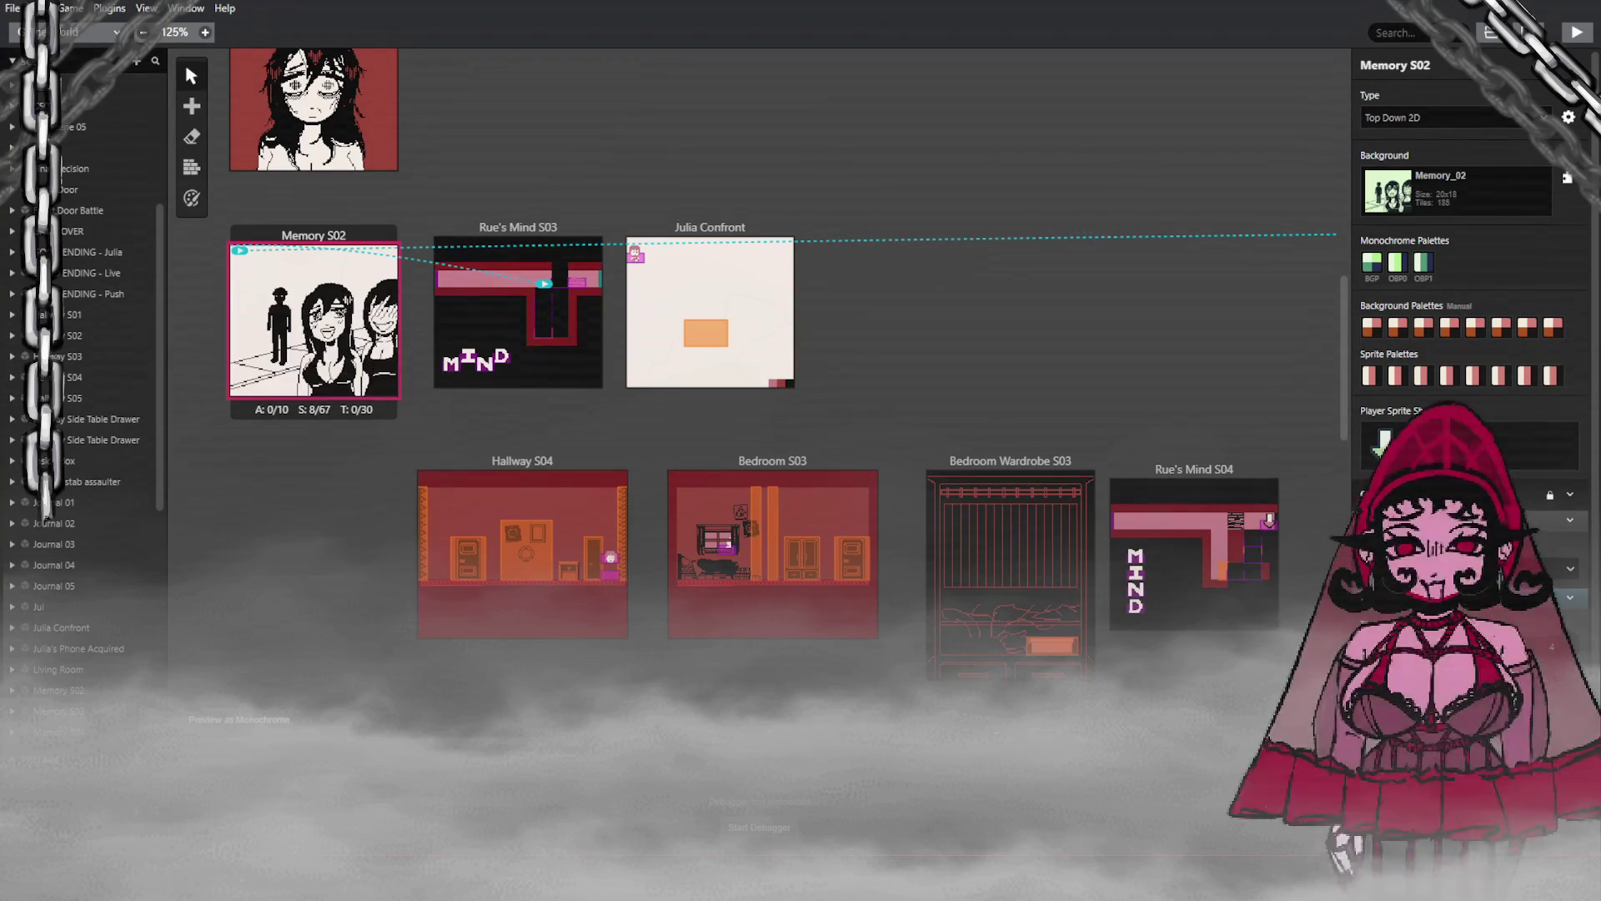
# Step: Pan and zoom in and out on Memory S02 to inspect the standing man and floor lines
pyautogui.moveTo(367, 312)
pyautogui.mouseDown()
pyautogui.moveTo(330, 329)
pyautogui.moveTo(331, 374)
pyautogui.moveTo(265, 373)
pyautogui.moveTo(226, 351)
pyautogui.mouseUp()
pyautogui.scroll(8, 227, 350)
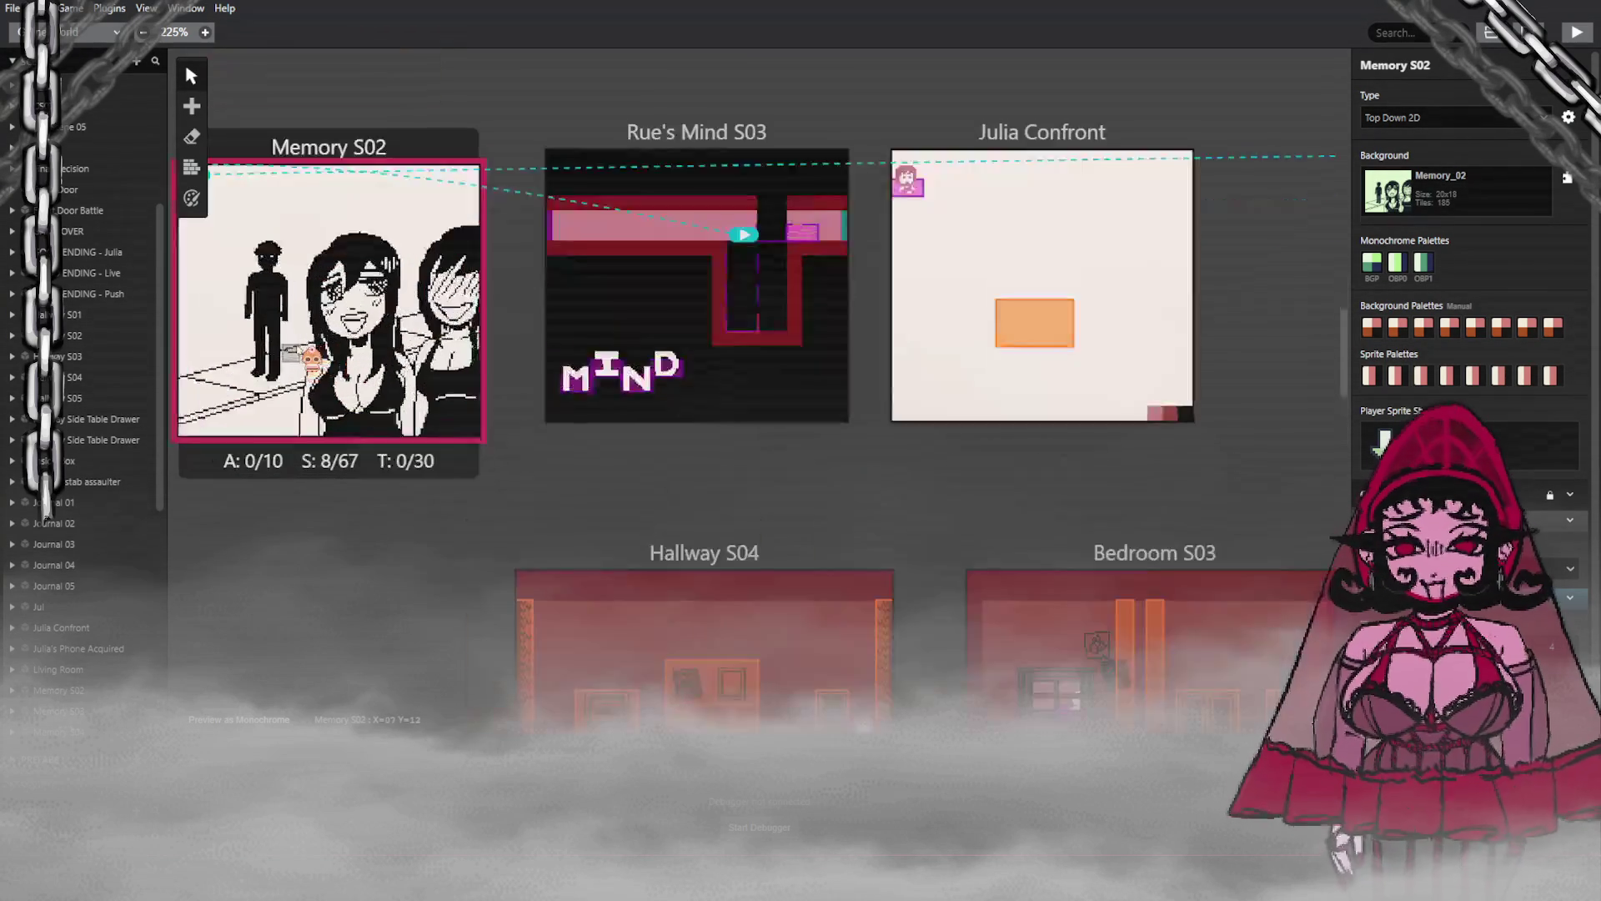
pyautogui.scroll(-4, 346, 484)
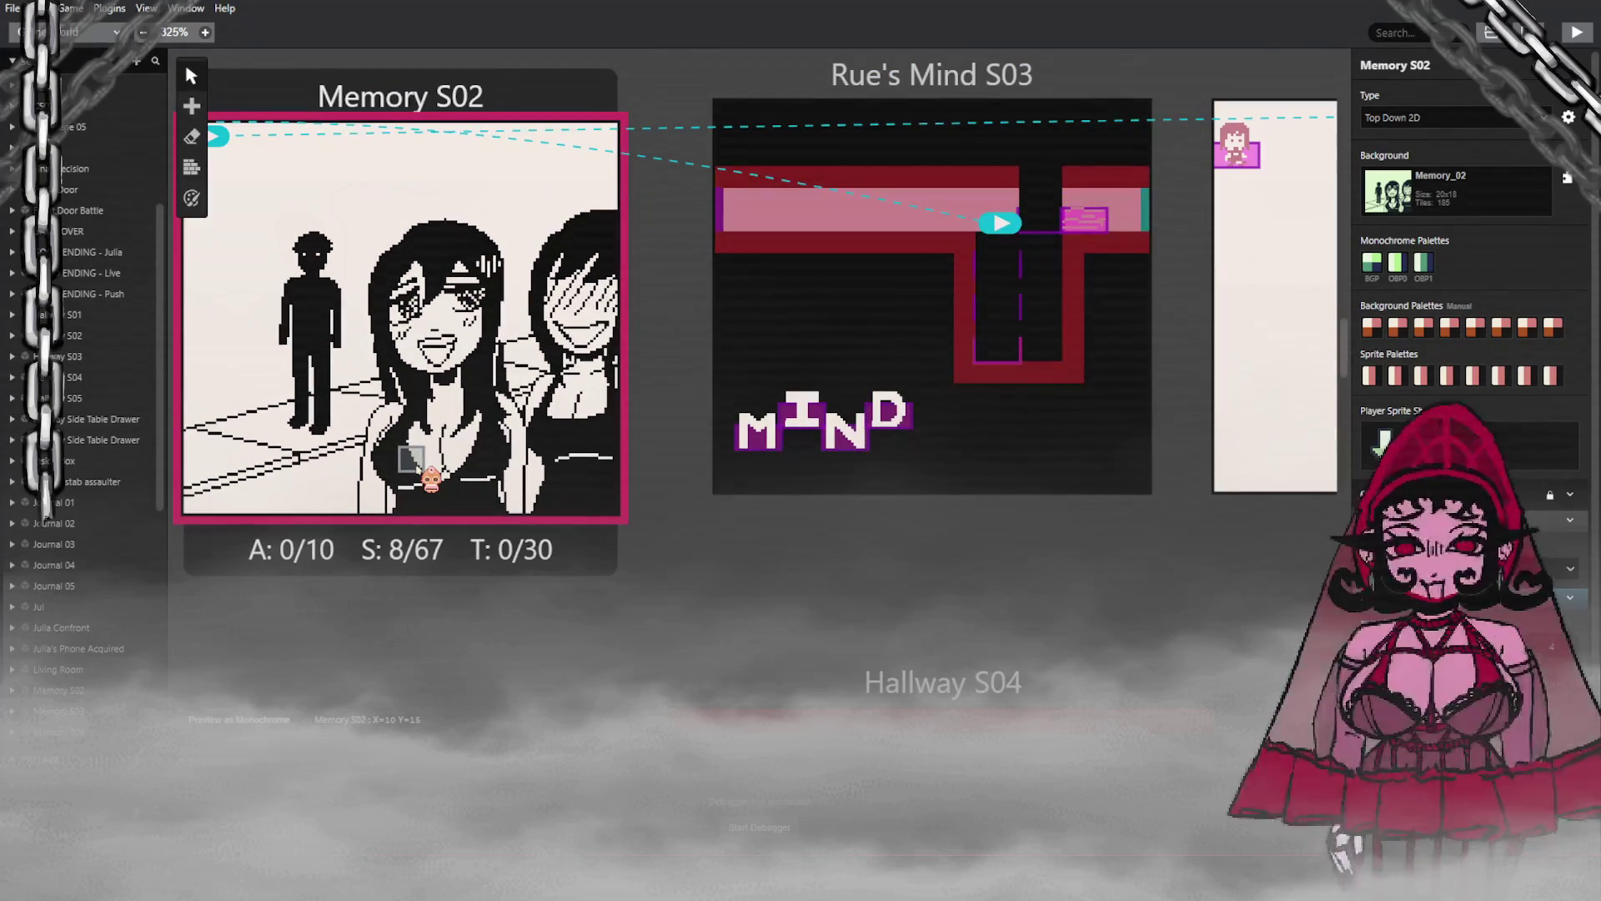
pyautogui.scroll(5, 254, 317)
pyautogui.scroll(-9, 417, 384)
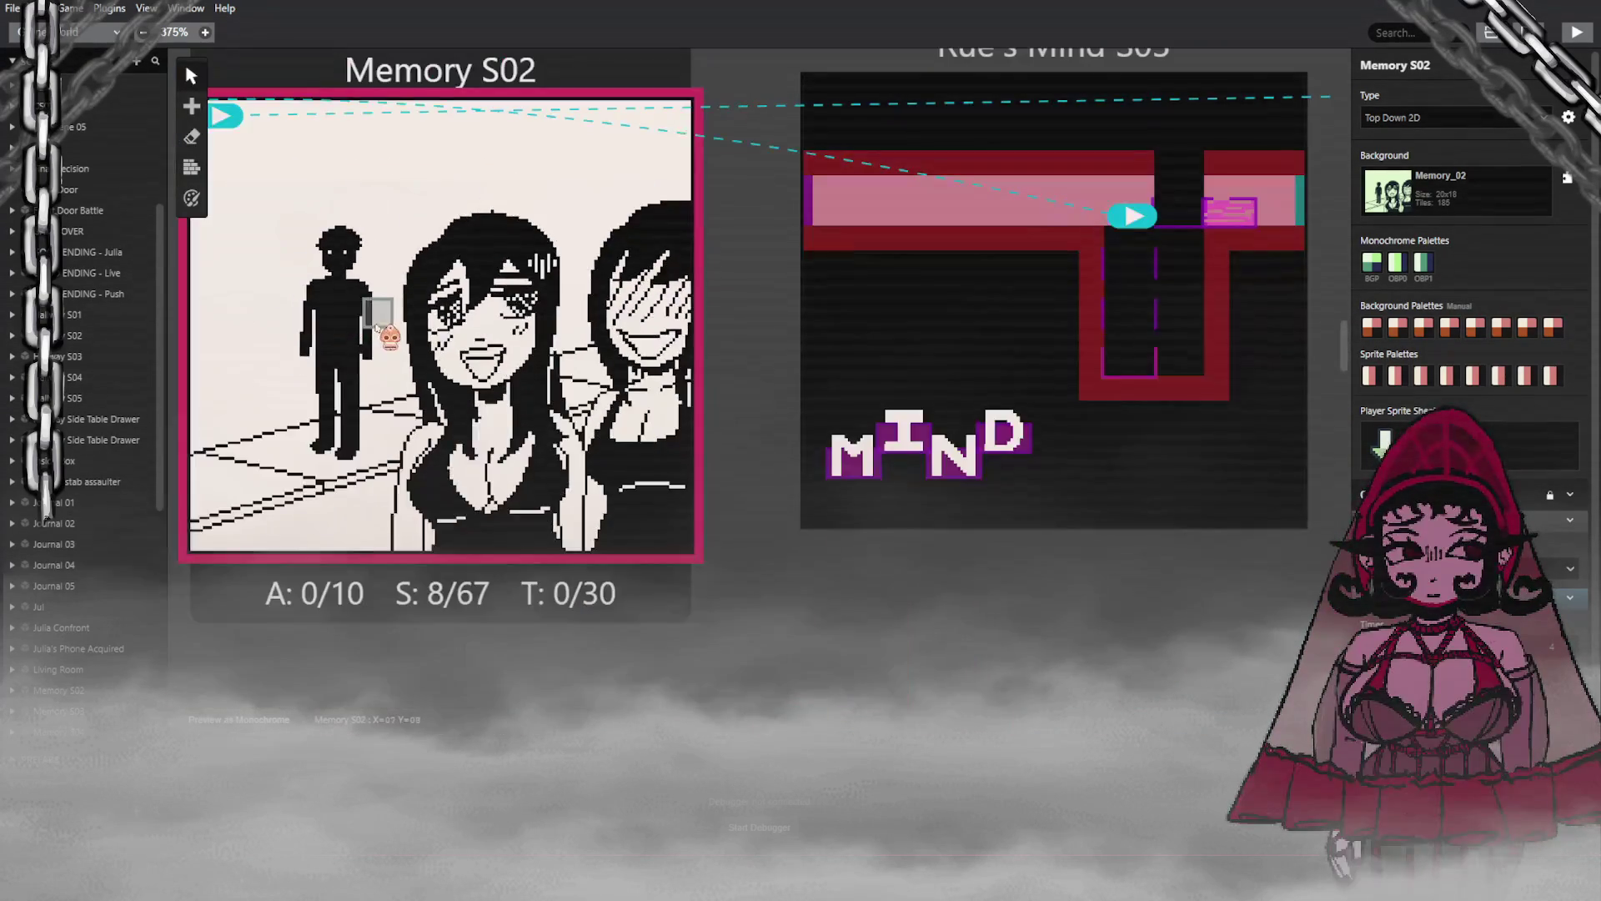
pyautogui.scroll(5, 430, 392)
pyautogui.scroll(2, 434, 380)
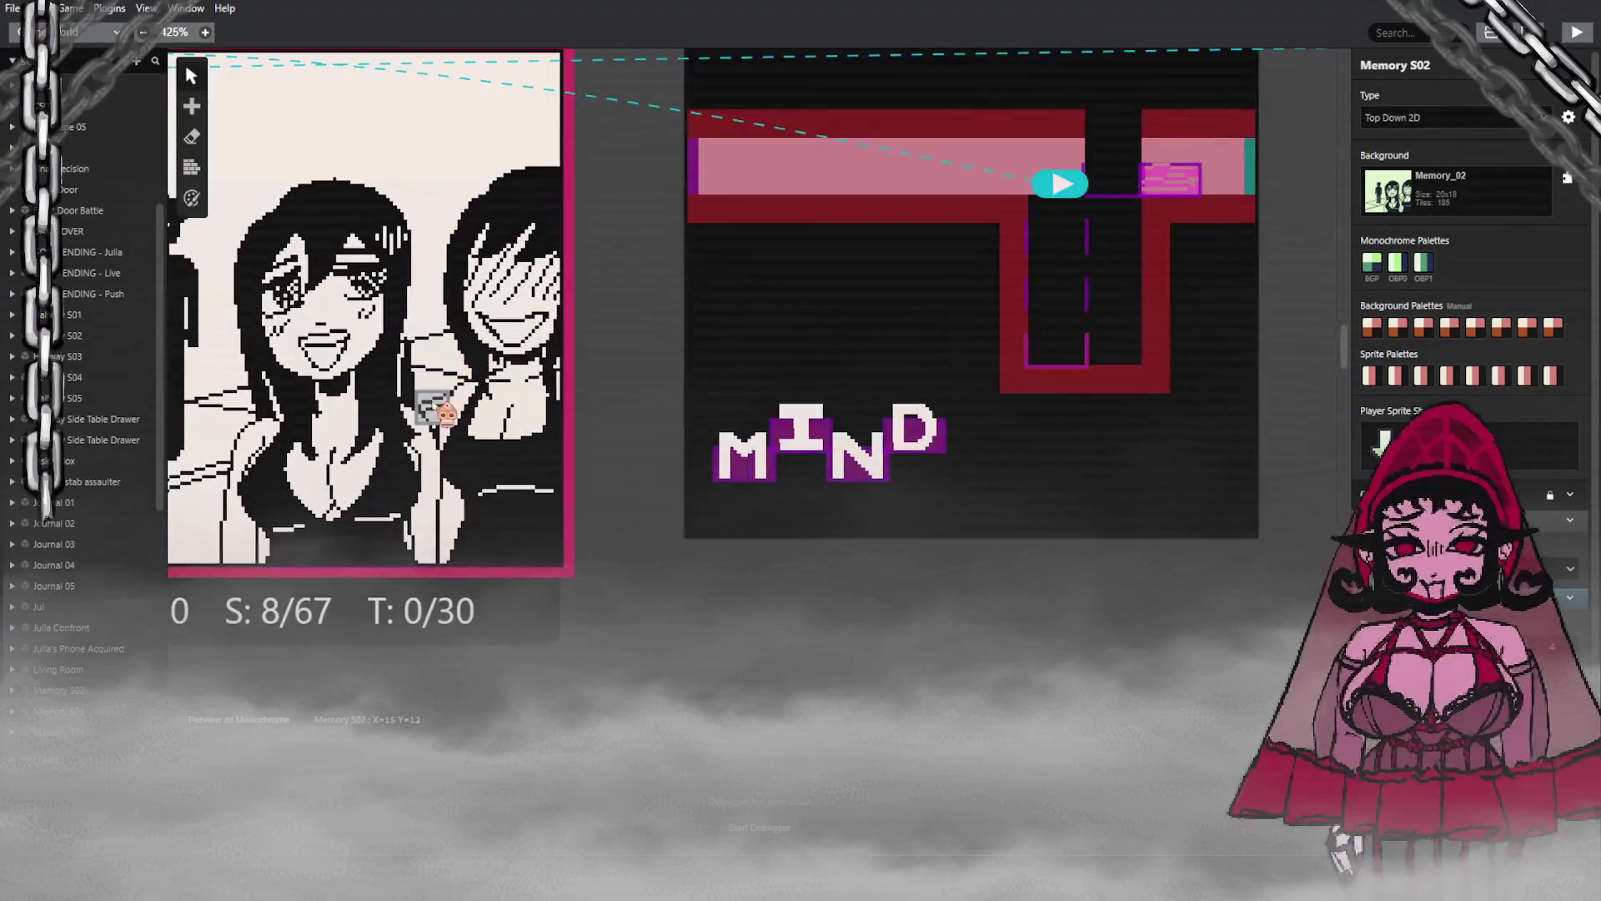
pyautogui.scroll(-4, 368, 597)
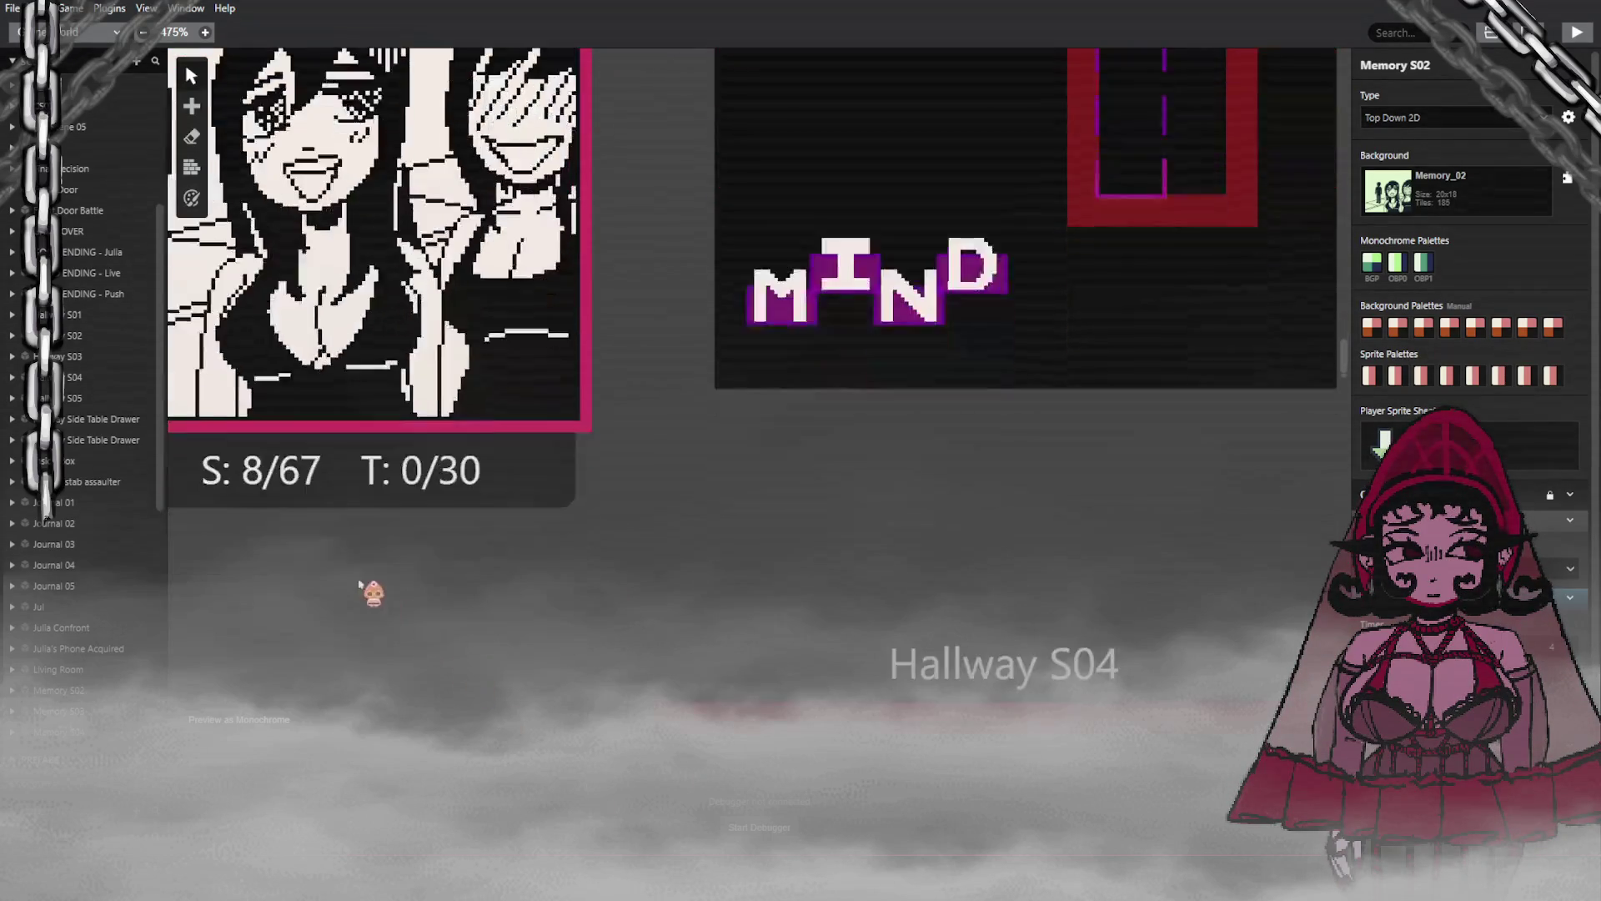
pyautogui.scroll(-1, 204, 308)
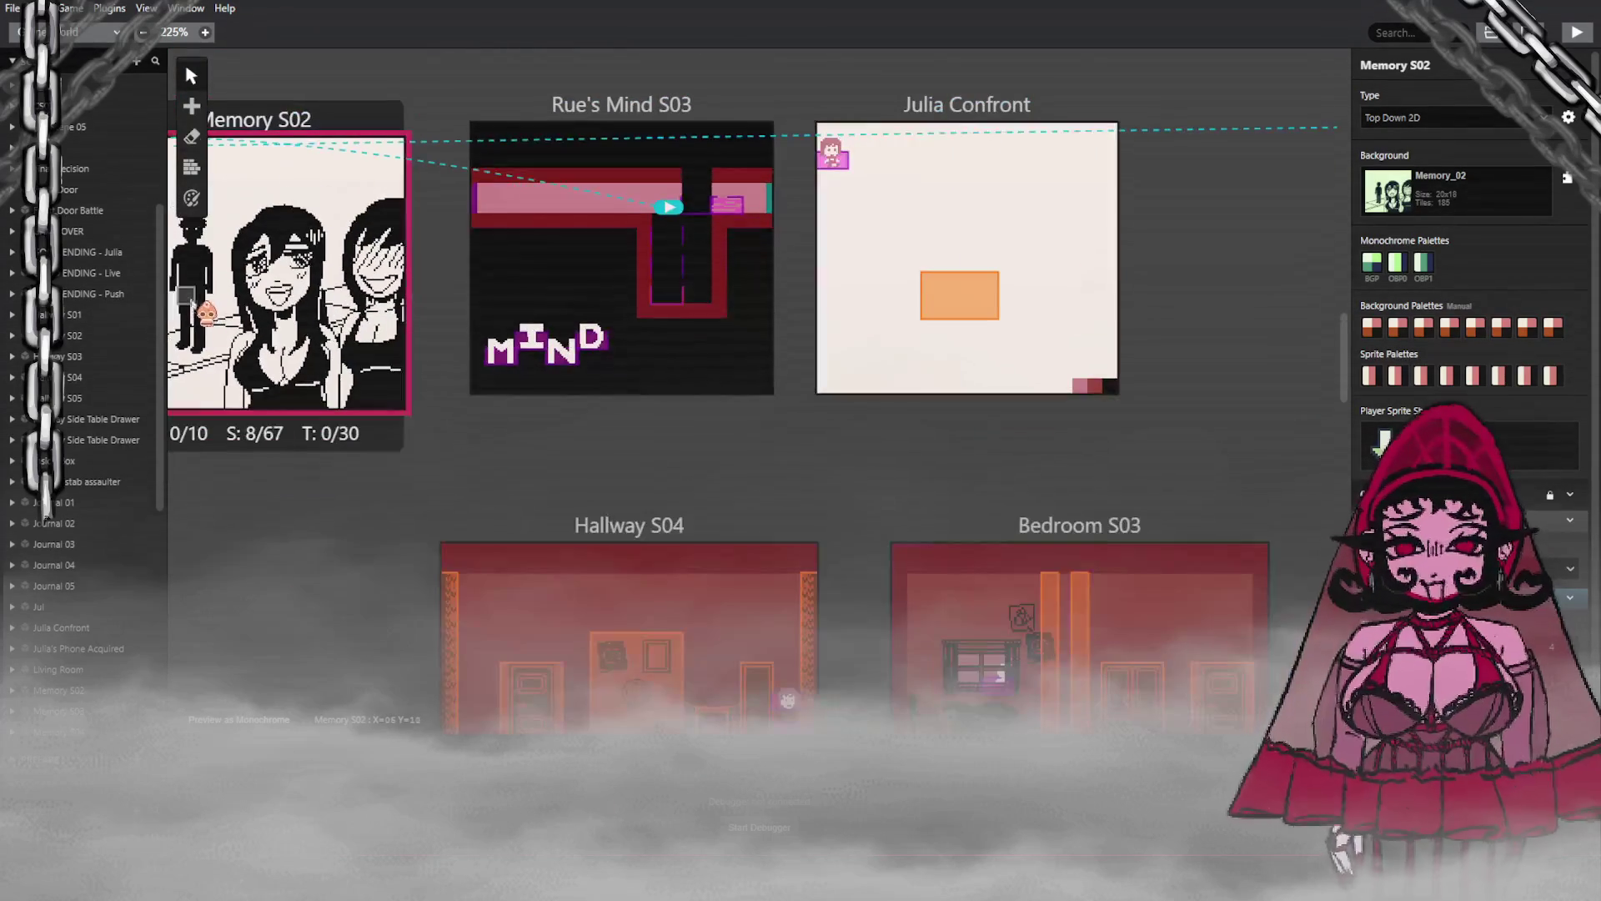
pyautogui.scroll(2, 345, 255)
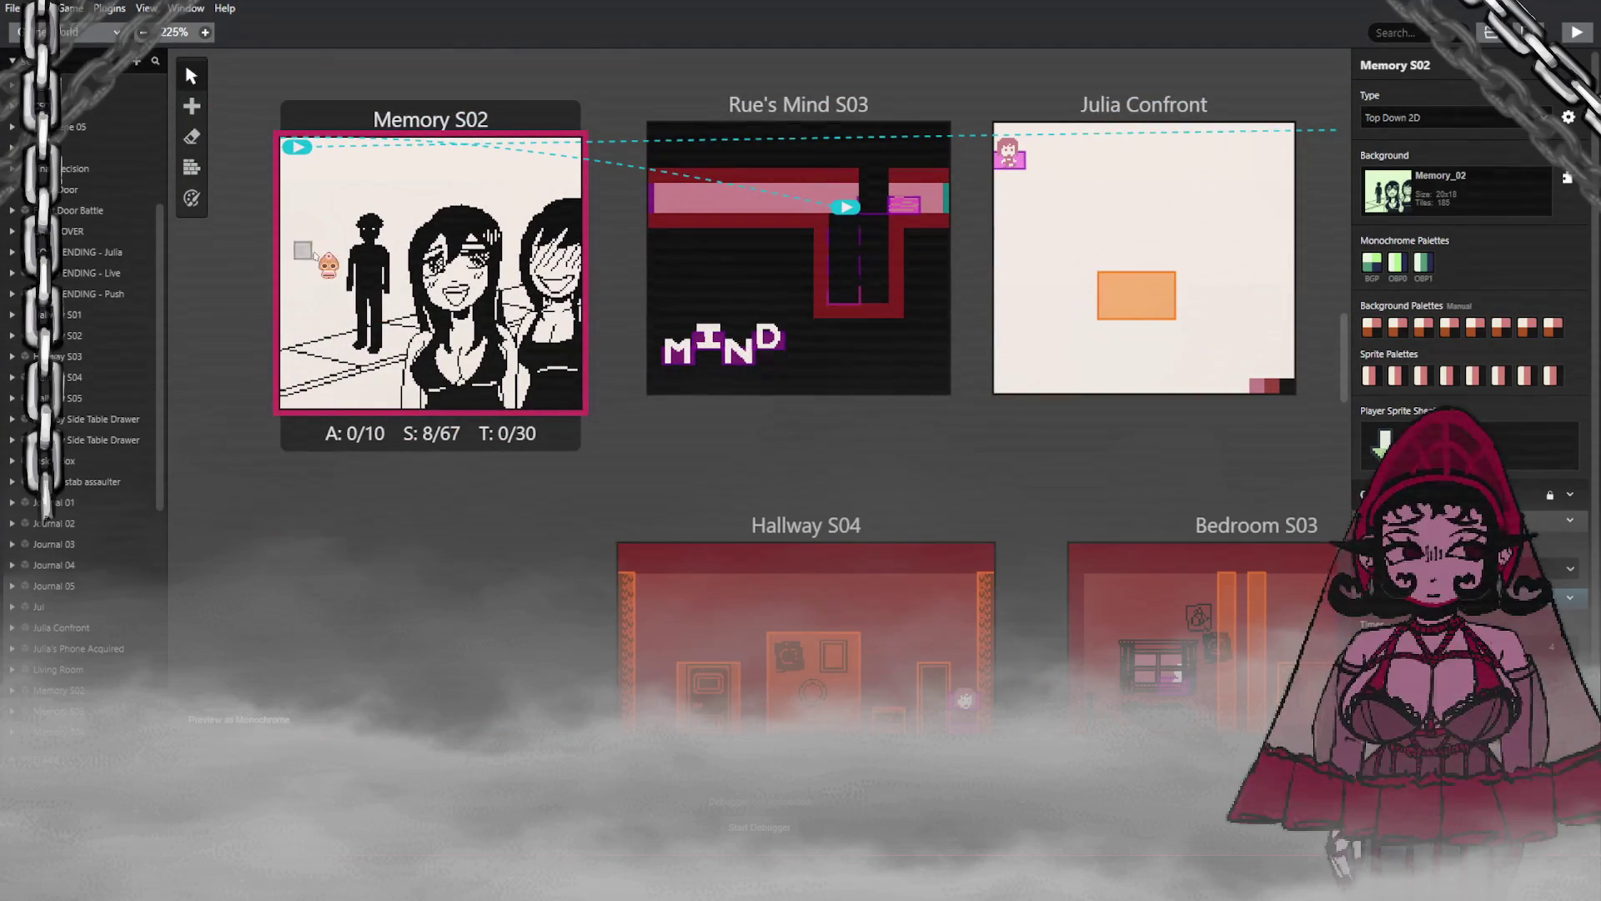
pyautogui.scroll(2, 344, 255)
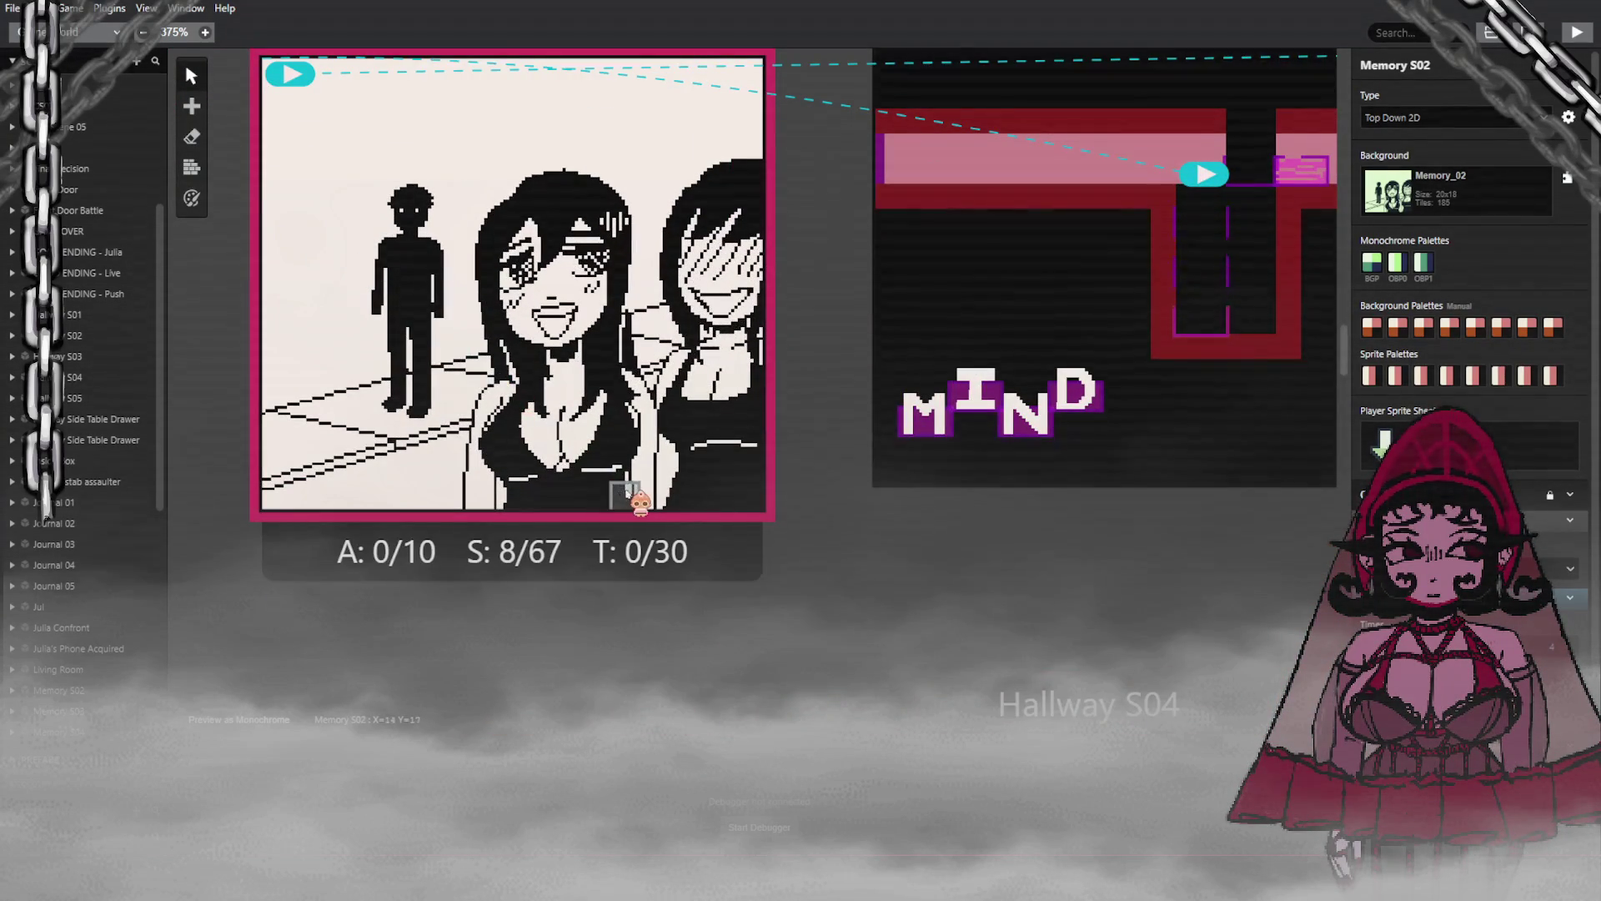
pyautogui.scroll(-8, 634, 500)
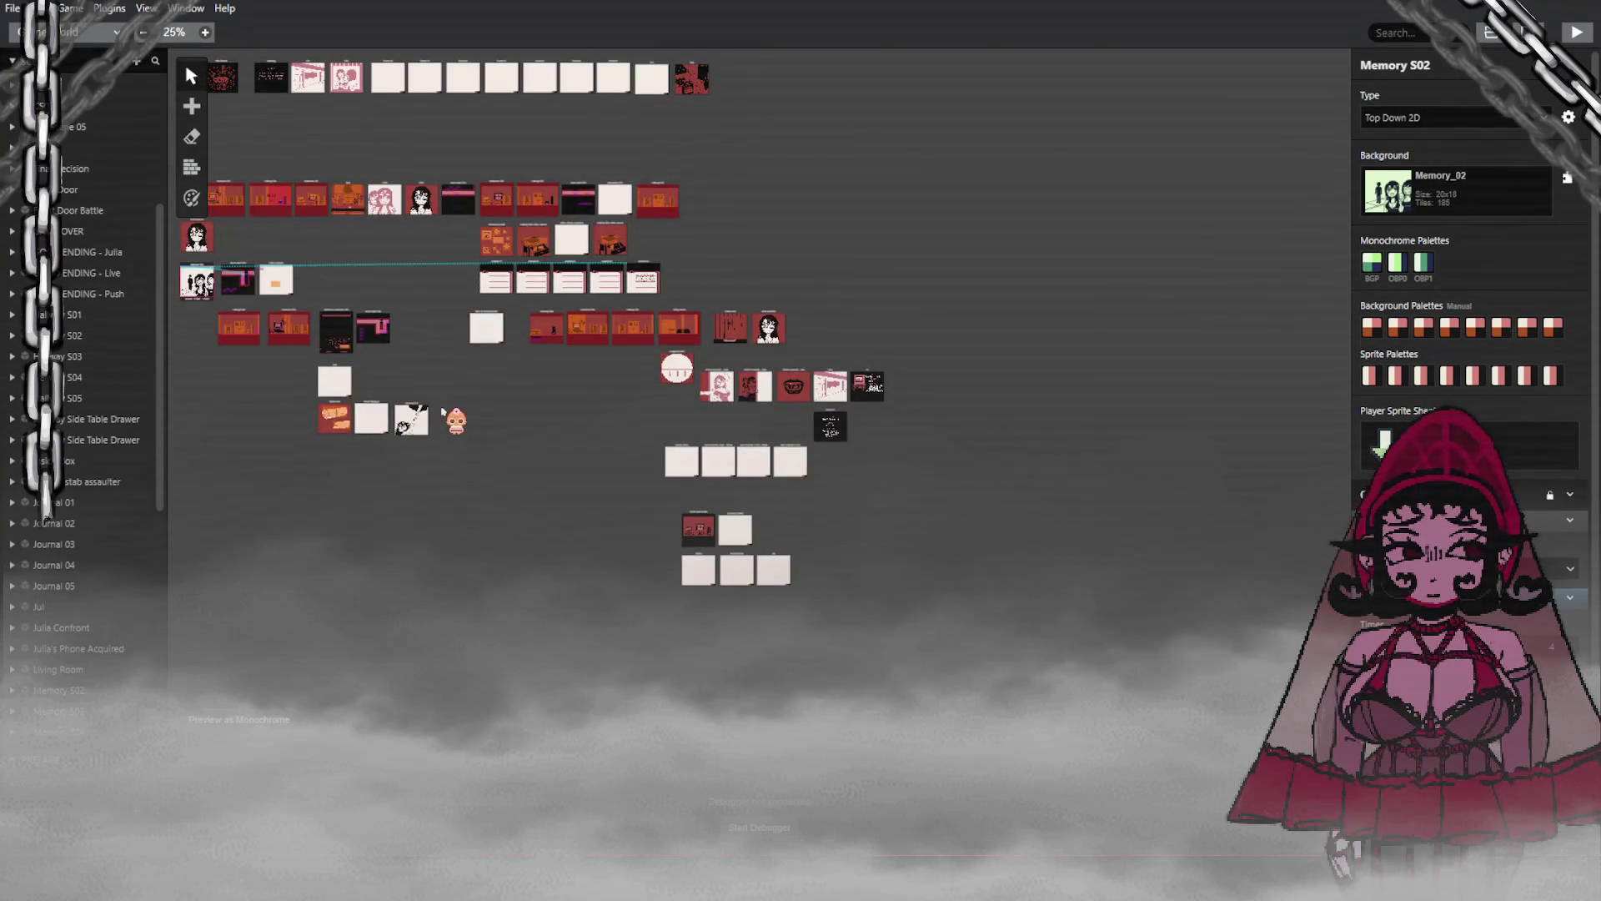
# Step: Zoom and pan the scene map to the top row of placeholder scenes, then select Scene 59
pyautogui.scroll(2, 464, 372)
pyautogui.scroll(7, 504, 367)
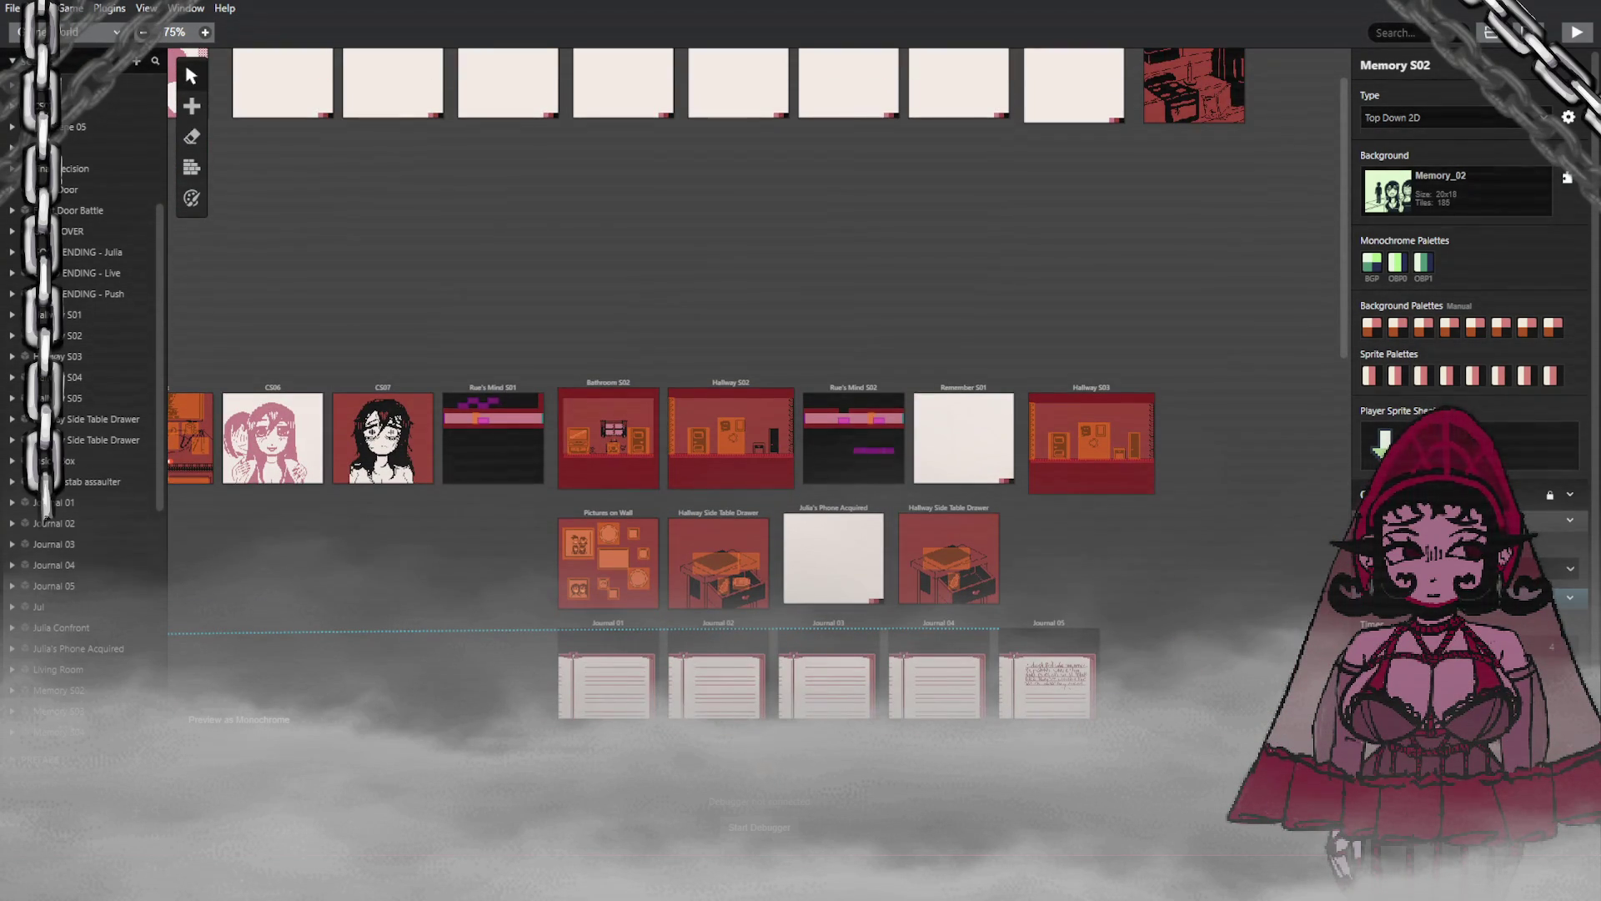
pyautogui.hscroll(-6, 419, 740)
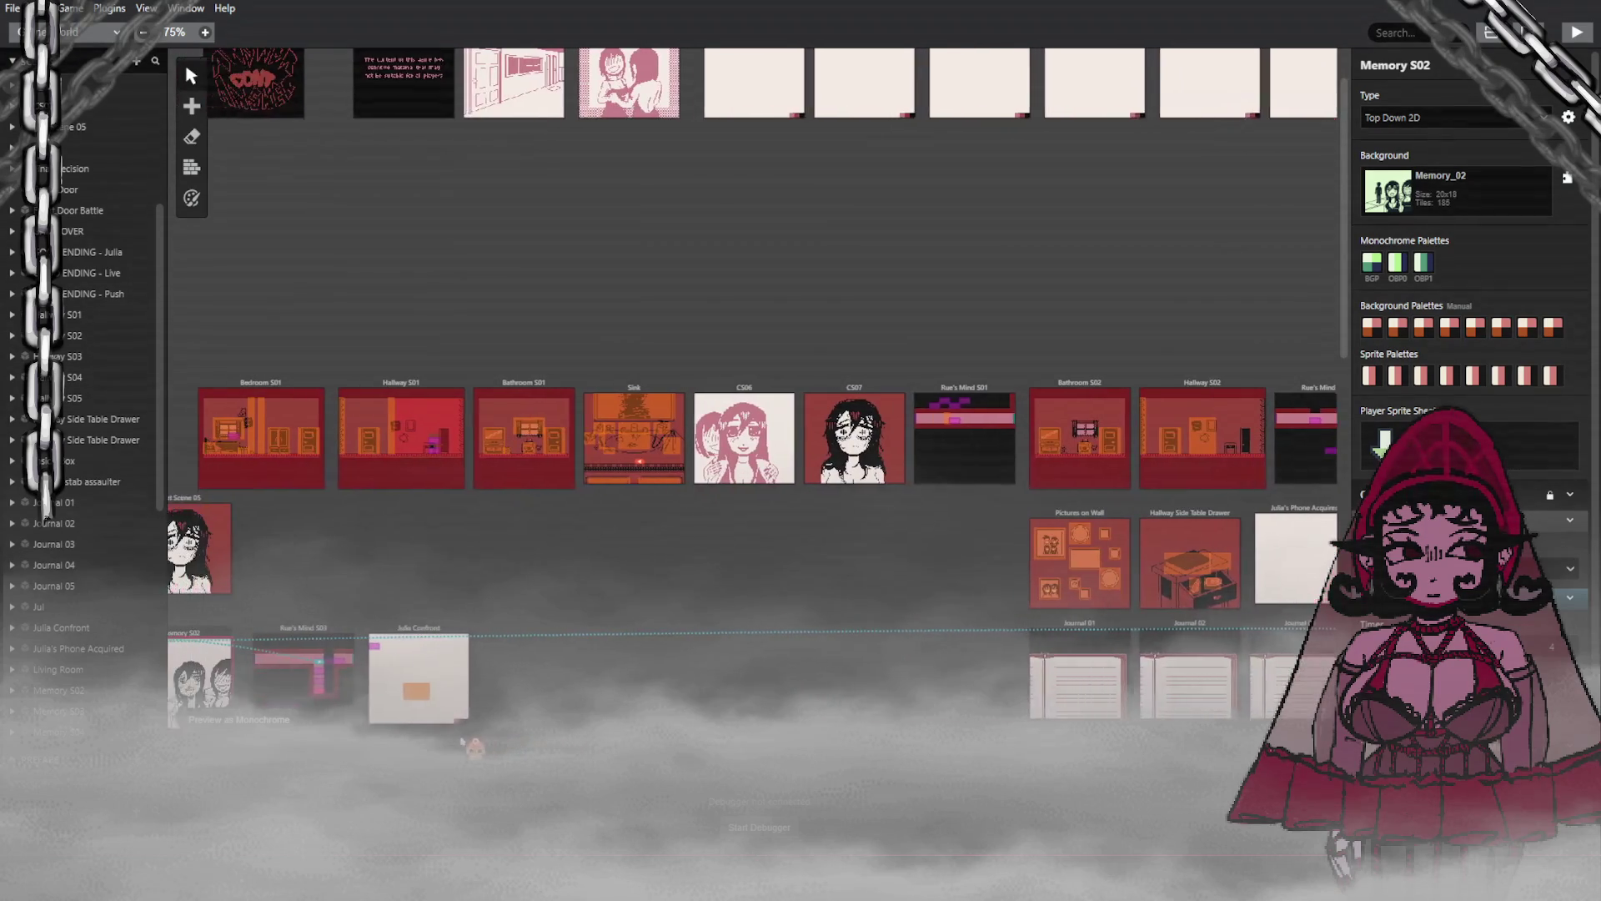
pyautogui.scroll(1, 542, 671)
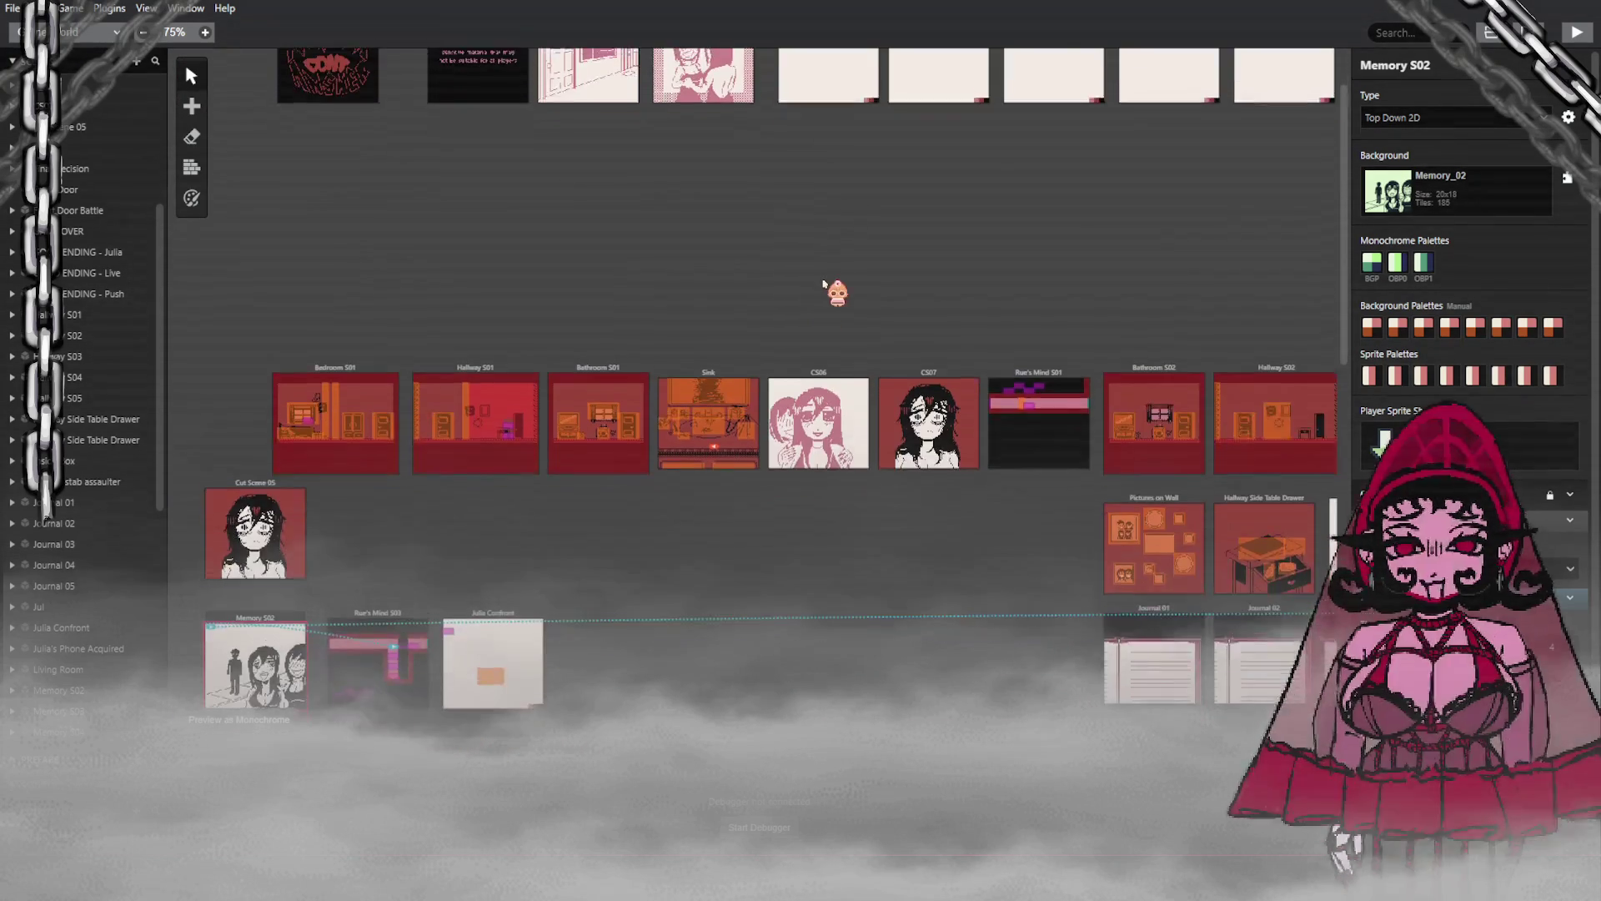
pyautogui.hscroll(3, 621, 553)
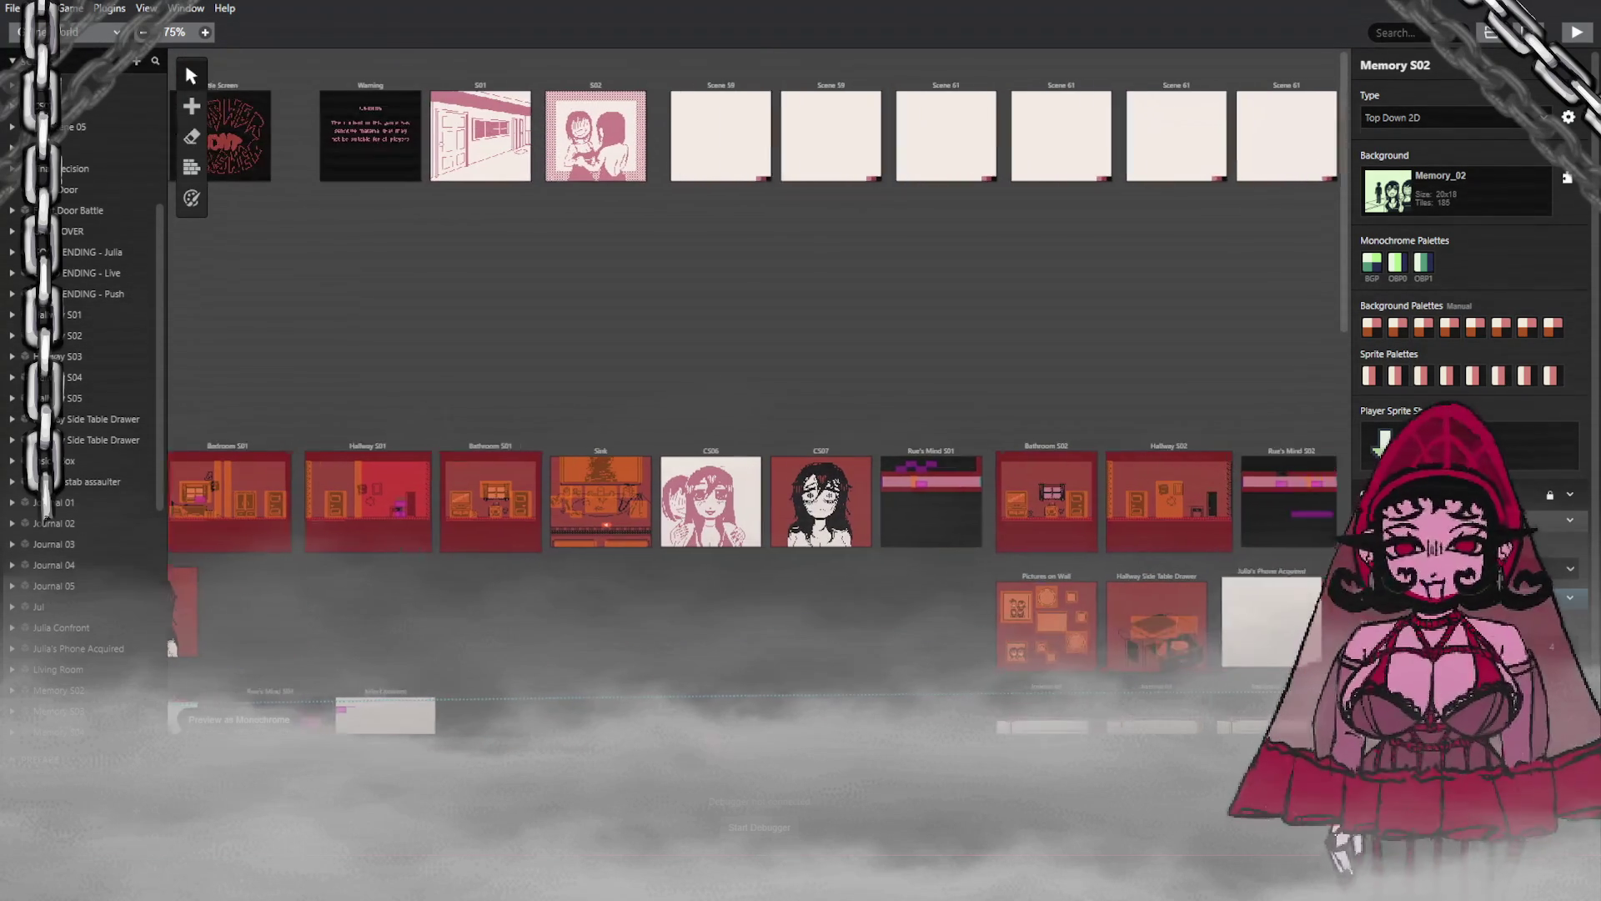
pyautogui.hscroll(1, 528, 160)
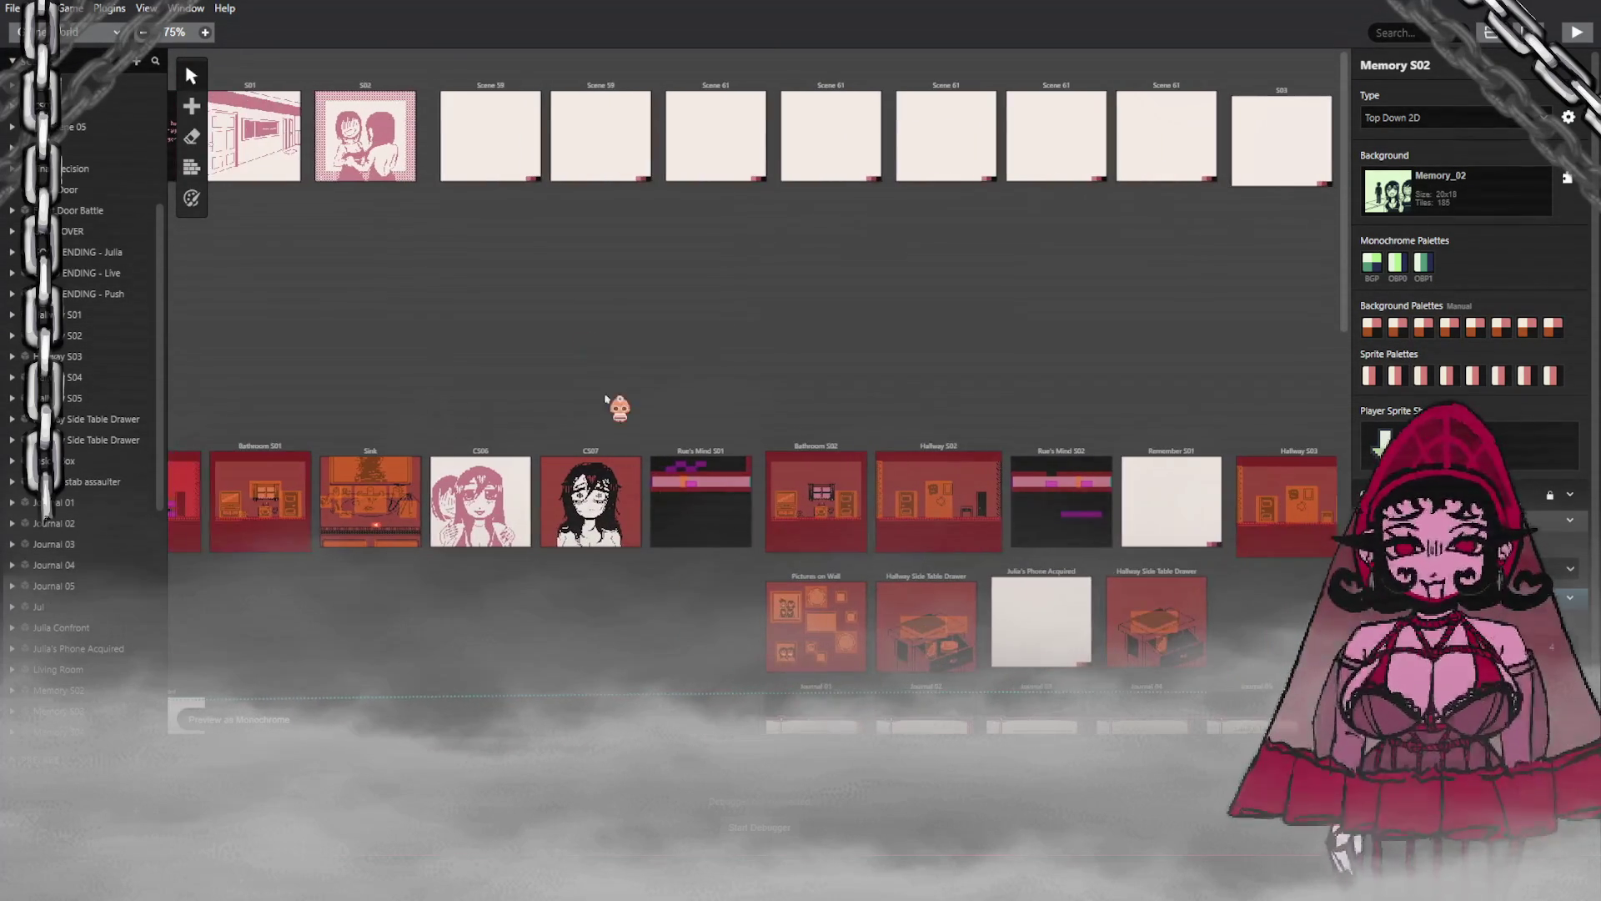
pyautogui.click(528, 160)
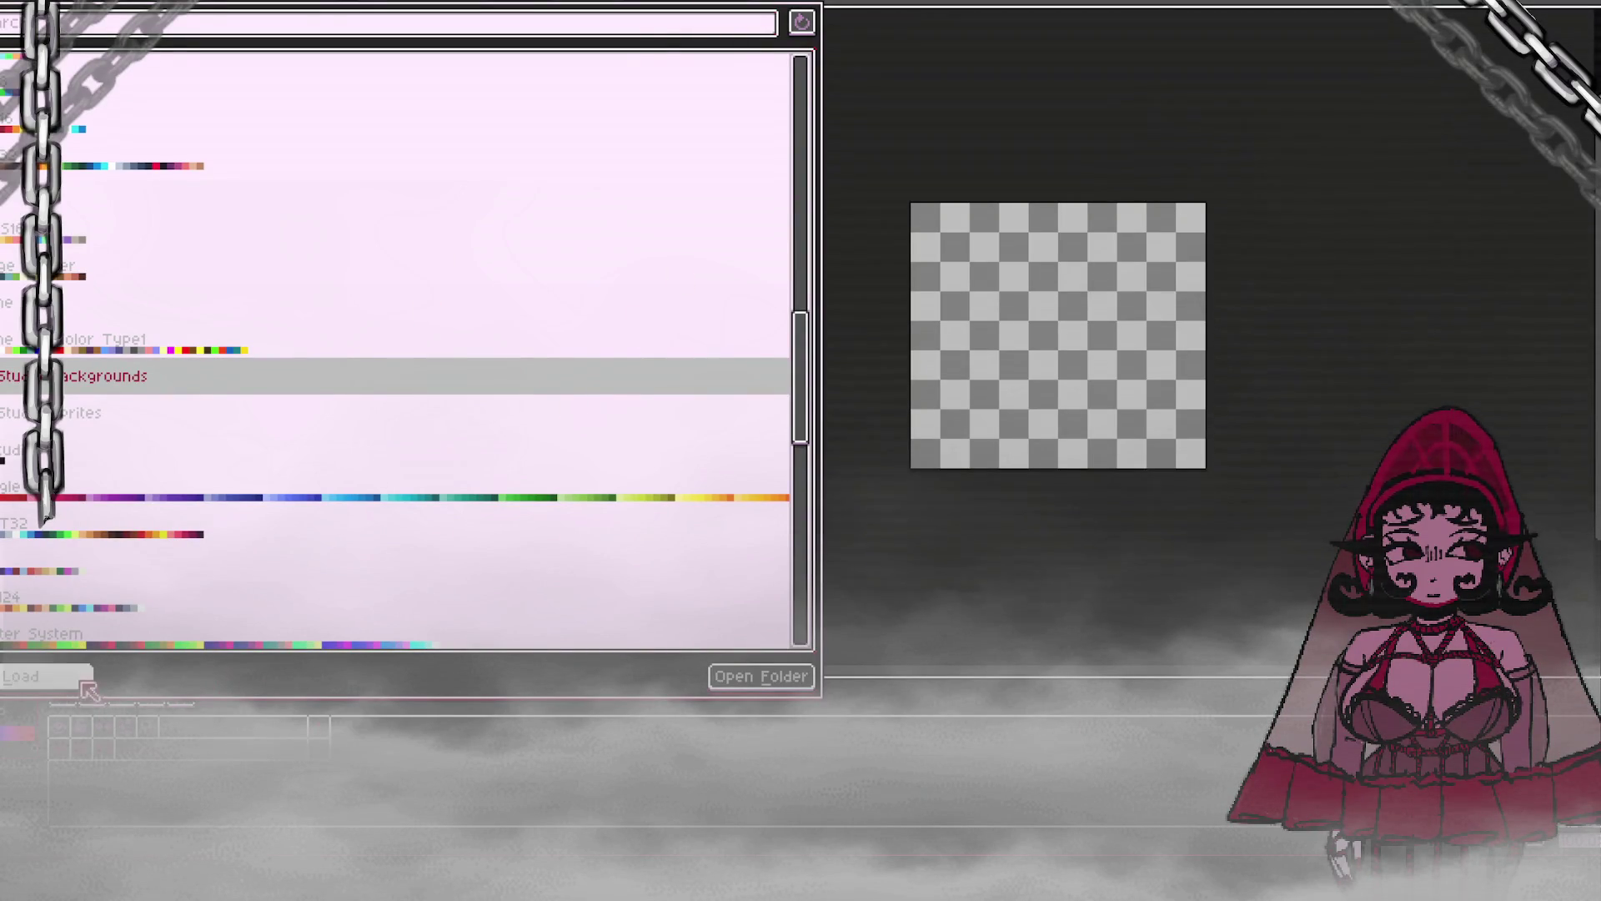
# Step: Apply the GB Studio Backgrounds palette to the new blank canvas
pyautogui.click(1001, 507)
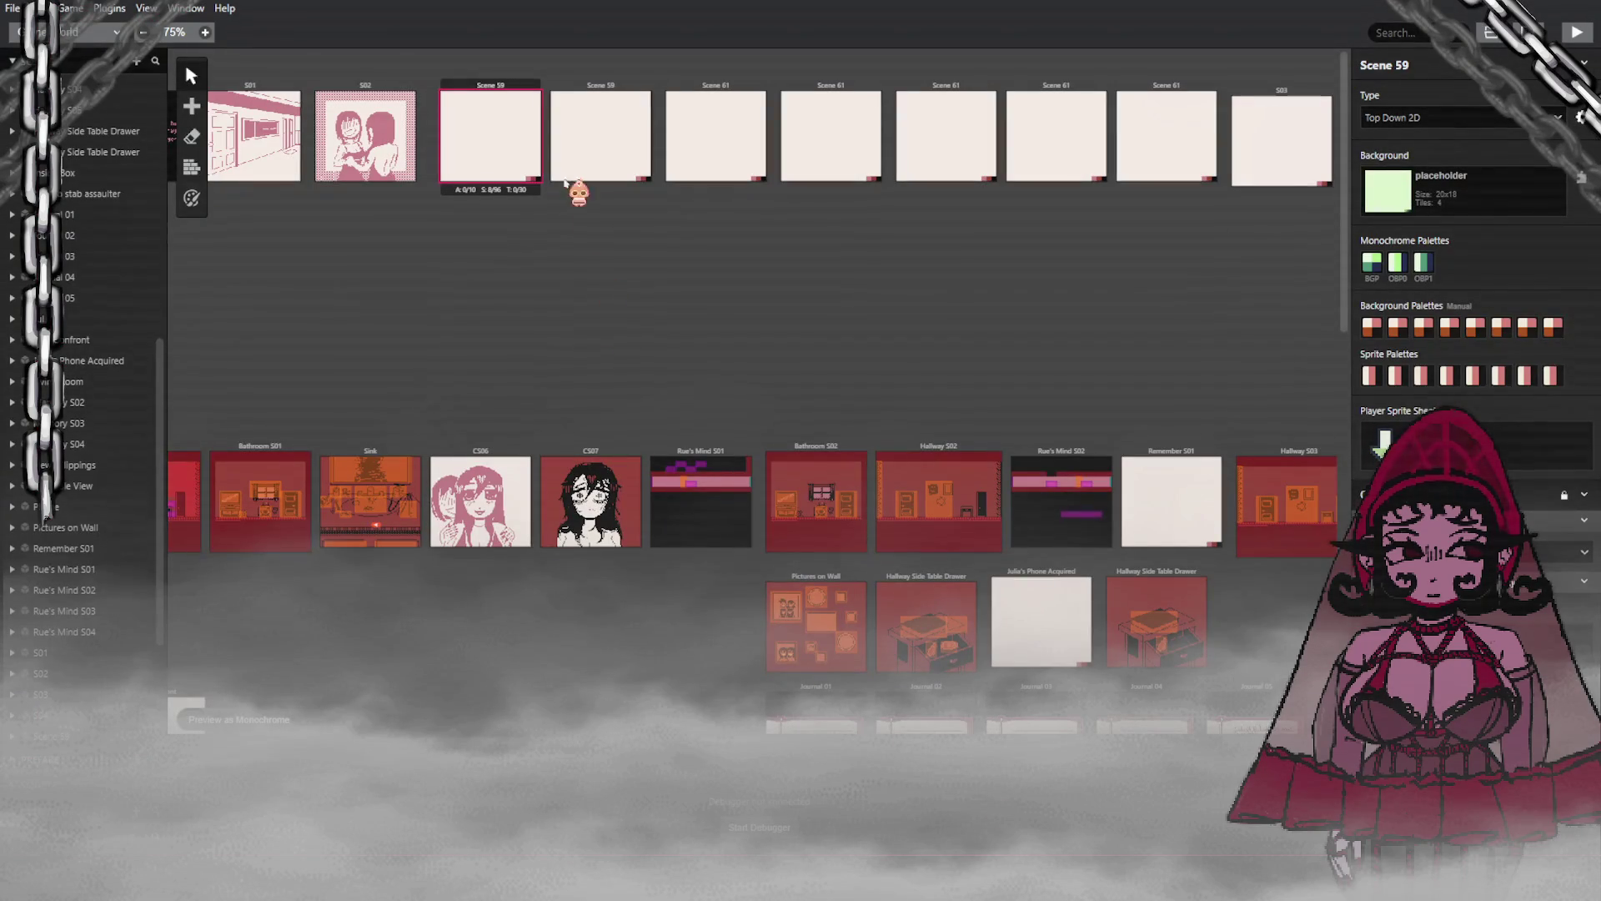
# Step: Select and inspect the two blank Scene 59 placeholders in the world view
pyautogui.scroll(-3, 942, 217)
pyautogui.scroll(3, 997, 221)
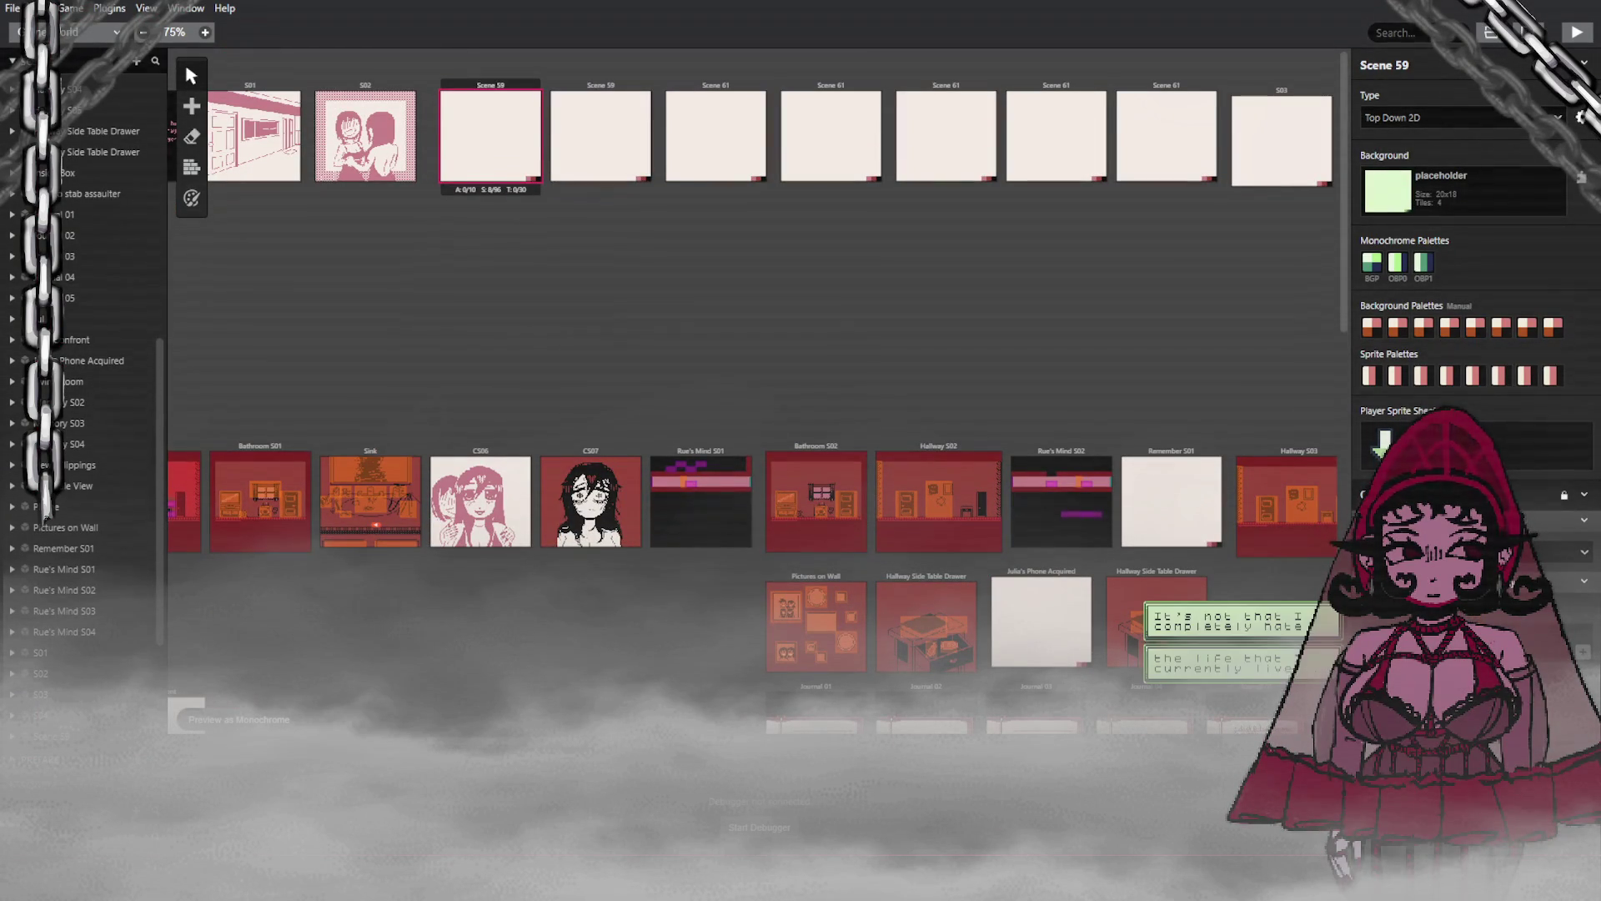
pyautogui.click(579, 135)
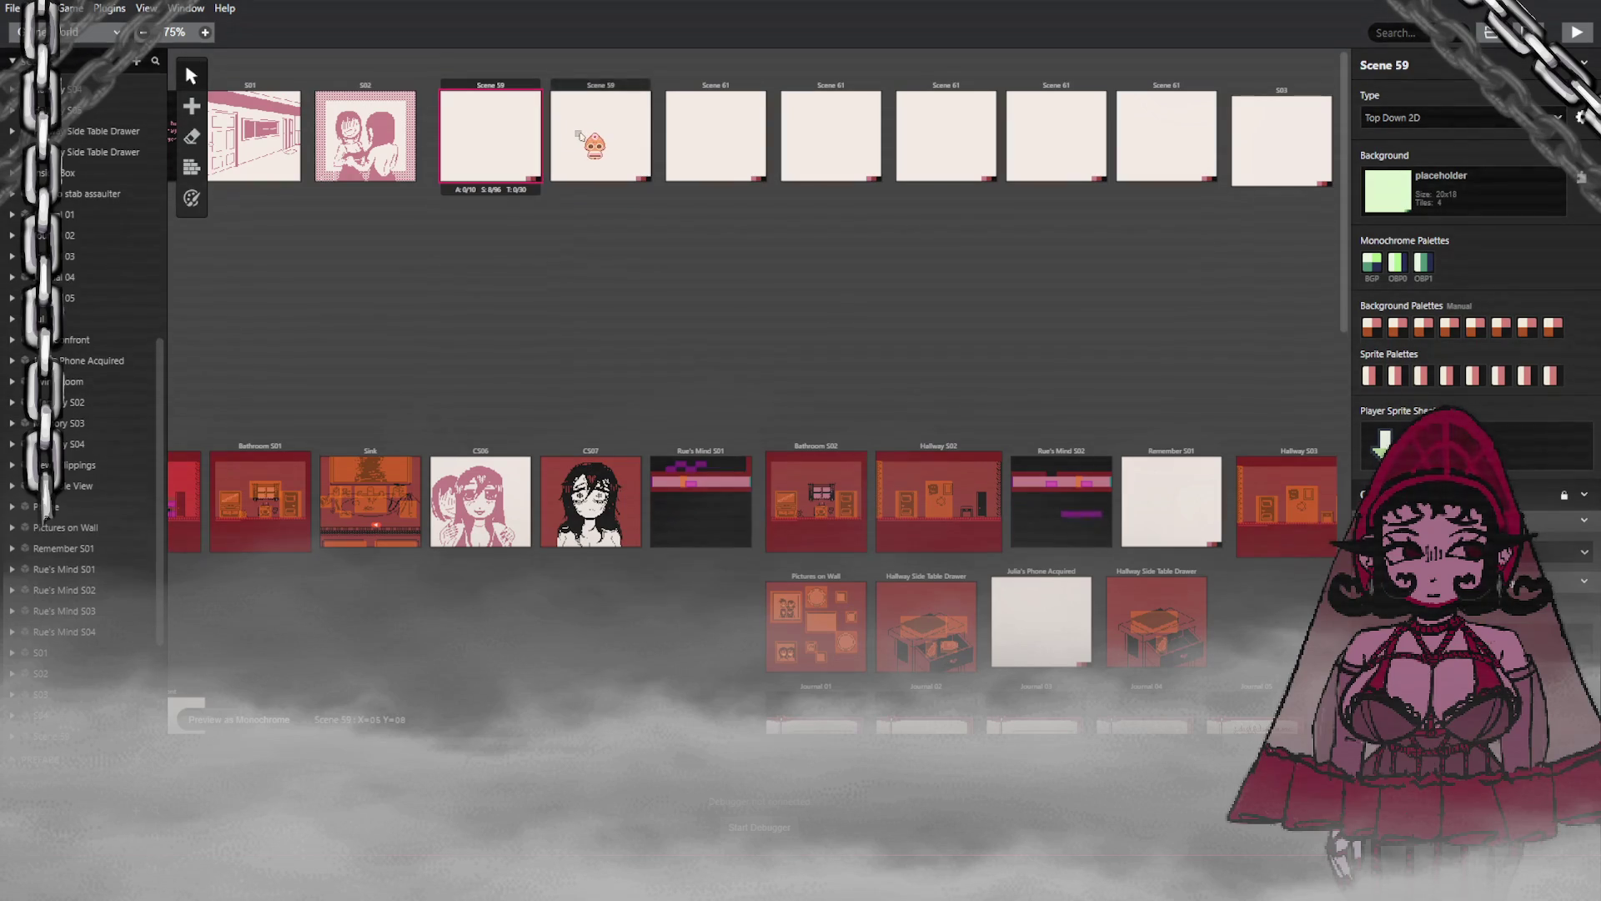
pyautogui.moveTo(580, 135)
pyautogui.mouseDown()
pyautogui.moveTo(1250, 159)
pyautogui.moveTo(1070, 327)
pyautogui.moveTo(793, 411)
pyautogui.moveTo(747, 446)
pyautogui.moveTo(917, 440)
pyautogui.moveTo(599, 427)
pyautogui.mouseUp()
pyautogui.scroll(-4, 1069, 325)
pyautogui.scroll(4, 747, 443)
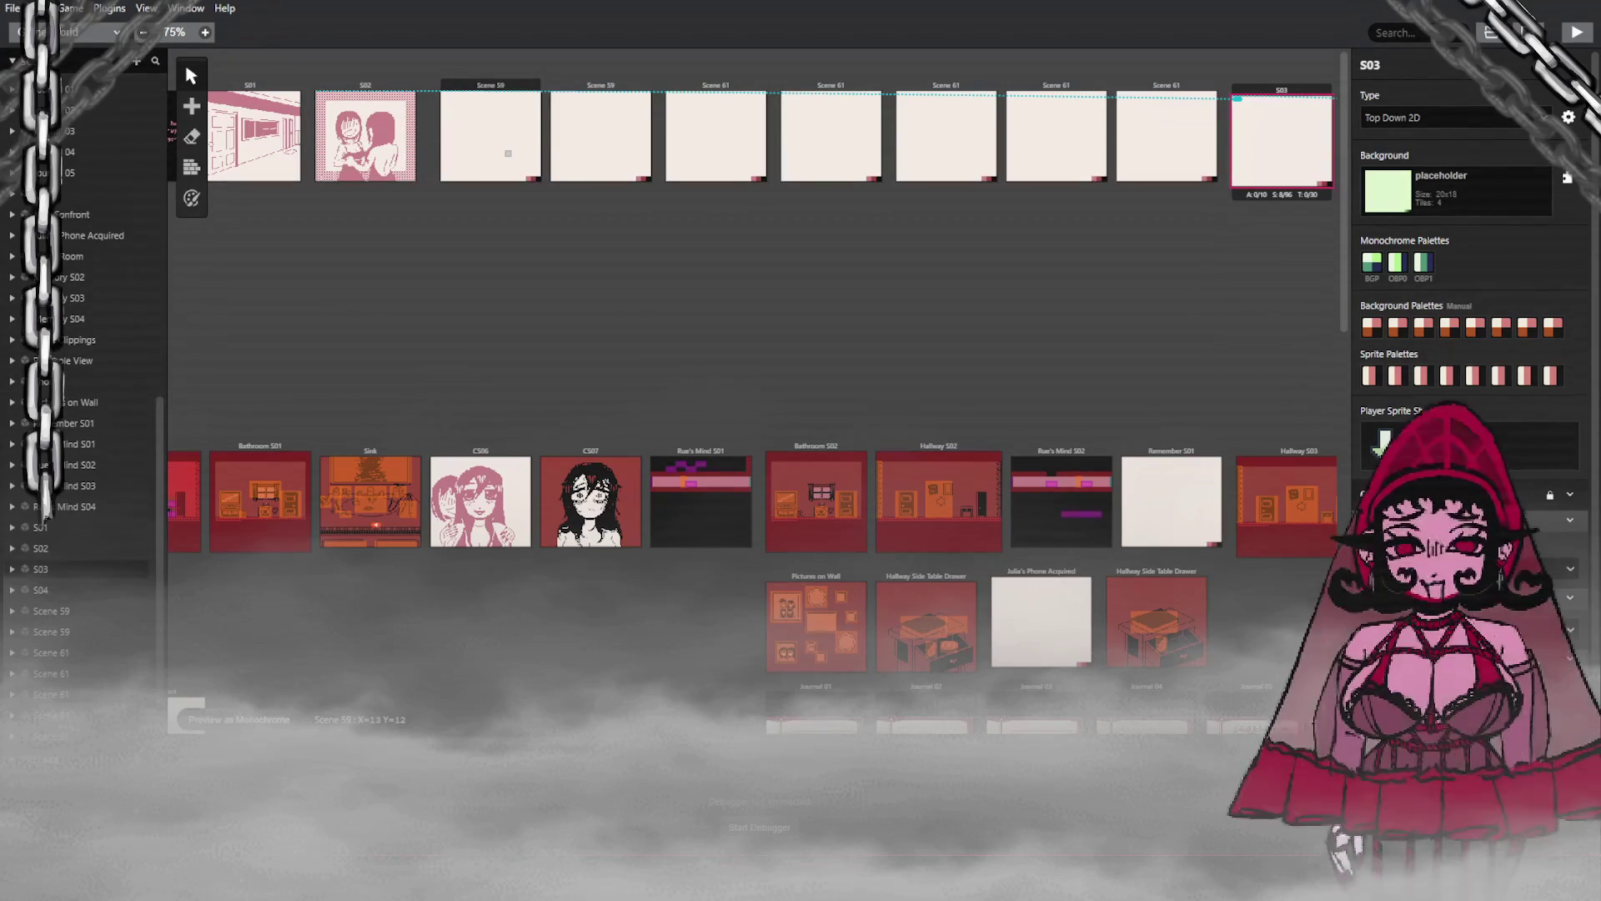
pyautogui.click(508, 153)
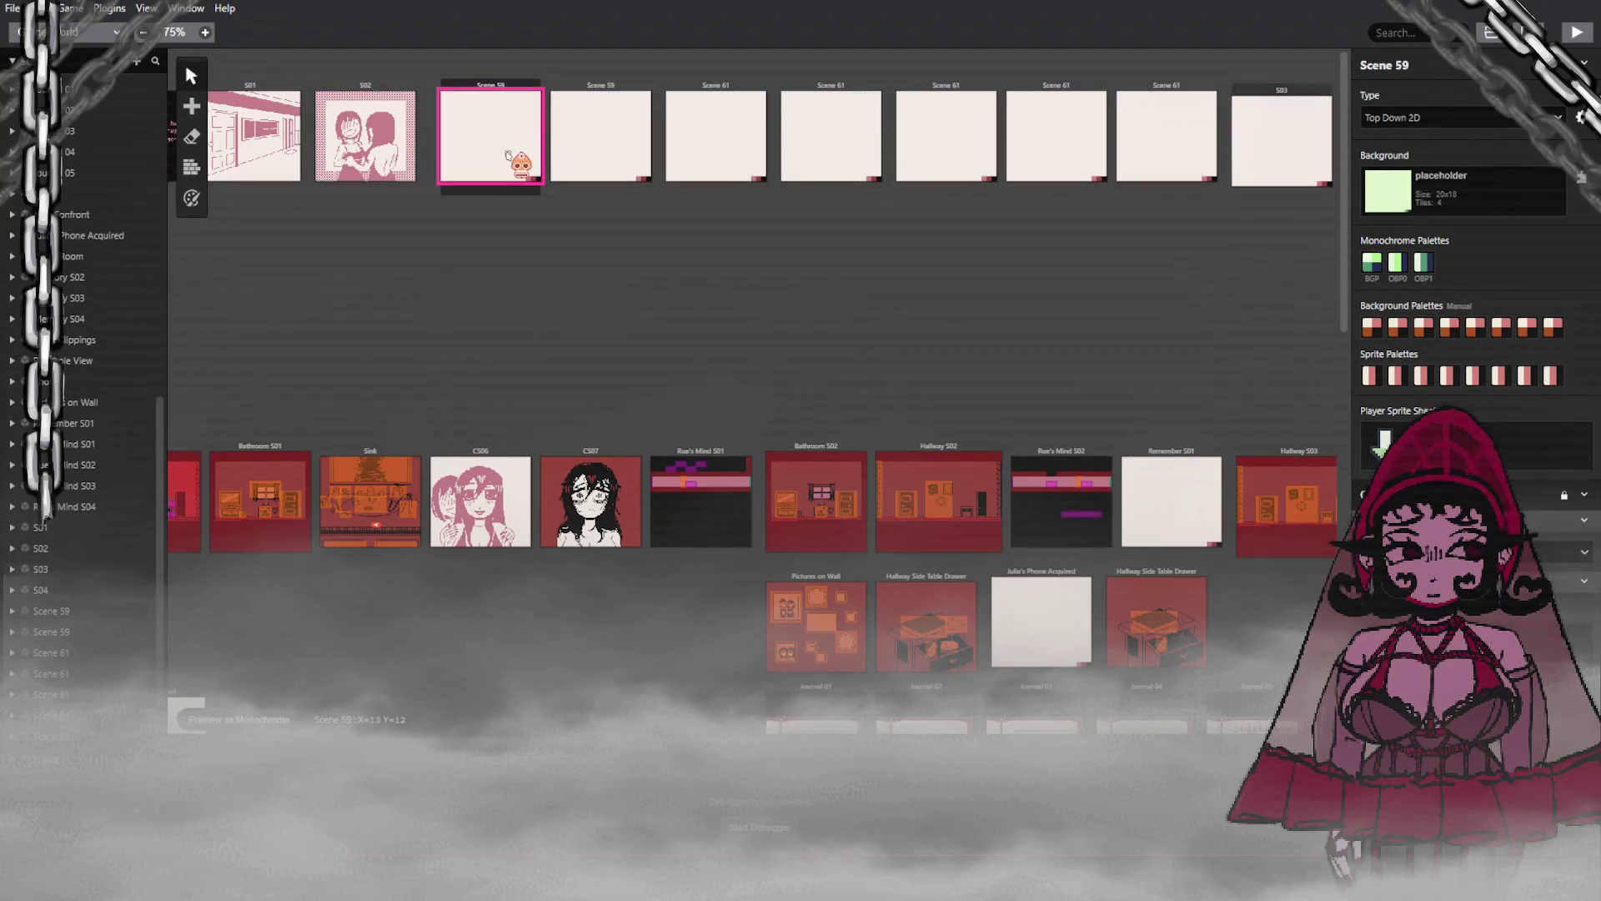
# Step: Select S03, move over to its linked S04 scene, then clear the selection
pyautogui.moveTo(1275, 135); pyautogui.dragTo(1280, 91)
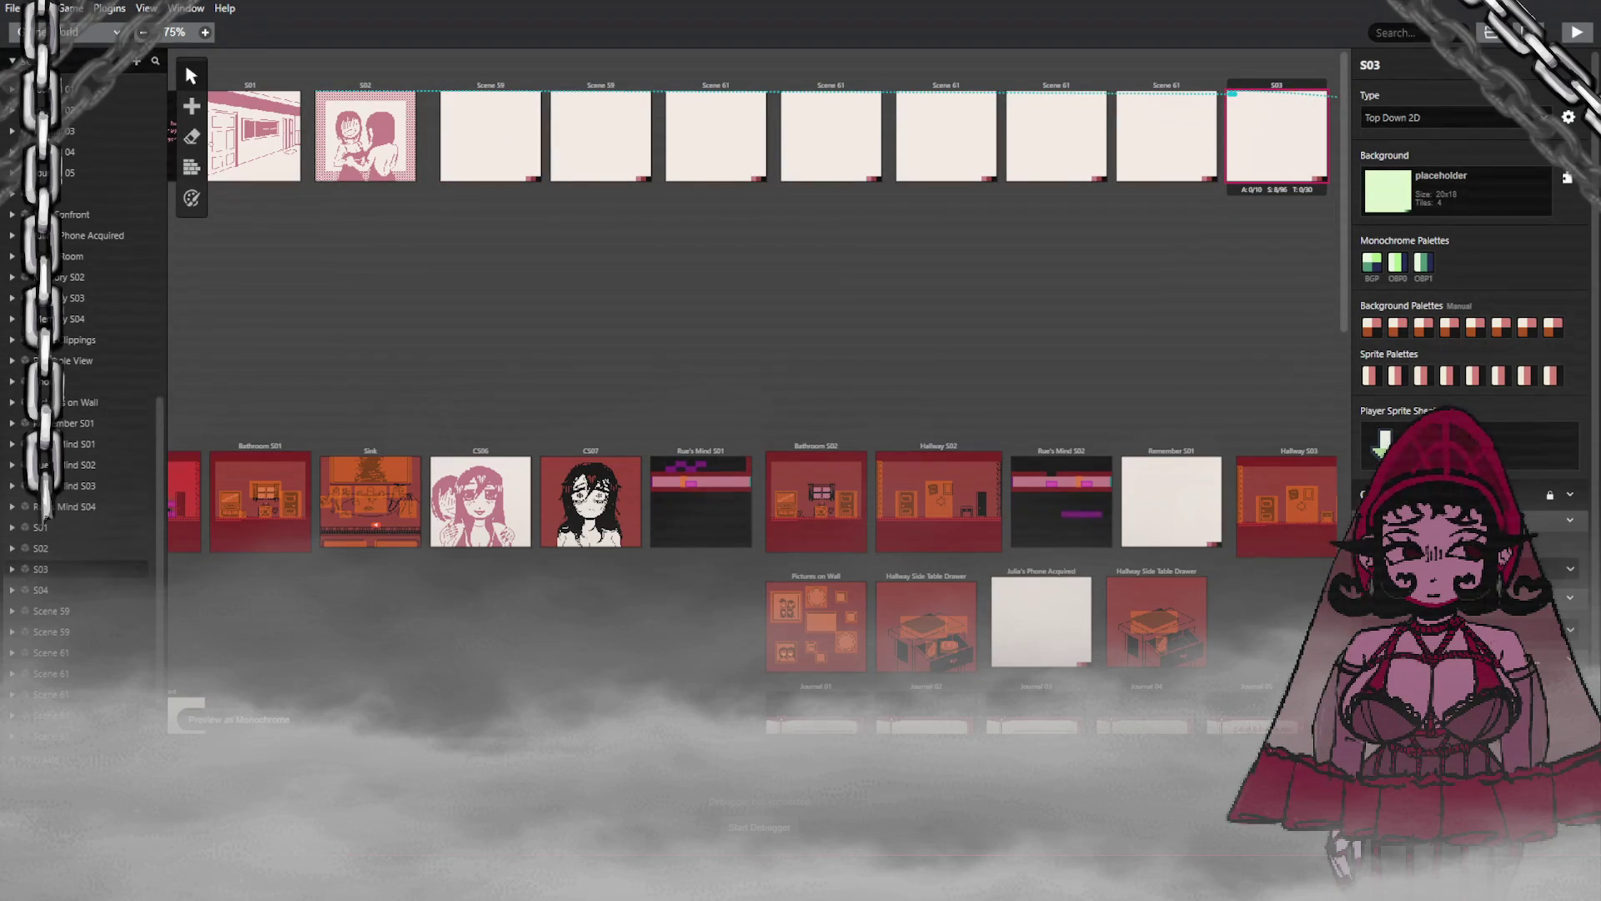
pyautogui.press('Down')
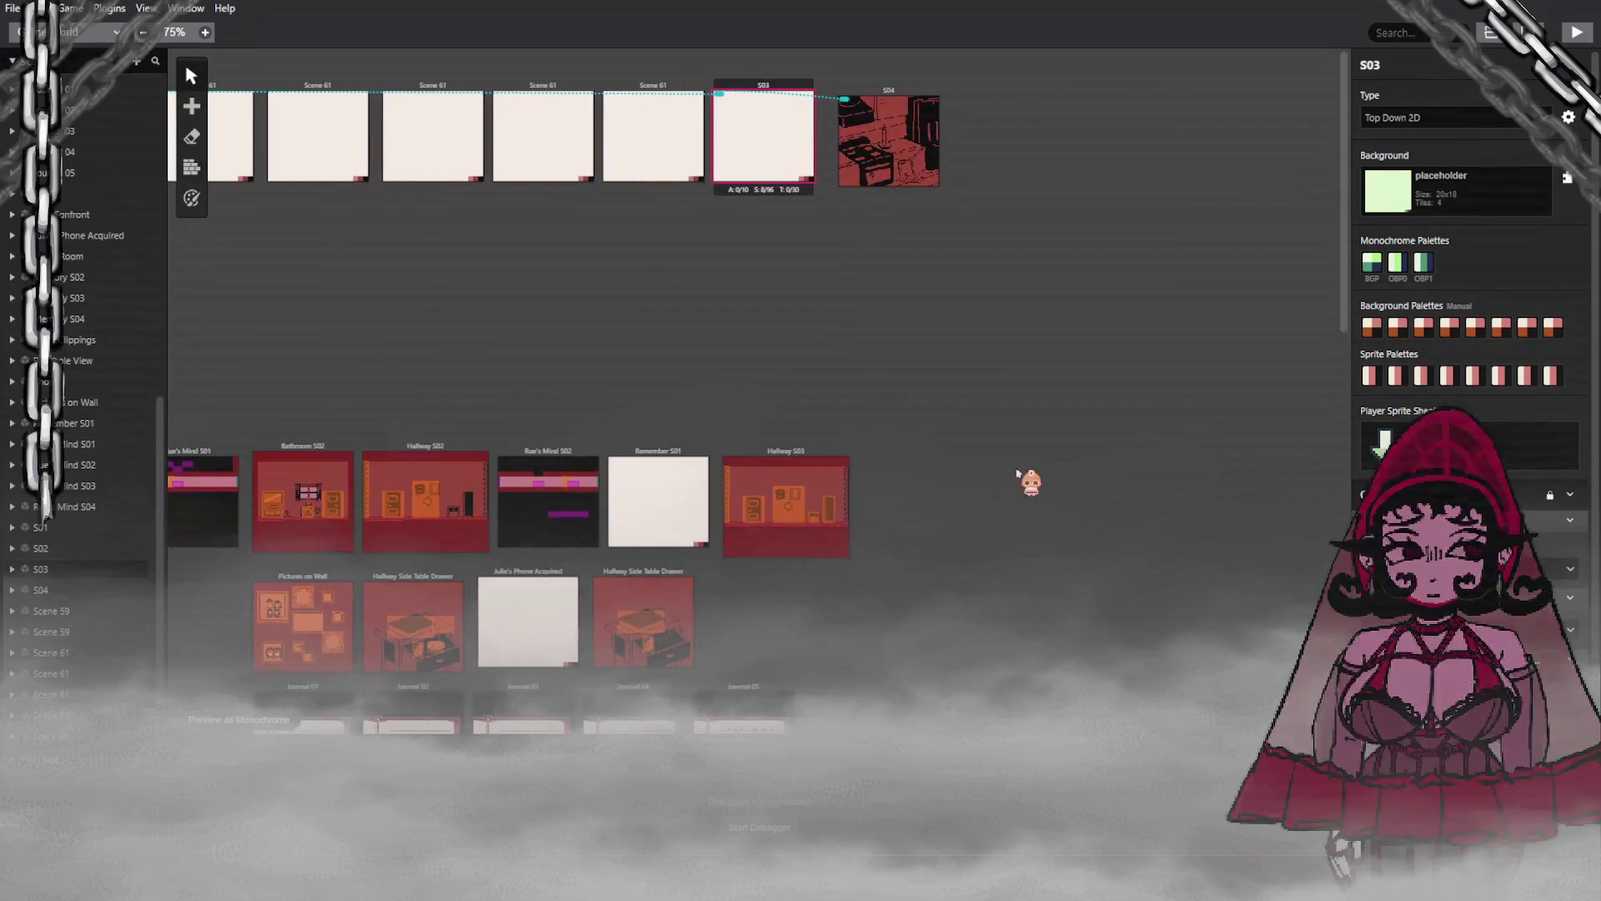
pyautogui.moveTo(794, 135); pyautogui.dragTo(874, 148)
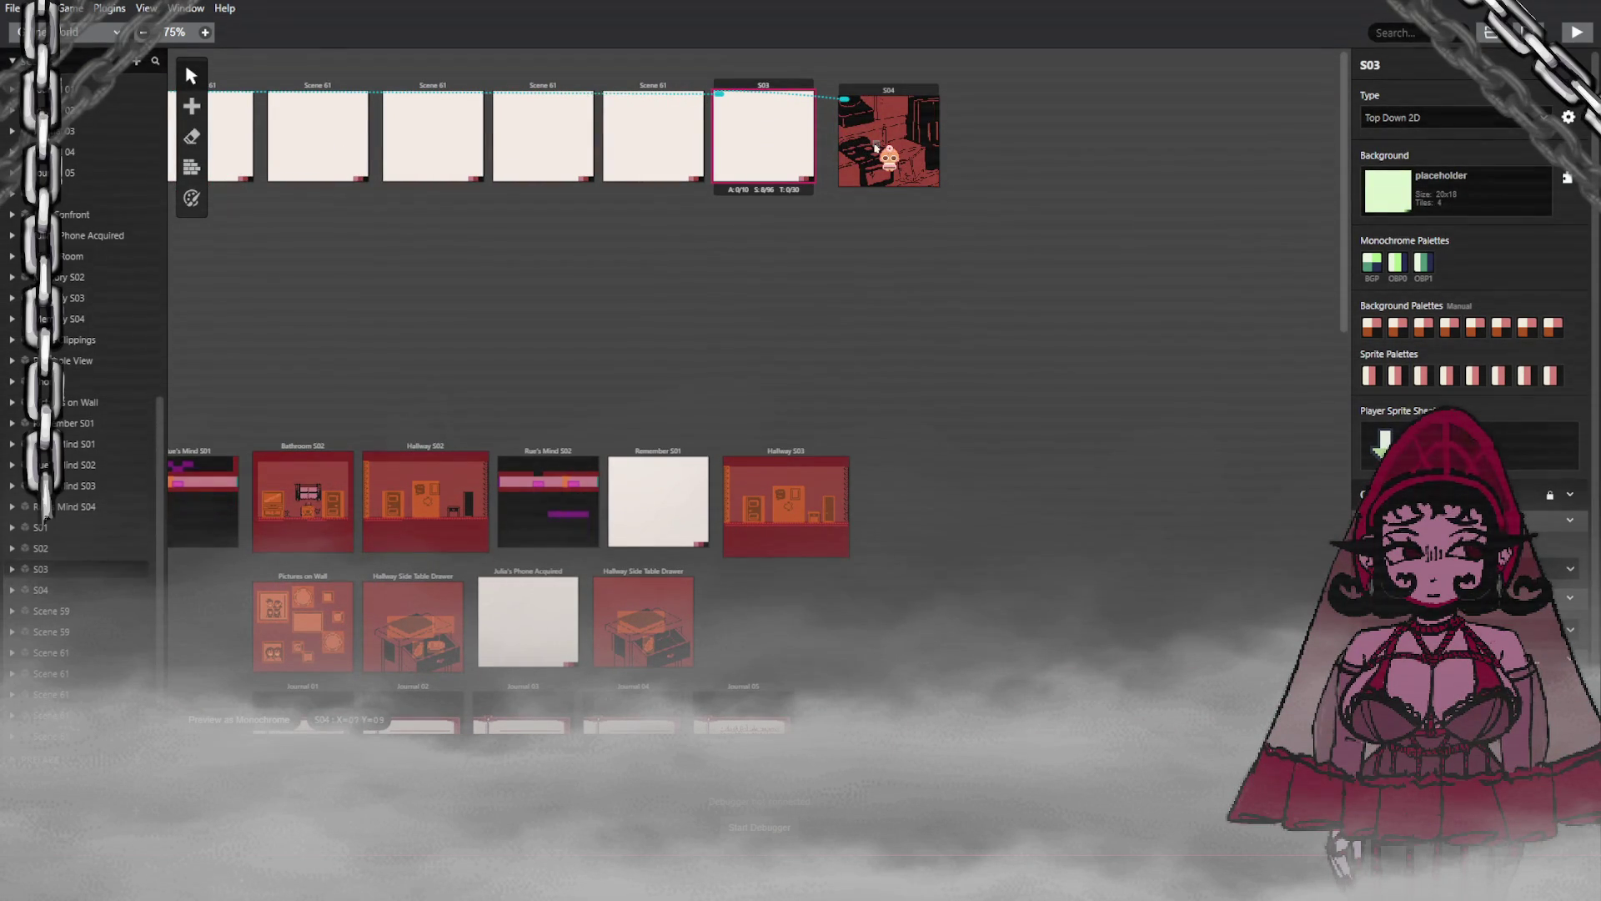
pyautogui.moveTo(875, 147)
pyautogui.mouseDown()
pyautogui.moveTo(811, 150)
pyautogui.moveTo(843, 150)
pyautogui.mouseUp()
pyautogui.click(1025, 131)
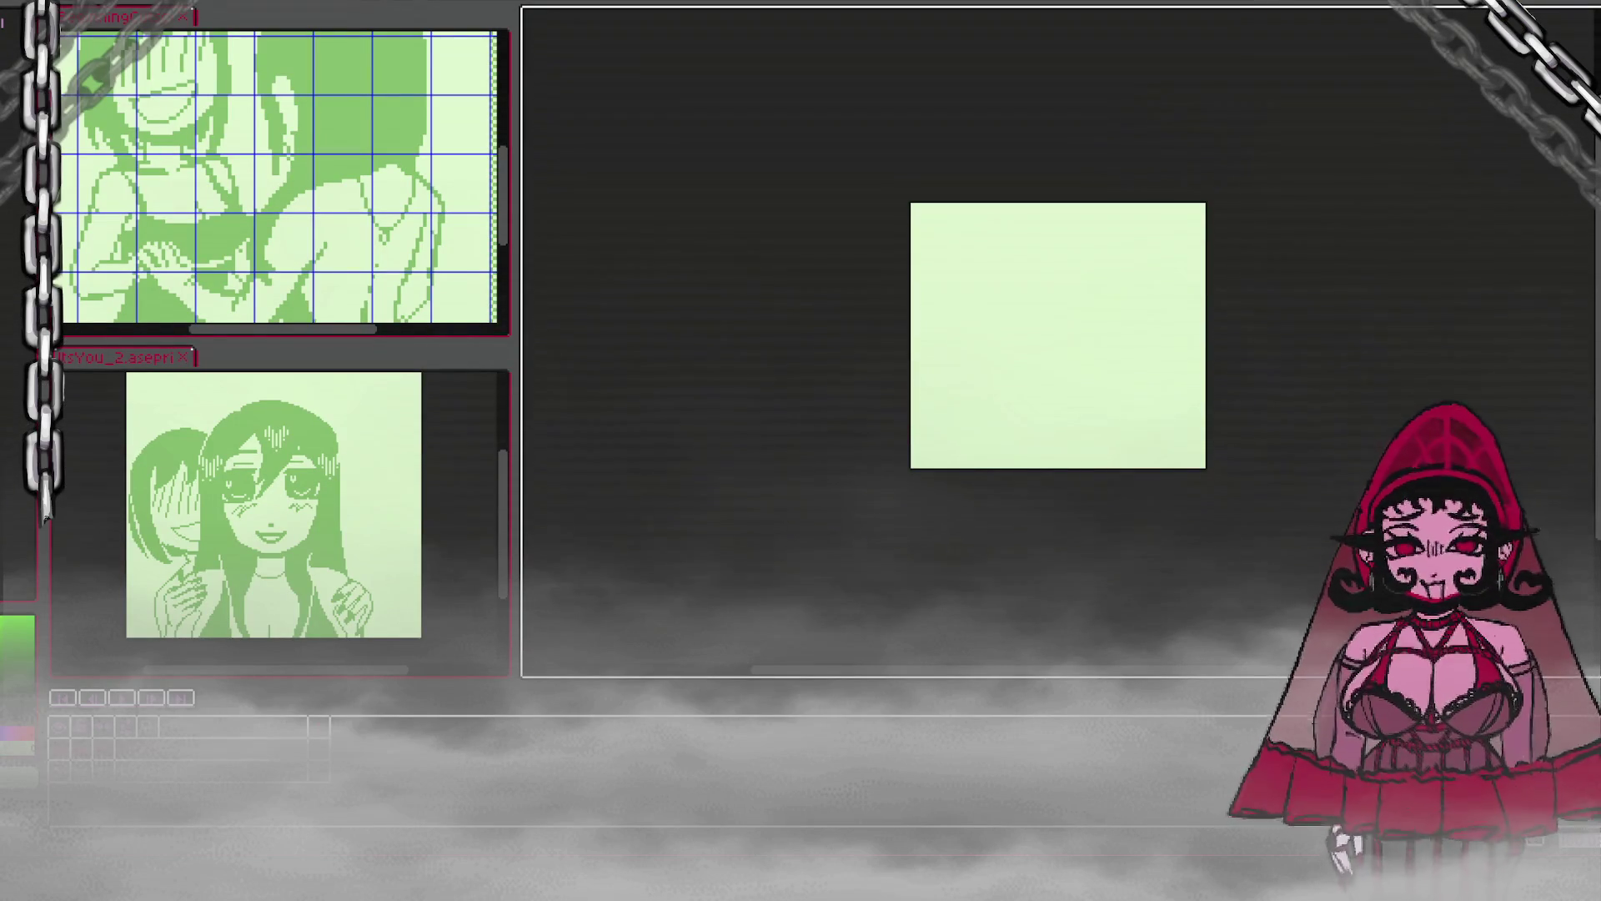
# Step: Focus the smaller reference panel window and open the Edit and File menus
pyautogui.click(377, 371)
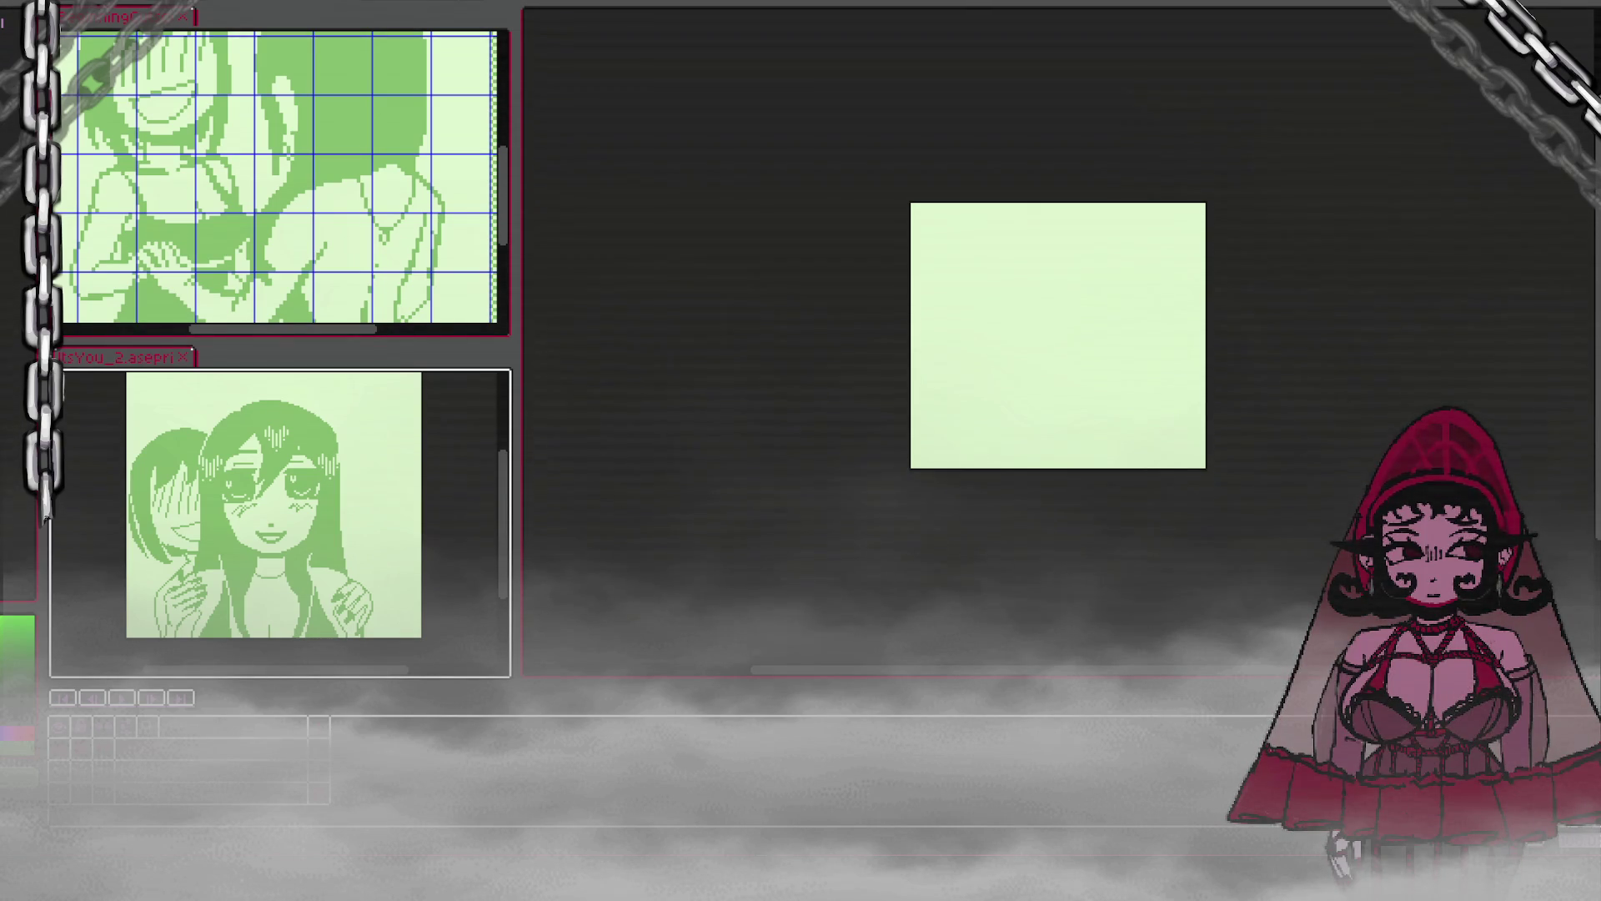
pyautogui.hotkey('alt', 'e')
pyautogui.press('Left')
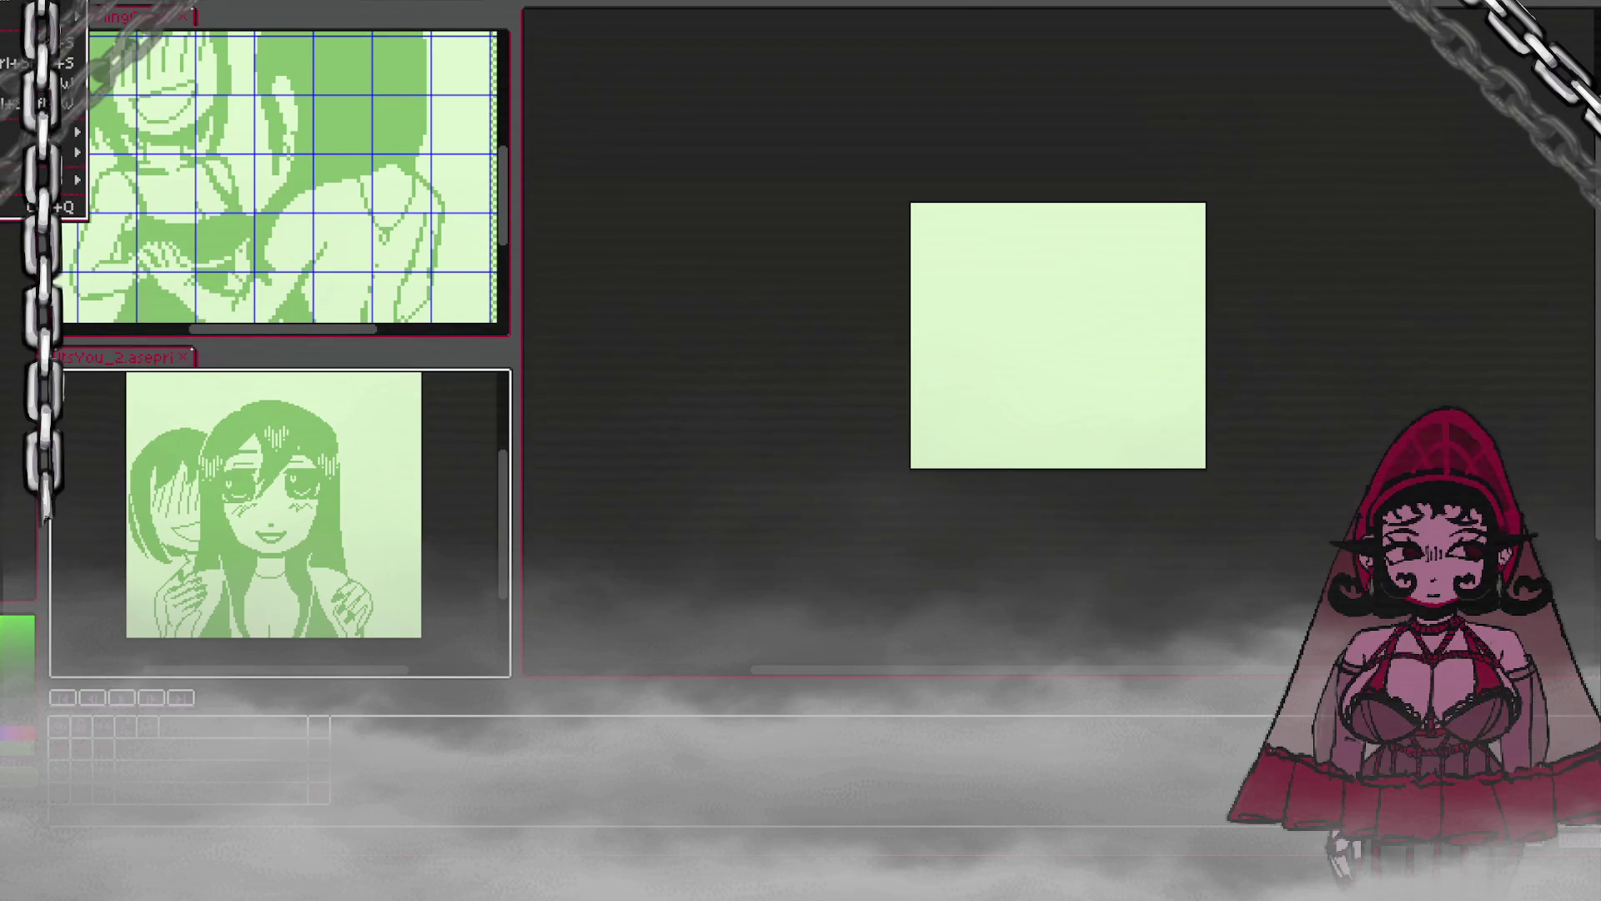
# Step: Open BedroomA.aseprite, dock it with the other references, and reactivate the blank canvas
pyautogui.hotkey('ctrl', 'o')
pyautogui.scroll(-2, 542, 417)
pyautogui.scroll(2, 579, 417)
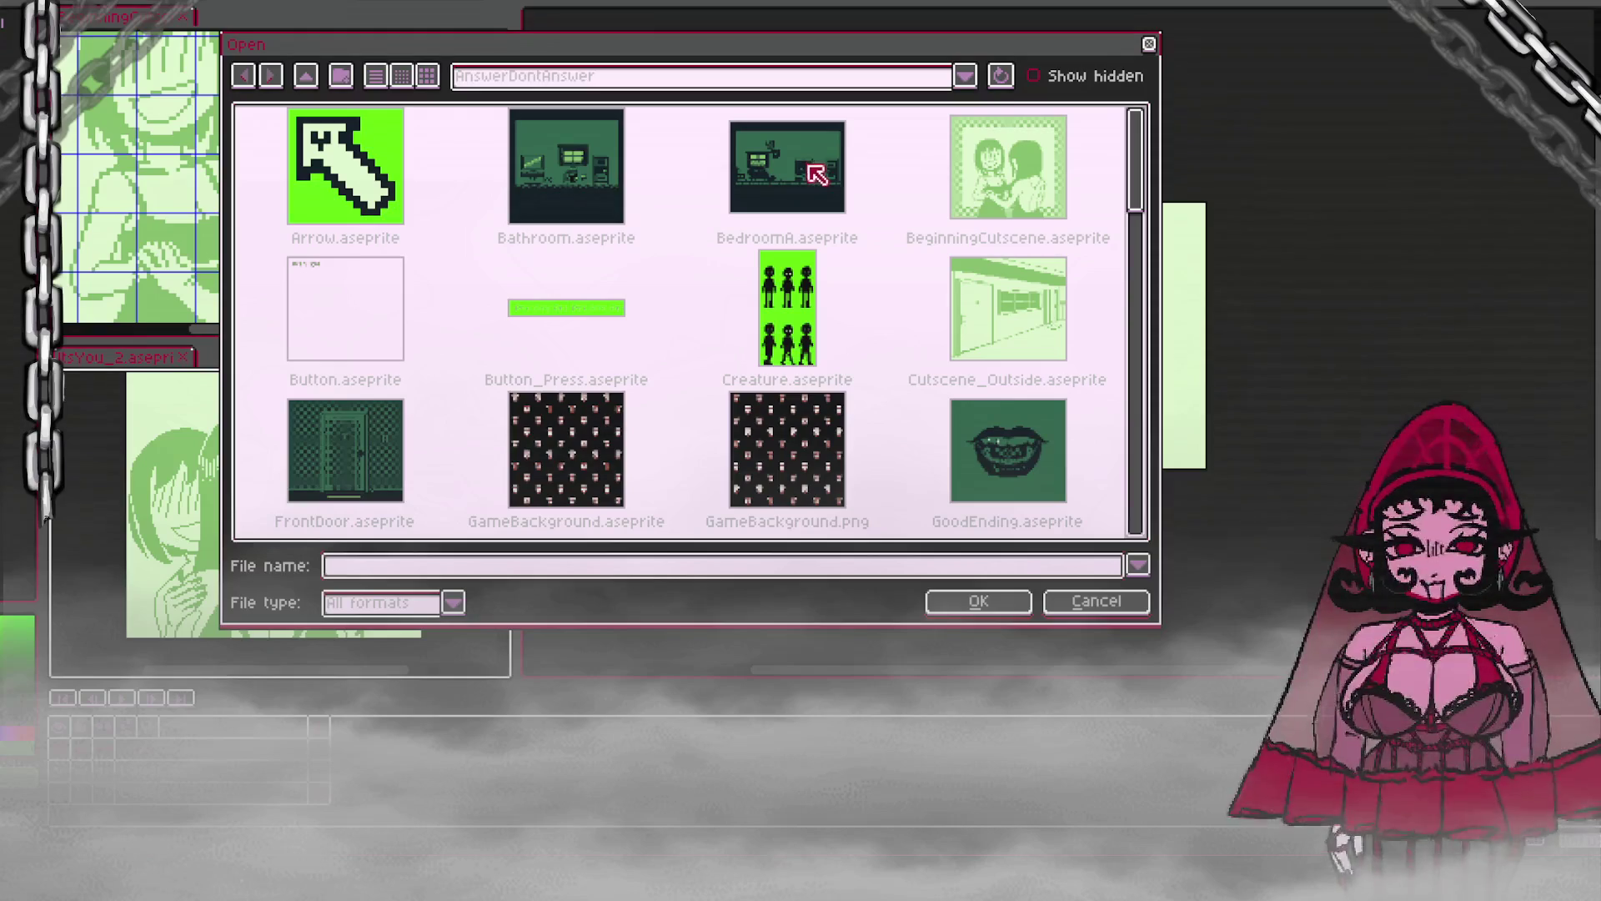
pyautogui.click(833, 170)
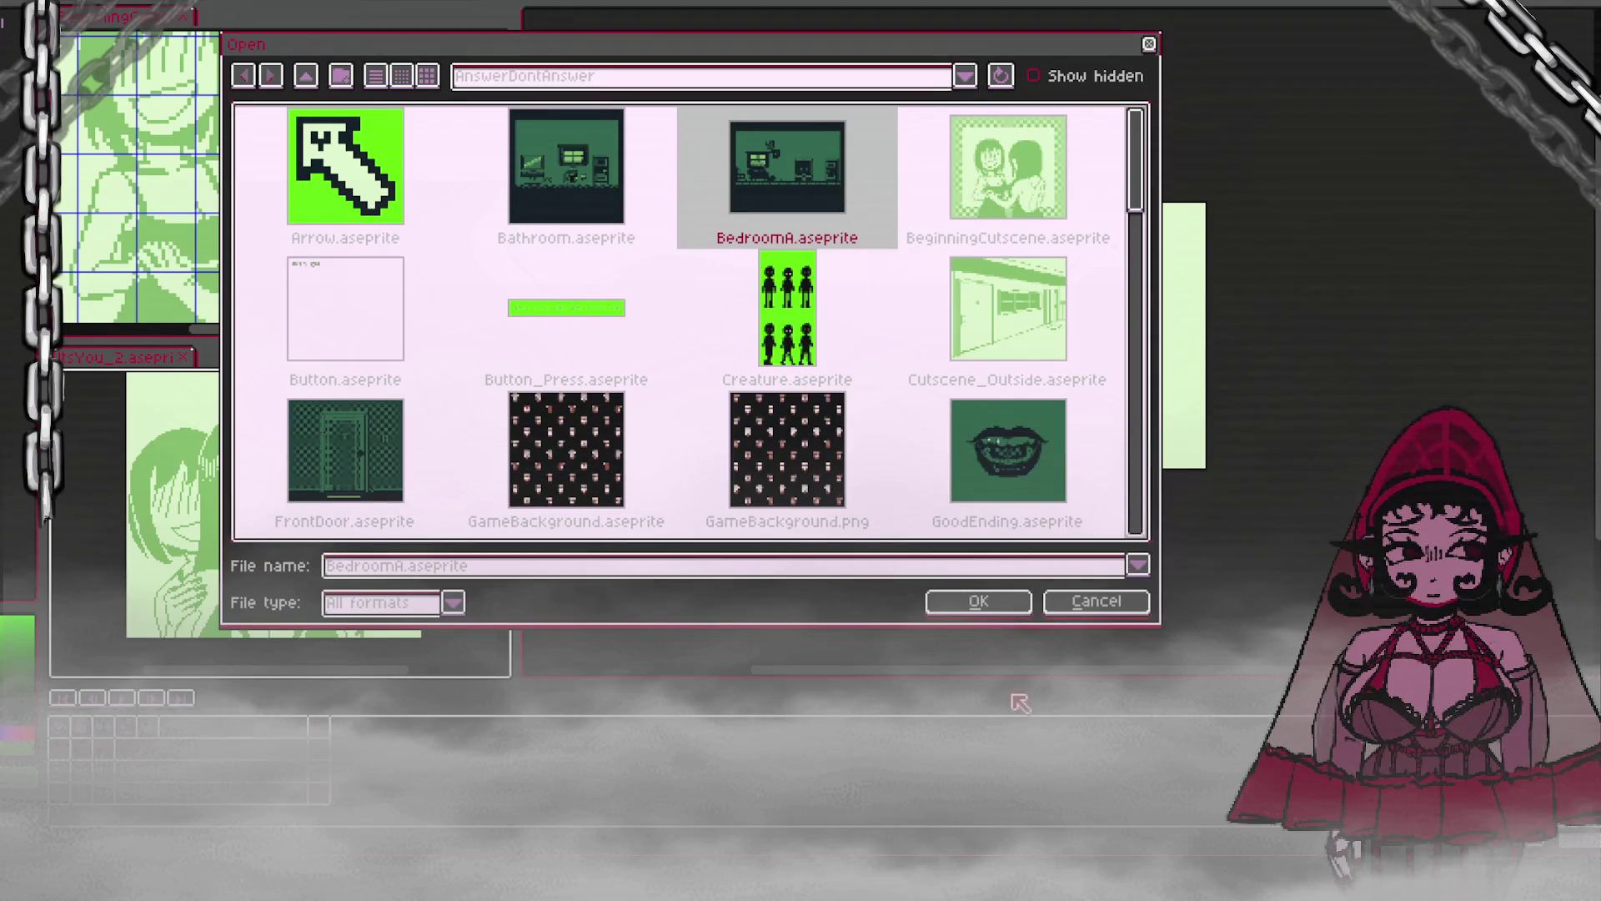
pyautogui.click(997, 608)
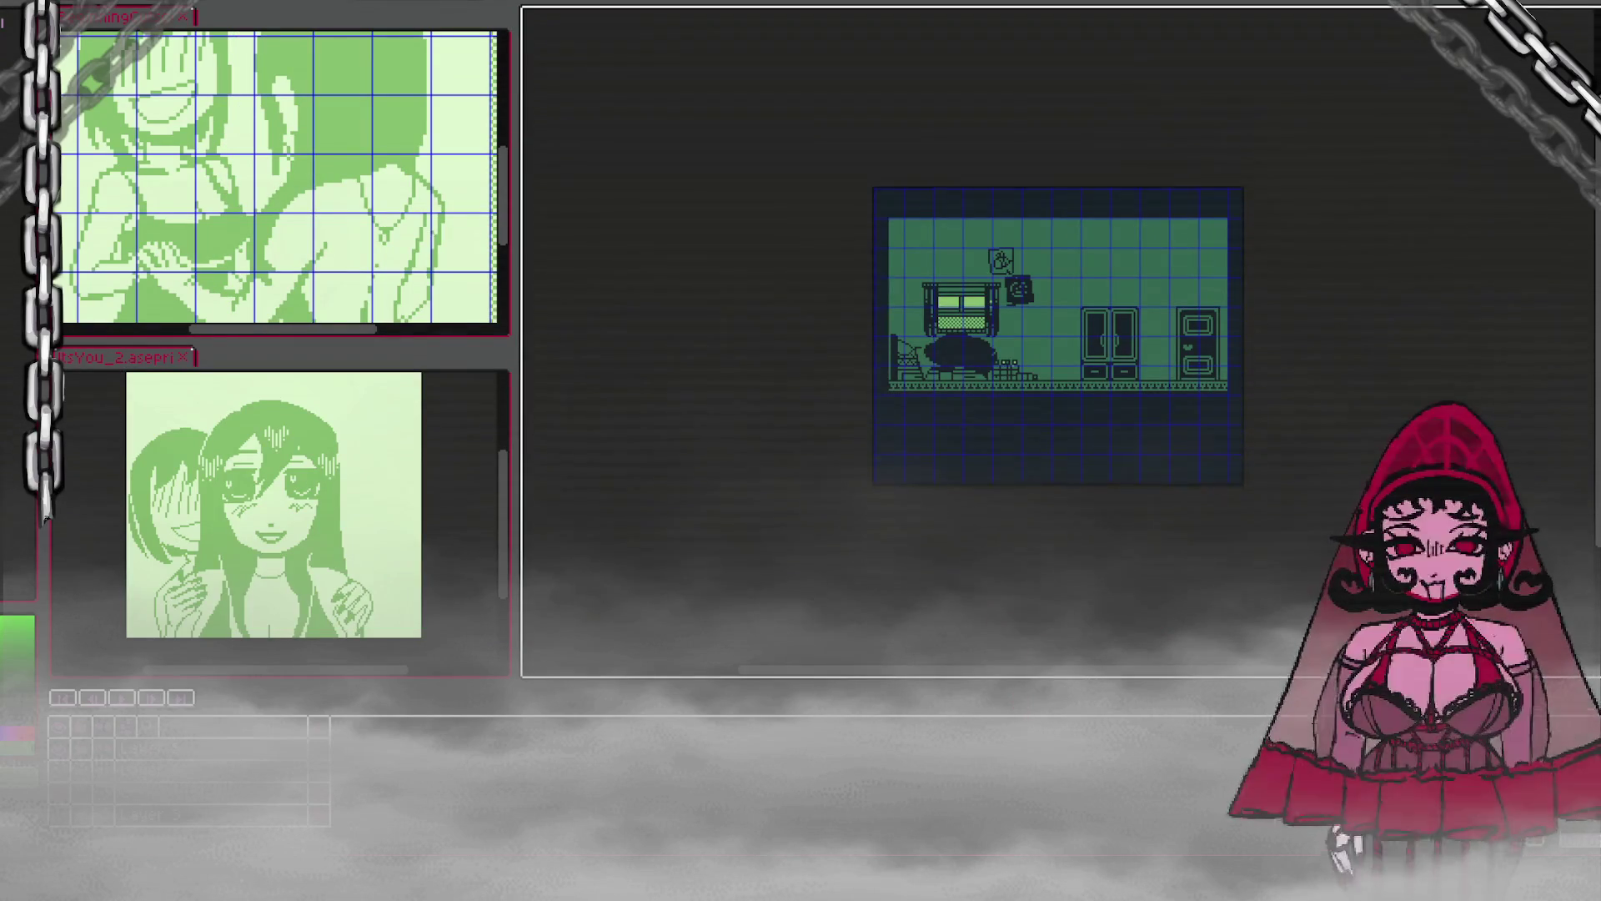
pyautogui.moveTo(584, 3); pyautogui.dragTo(326, 25)
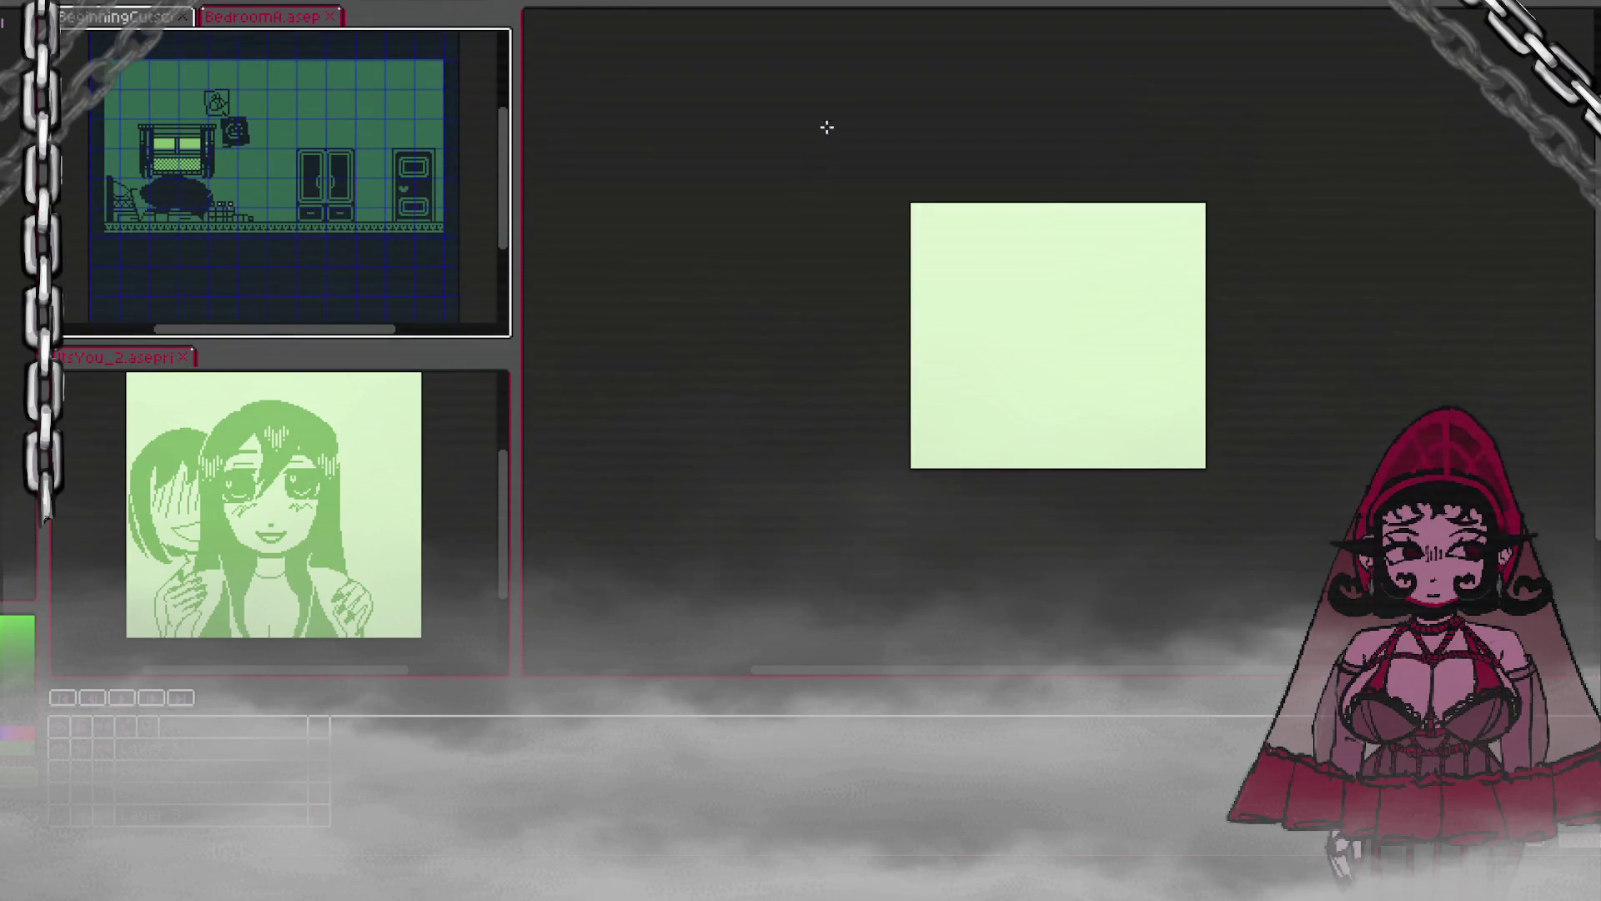
pyautogui.click(910, 109)
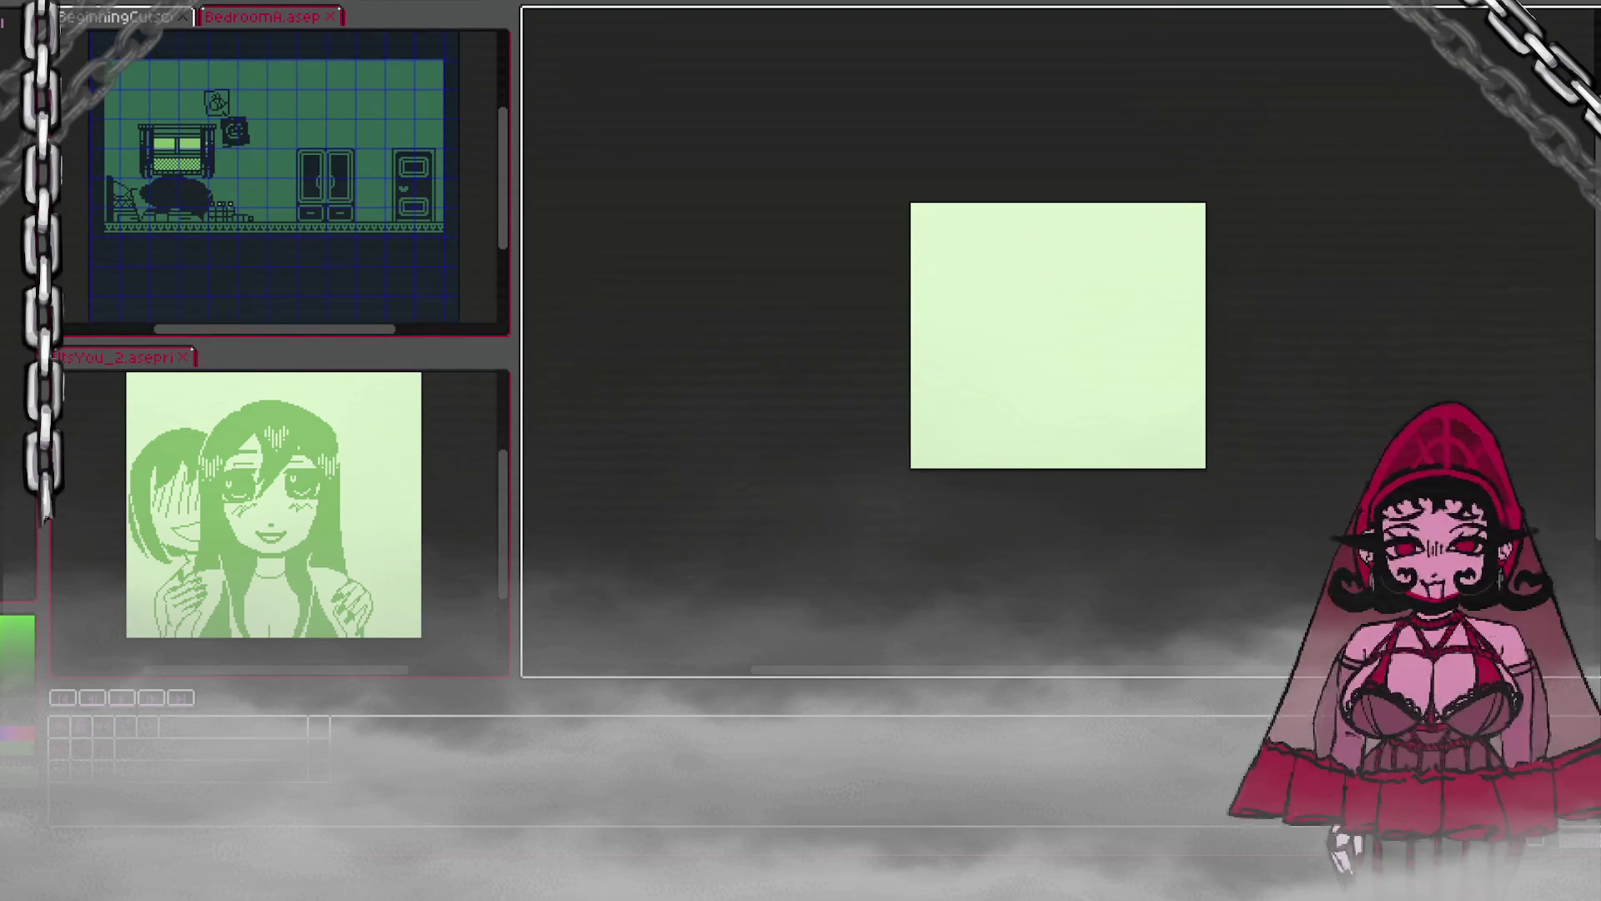
# Step: Switch from Aseprite over to the GB Studio project
pyautogui.hotkey('alt', 'Tab')
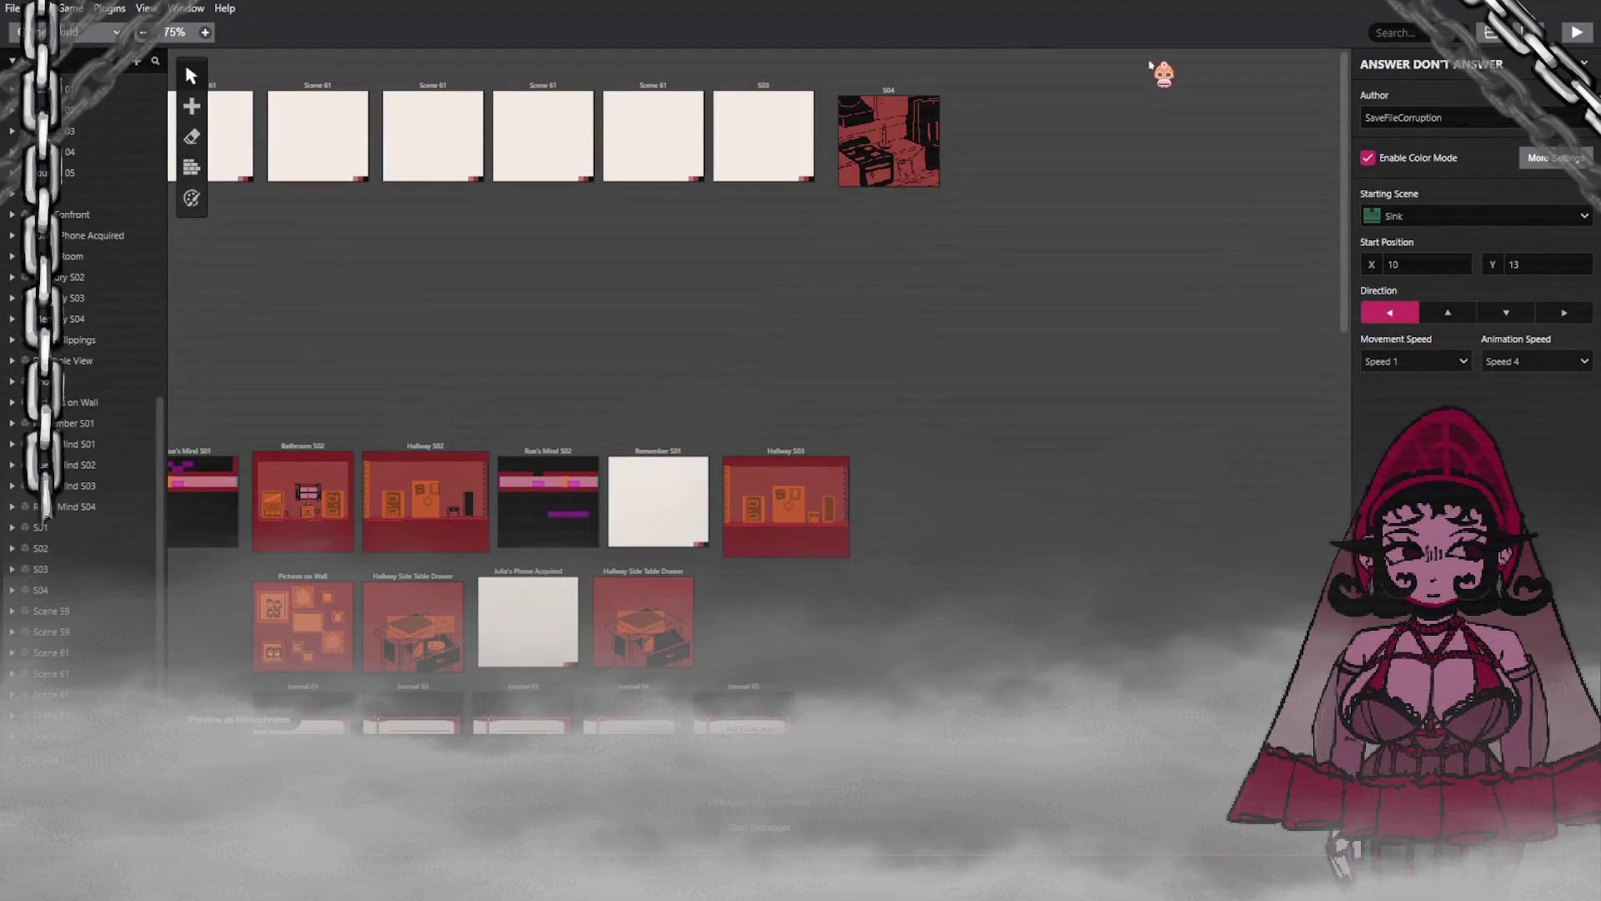
# Step: Launch the game preview and inspect the hair straightener, centre object and cup
pyautogui.click(1578, 31)
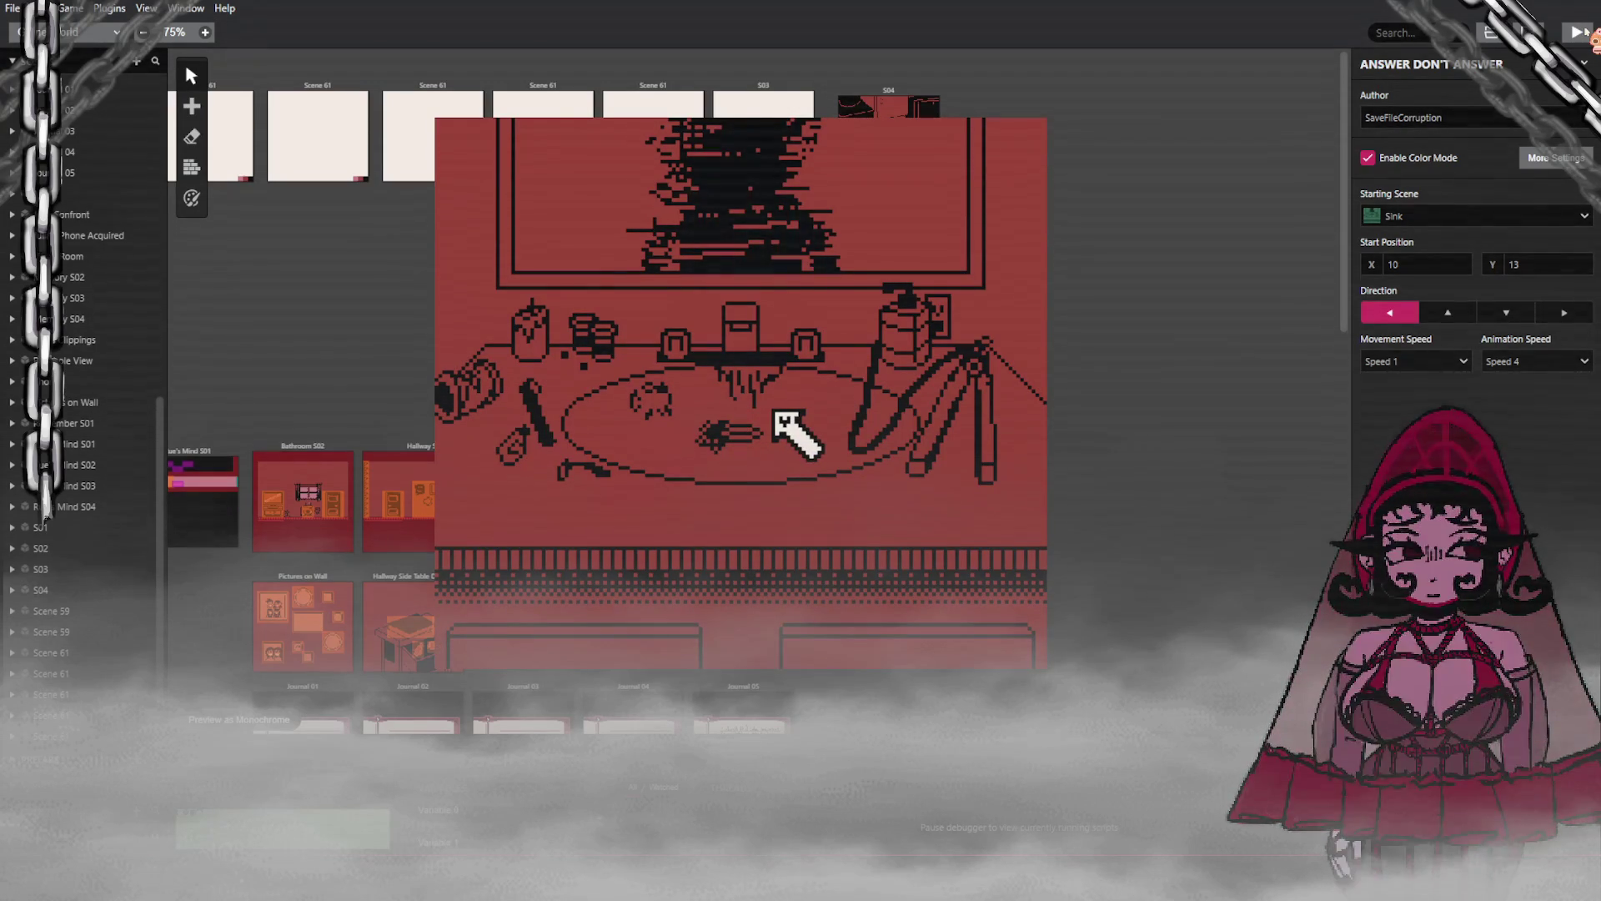
pyautogui.press('Right')
pyautogui.press('z')
pyautogui.press('z')
pyautogui.press('z')
pyautogui.press('z')
pyautogui.press('Left')
pyautogui.press('Left')
pyautogui.press('z')
pyautogui.press('z')
pyautogui.press('z')
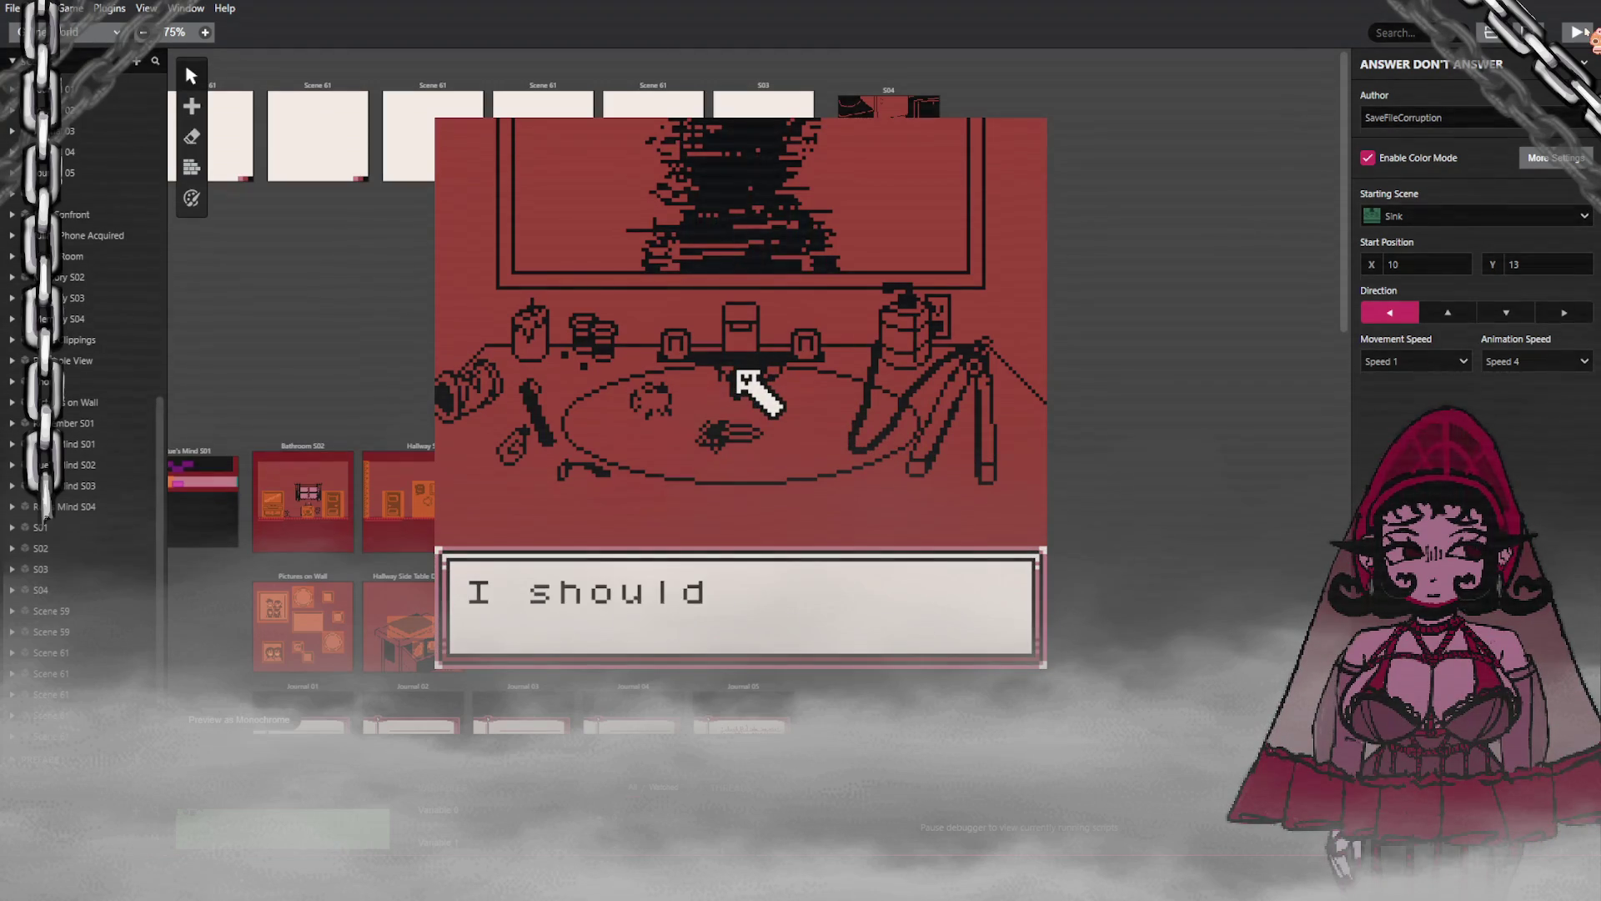
pyautogui.press('z')
pyautogui.press('Left')
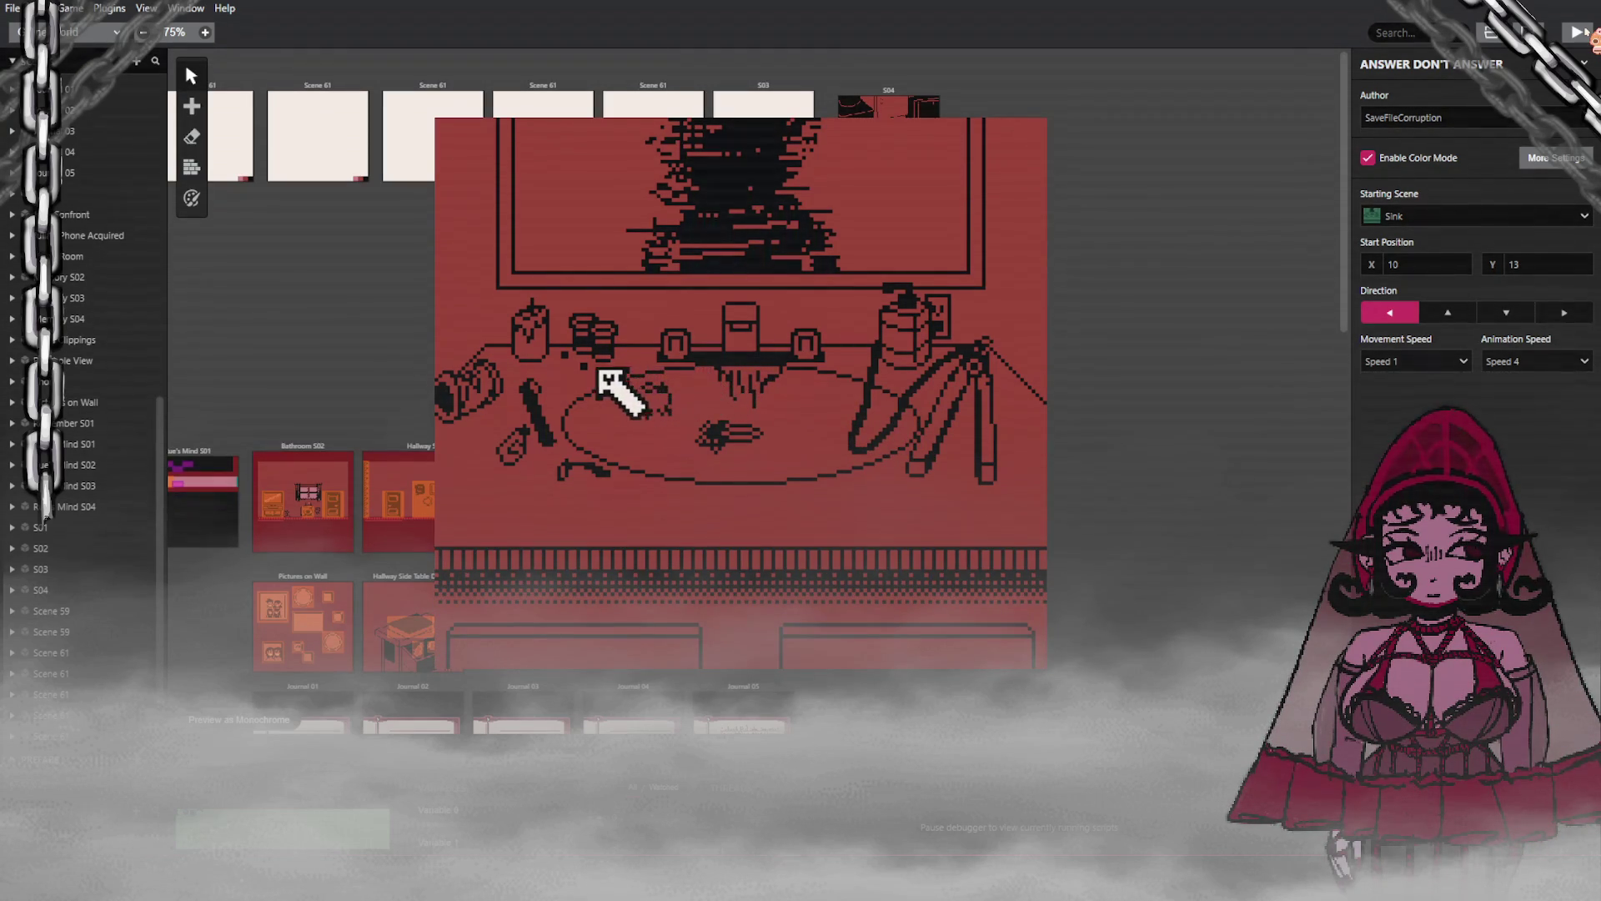
pyautogui.press('z')
pyautogui.press('z')
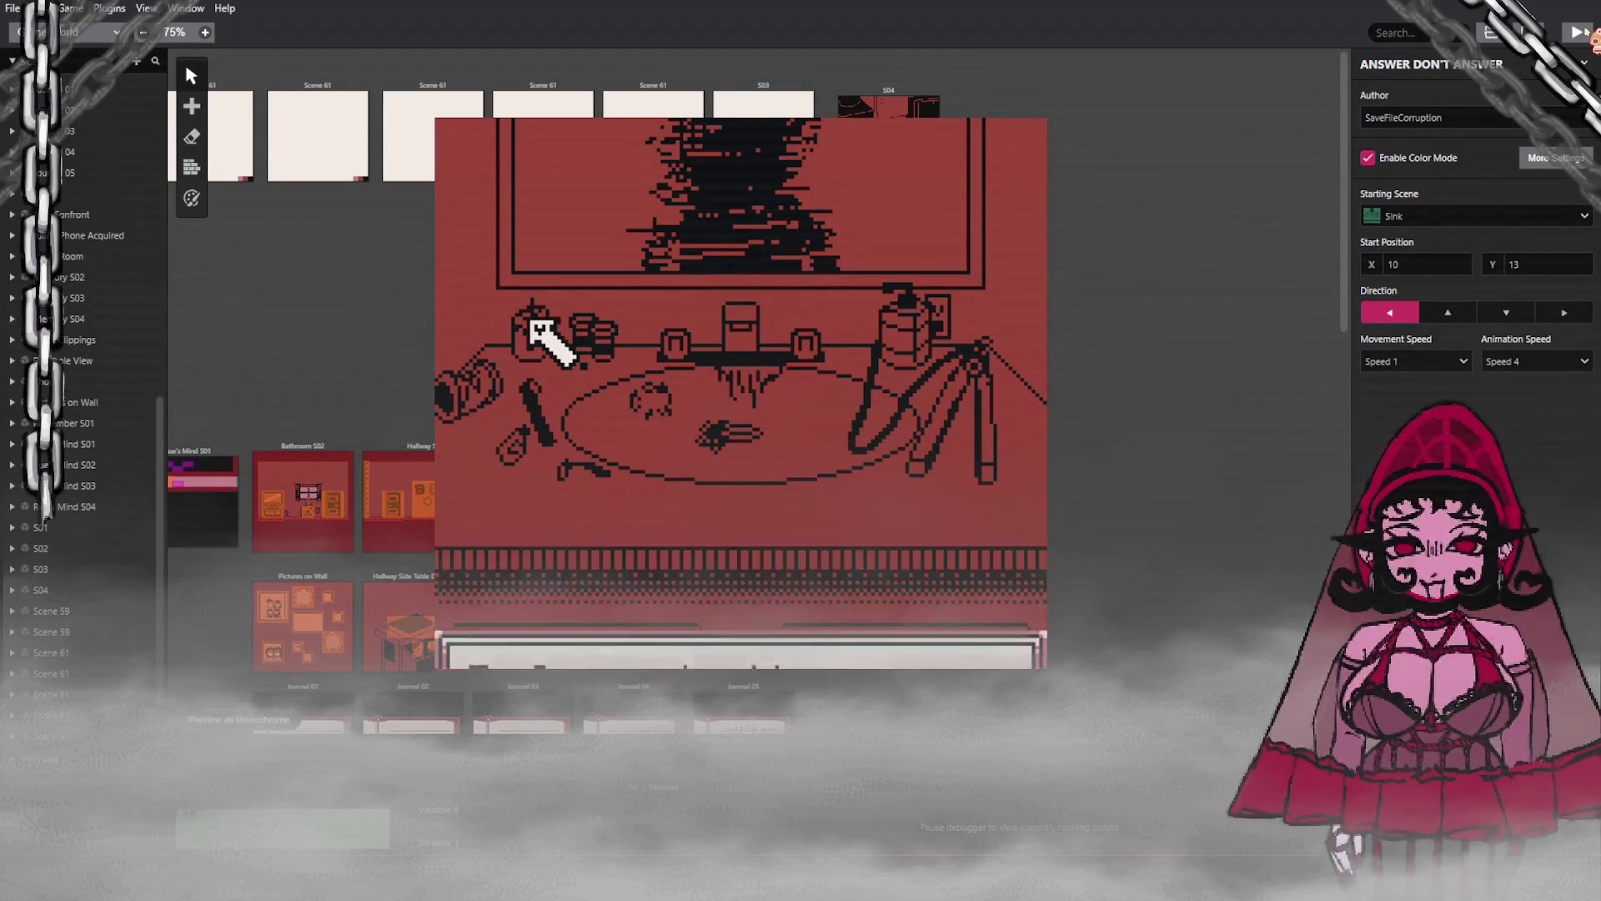
# Step: Move to the mirror, examine it, answer Yes, then close the preview
pyautogui.press('Down')
pyautogui.press('Right')
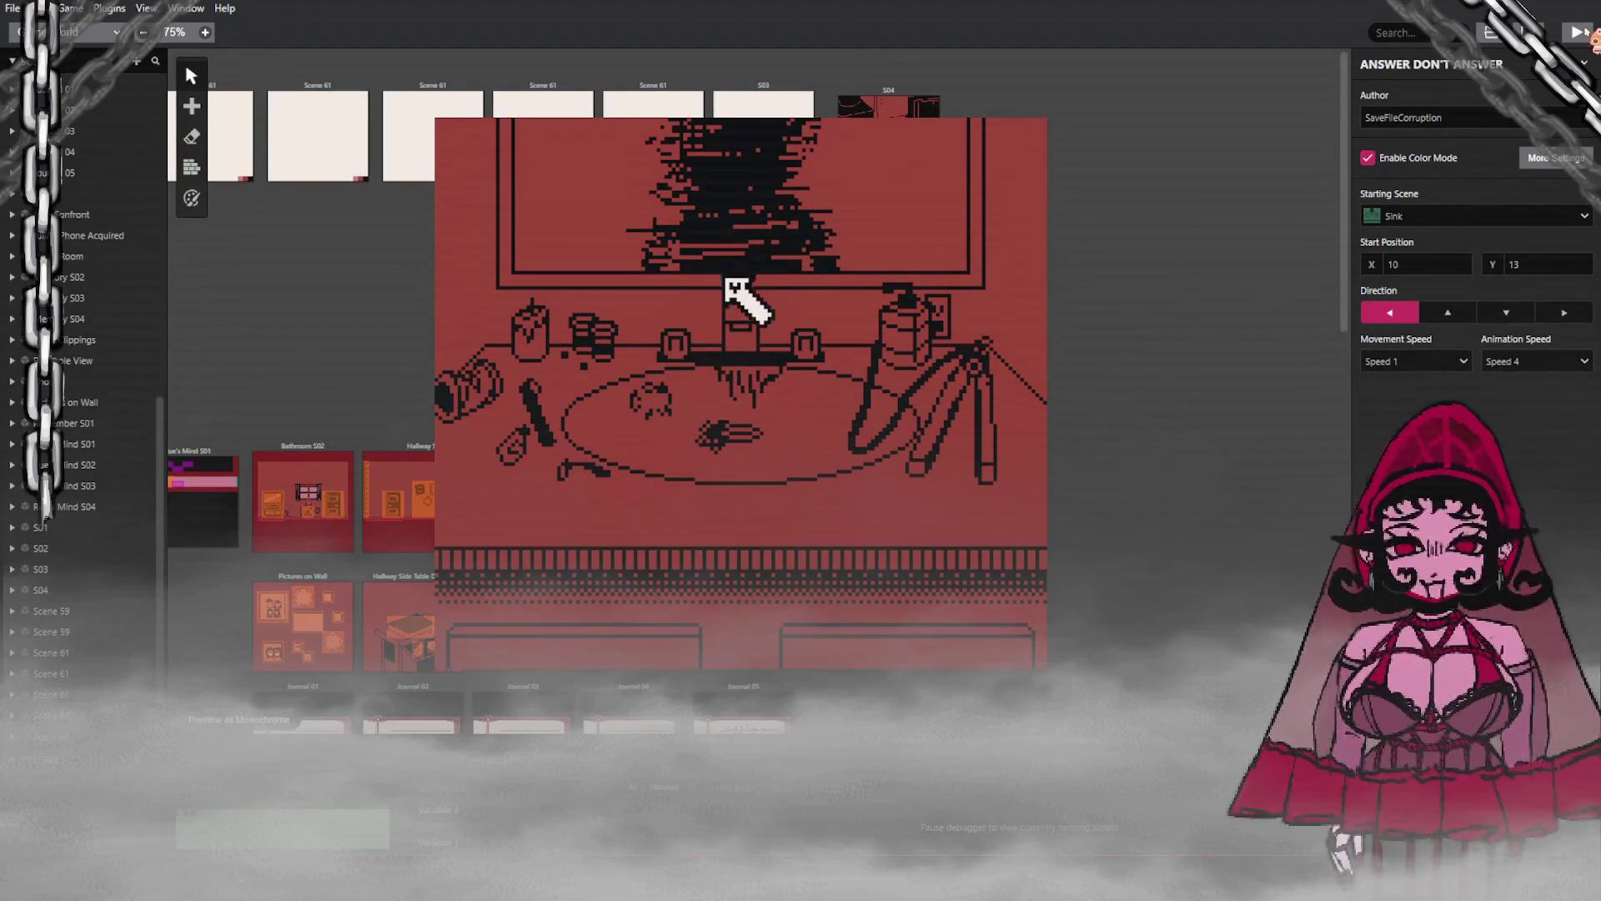
pyautogui.press('Up')
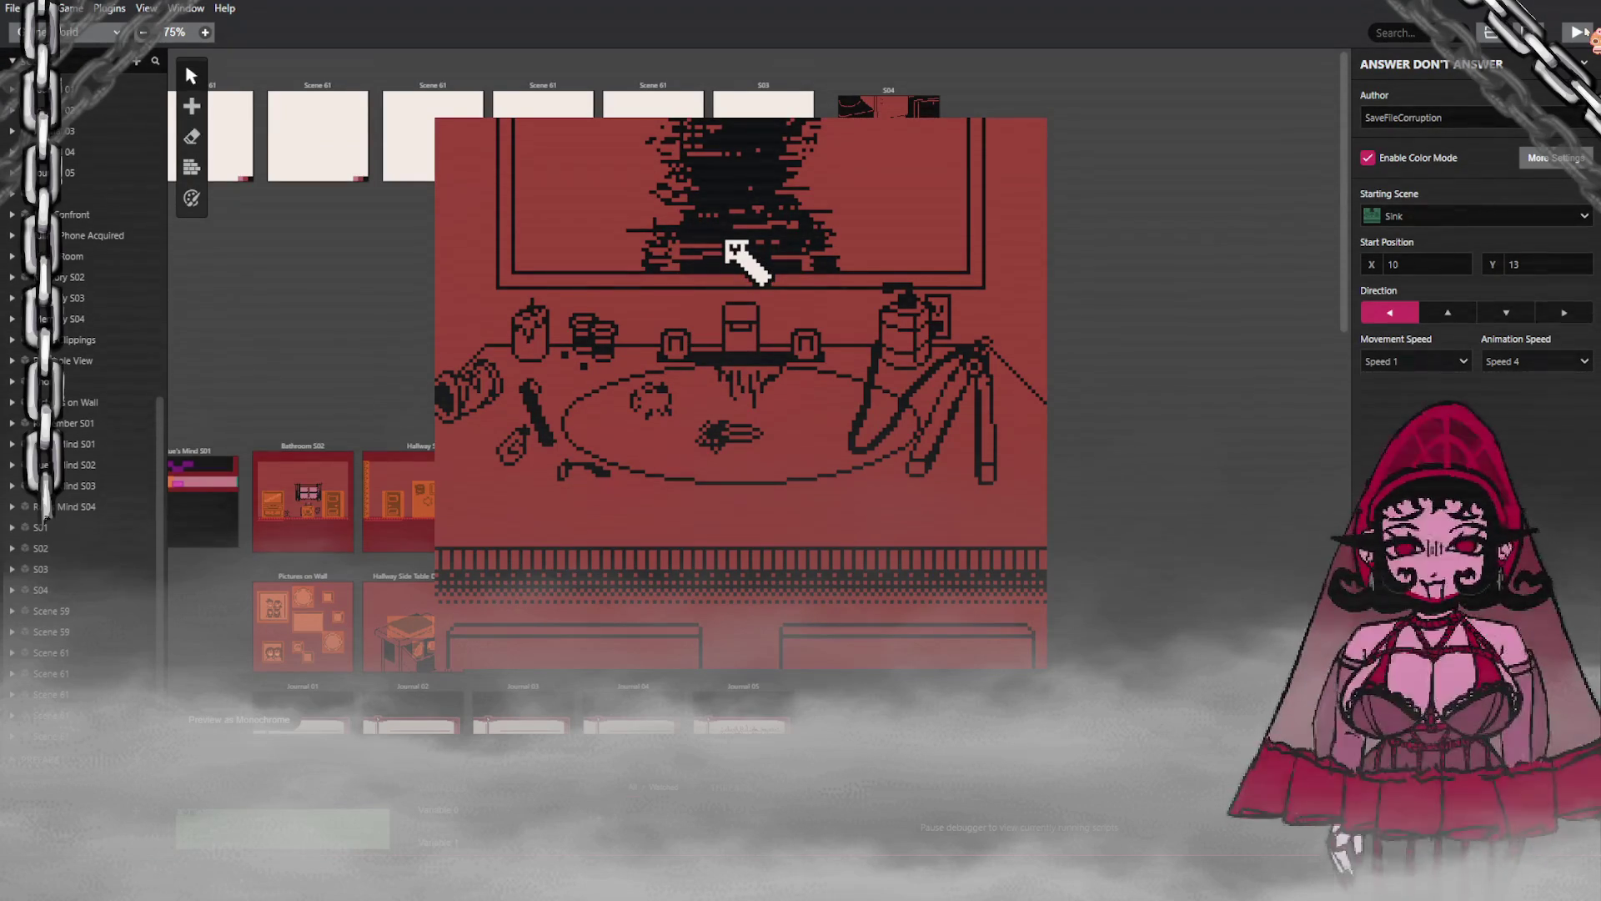
pyautogui.press('z')
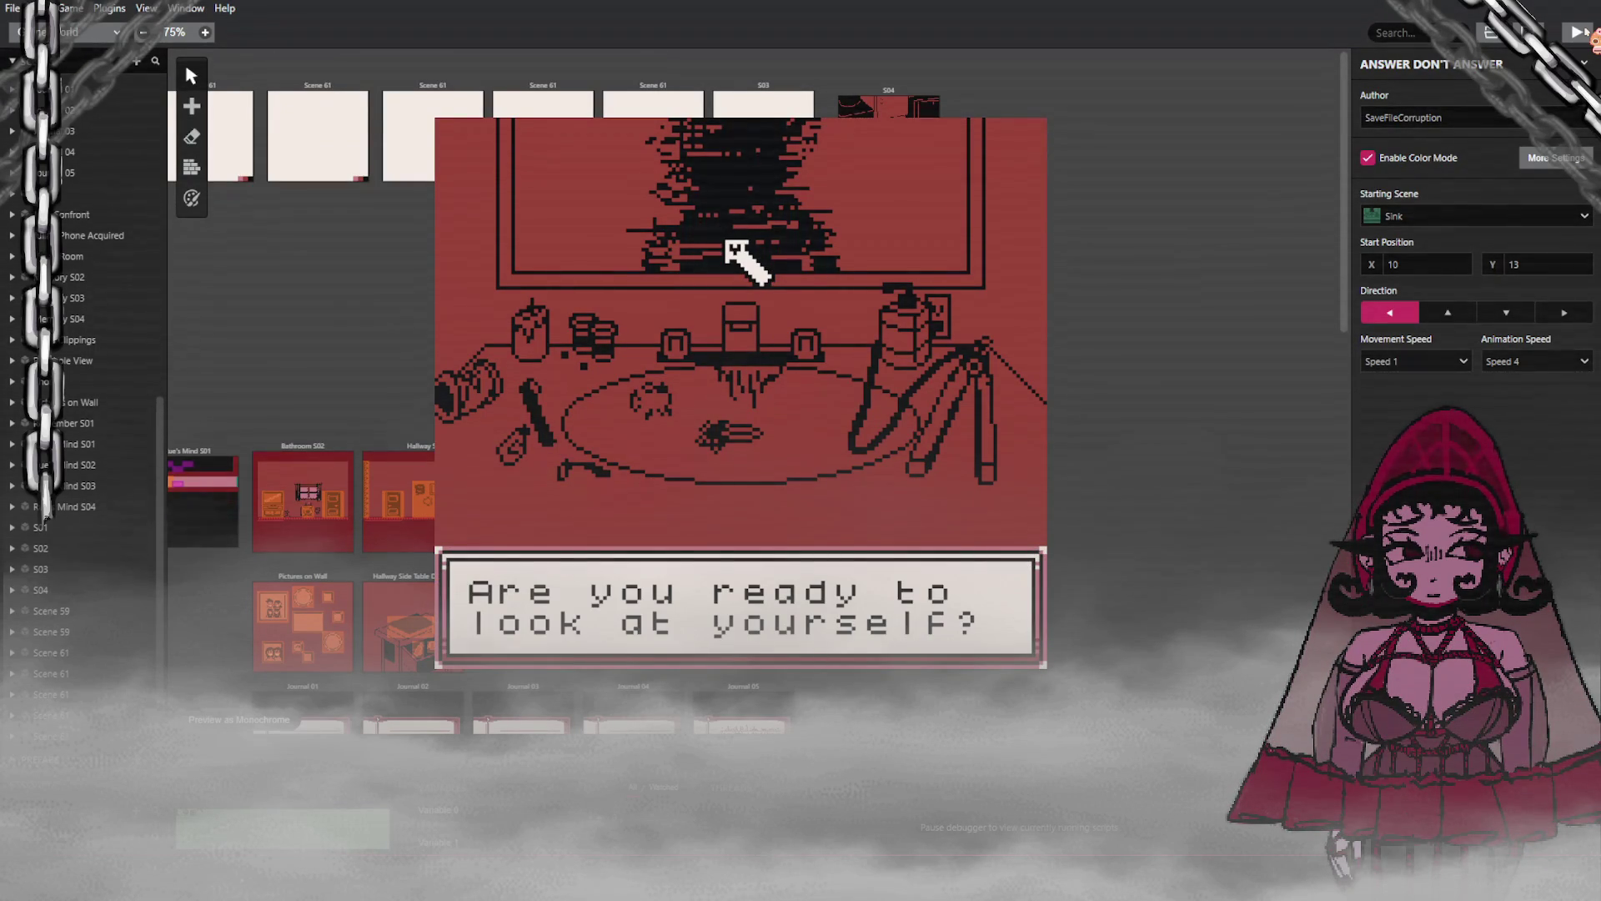
pyautogui.press('z')
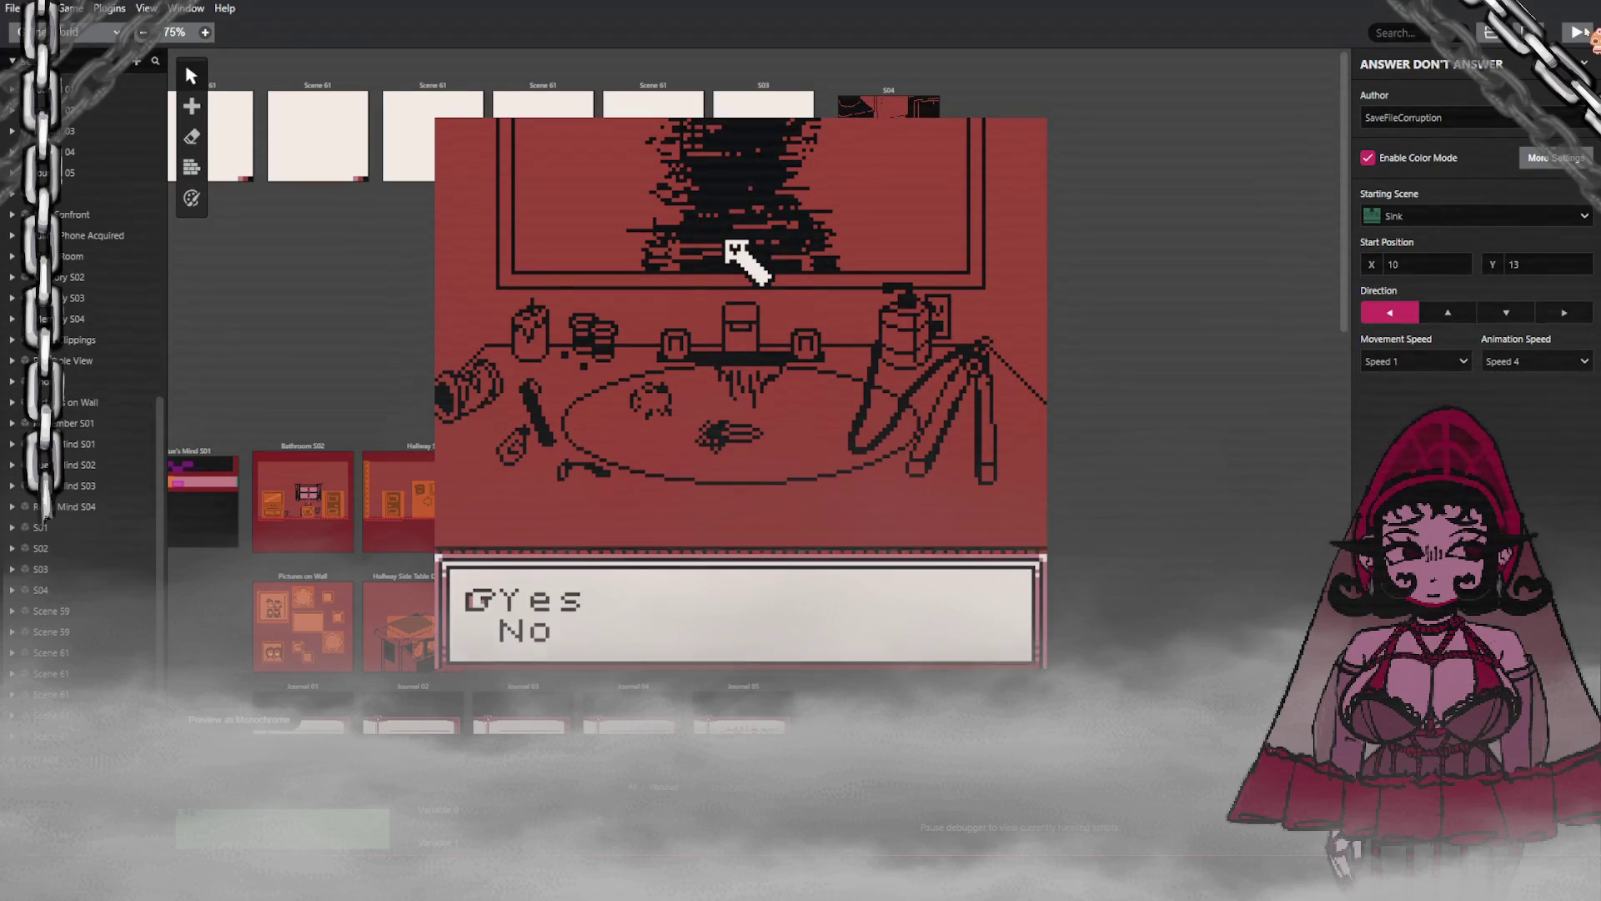
pyautogui.press('z')
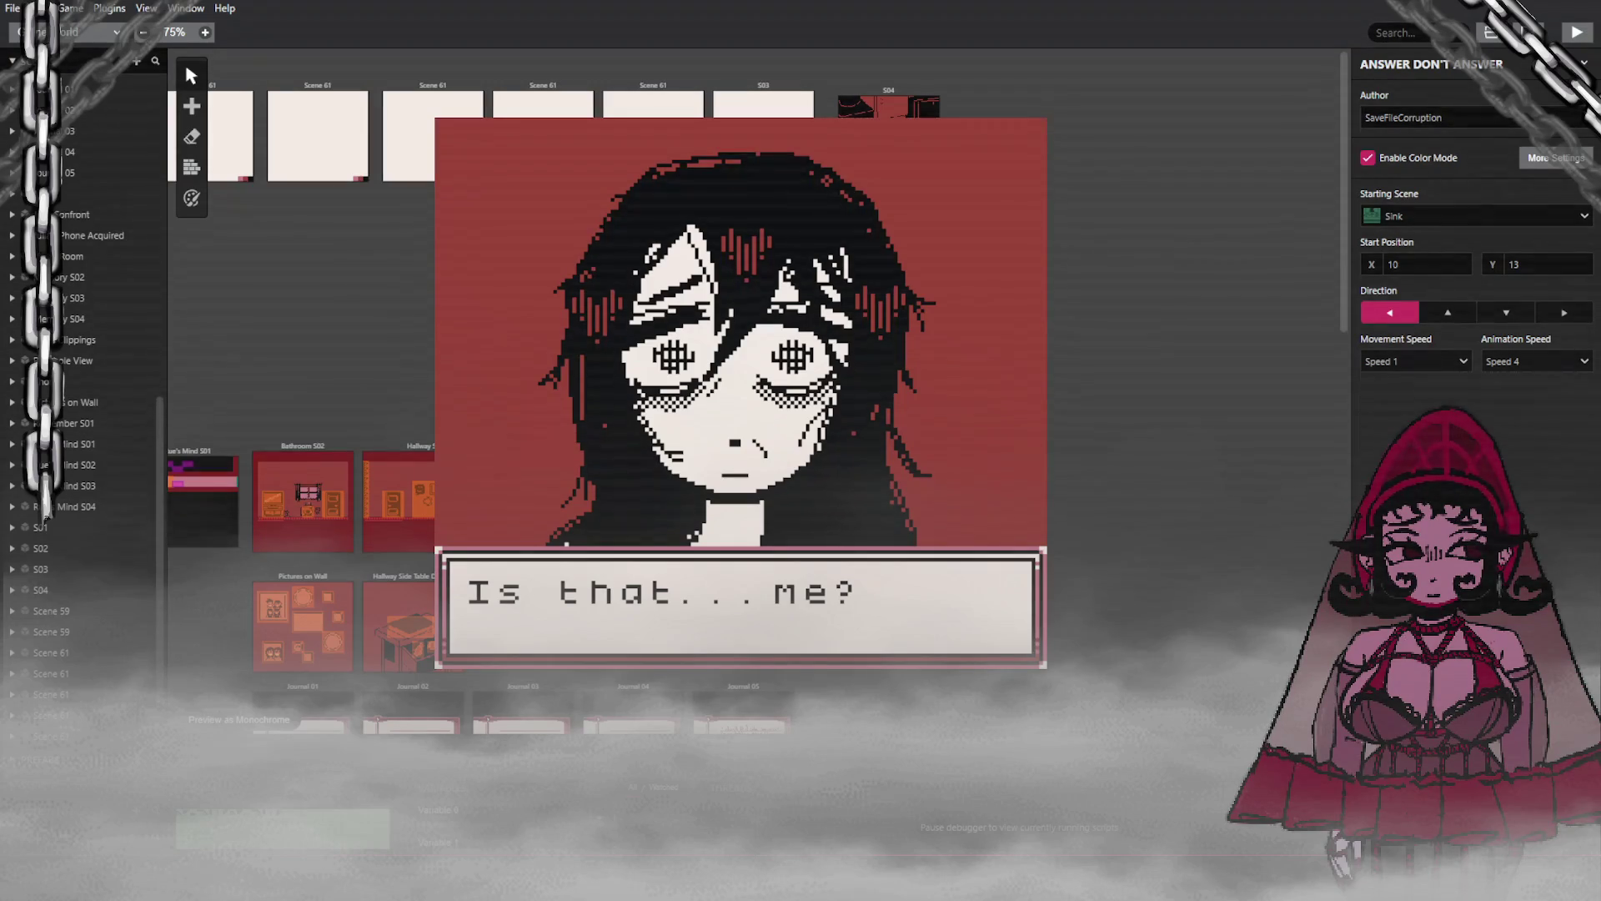
pyautogui.press('Escape')
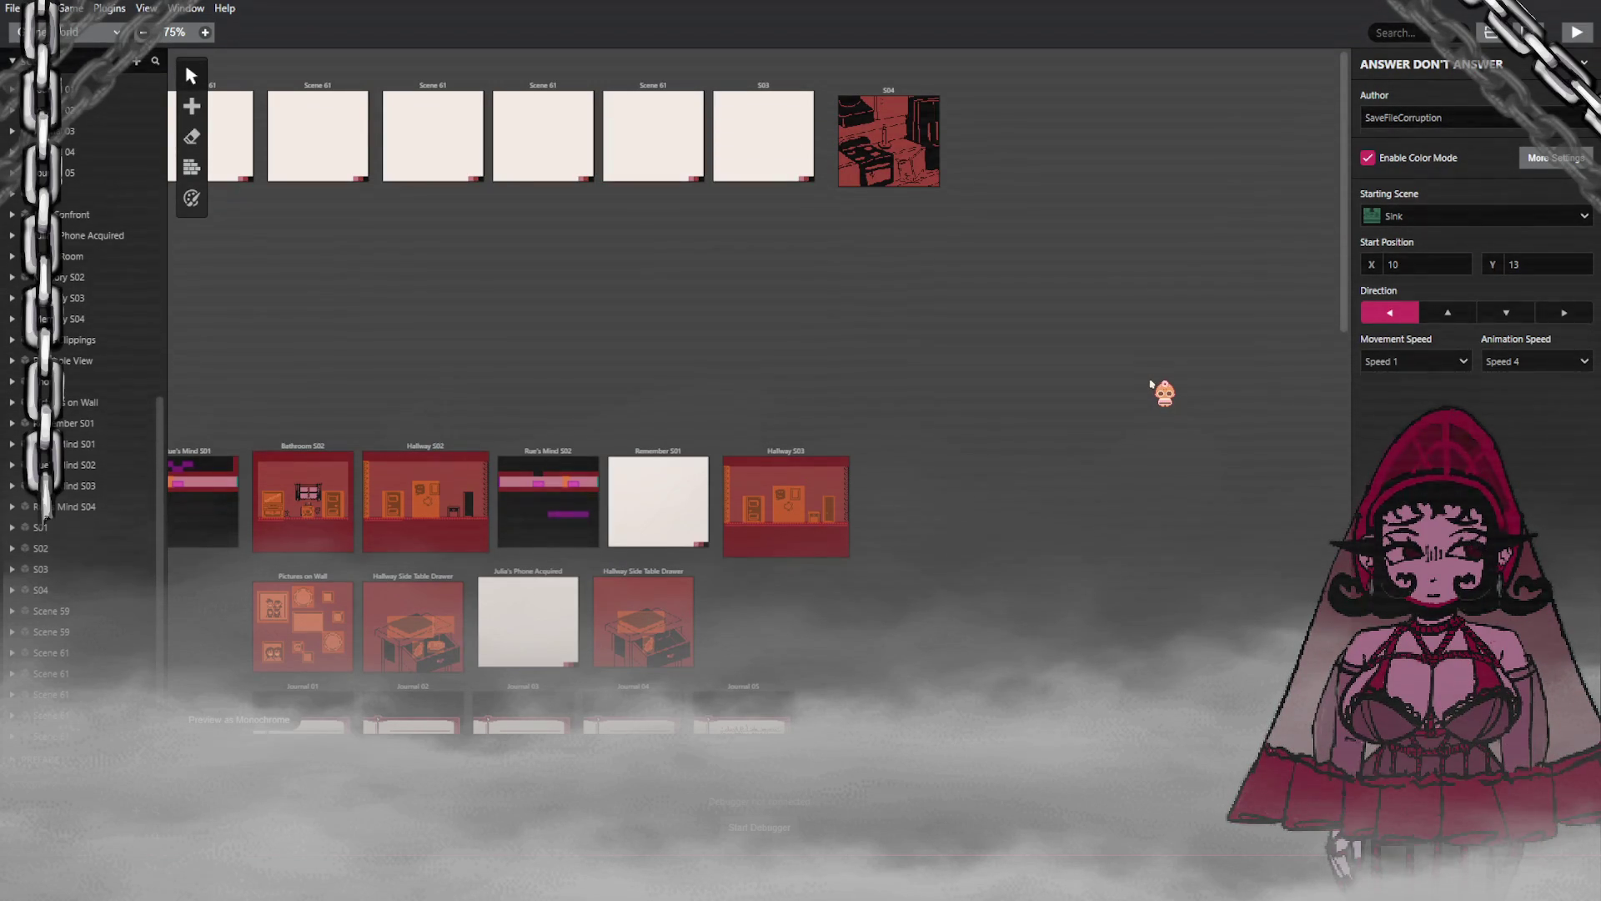
# Step: Select the Pictures on Wall scene to view its Point and Click type and Photos background
pyautogui.scroll(-2, 500, 525)
pyautogui.click(342, 435)
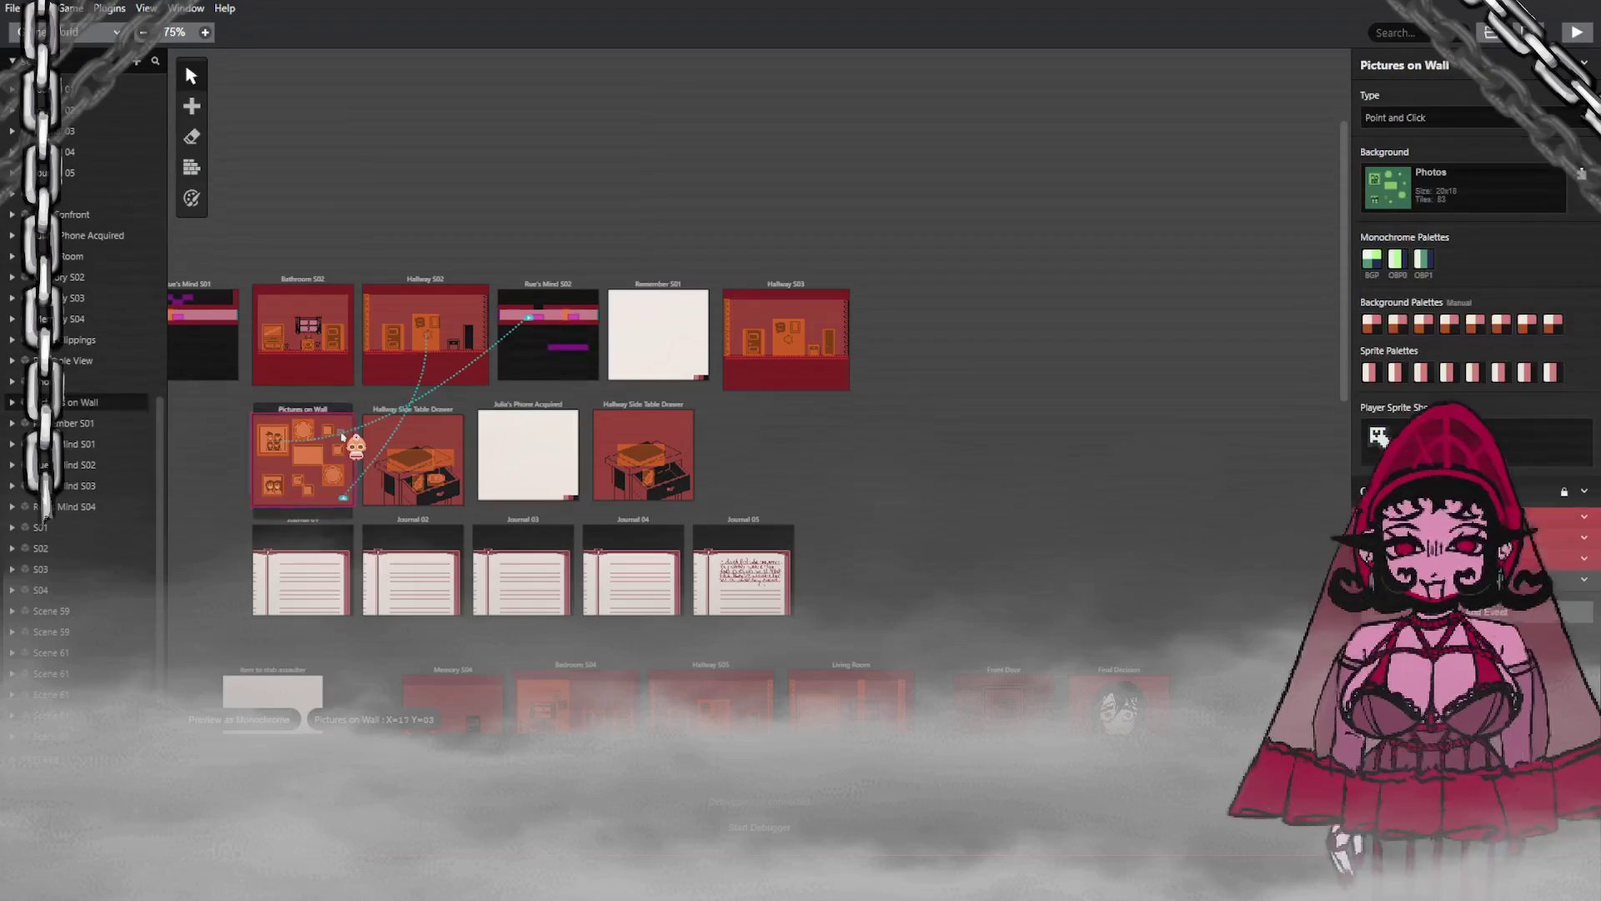
pyautogui.hscroll(-3, 490, 752)
pyautogui.hscroll(-1, 491, 753)
pyautogui.moveTo(675, 439)
pyautogui.mouseDown()
pyautogui.moveTo(594, 499)
pyautogui.moveTo(587, 453)
pyautogui.moveTo(601, 442)
pyautogui.moveTo(619, 469)
pyautogui.moveTo(629, 439)
pyautogui.moveTo(635, 527)
pyautogui.moveTo(722, 728)
pyautogui.moveTo(747, 736)
pyautogui.moveTo(834, 684)
pyautogui.moveTo(1034, 616)
pyautogui.moveTo(1082, 525)
pyautogui.moveTo(815, 544)
pyautogui.moveTo(813, 681)
pyautogui.moveTo(844, 722)
pyautogui.moveTo(706, 395)
pyautogui.moveTo(613, 360)
pyautogui.moveTo(542, 379)
pyautogui.moveTo(571, 405)
pyautogui.moveTo(463, 717)
pyautogui.moveTo(225, 704)
pyautogui.moveTo(350, 684)
pyautogui.moveTo(275, 688)
pyautogui.moveTo(326, 689)
pyautogui.moveTo(947, 421)
pyautogui.moveTo(814, 458)
pyautogui.mouseUp()
pyautogui.scroll(-5, 632, 450)
pyautogui.scroll(5, 1034, 615)
pyautogui.scroll(-3, 815, 544)
pyautogui.hscroll(-4, 755, 708)
pyautogui.hscroll(-8, 570, 405)
pyautogui.hscroll(-6, 463, 717)
pyautogui.hscroll(-2, 350, 681)
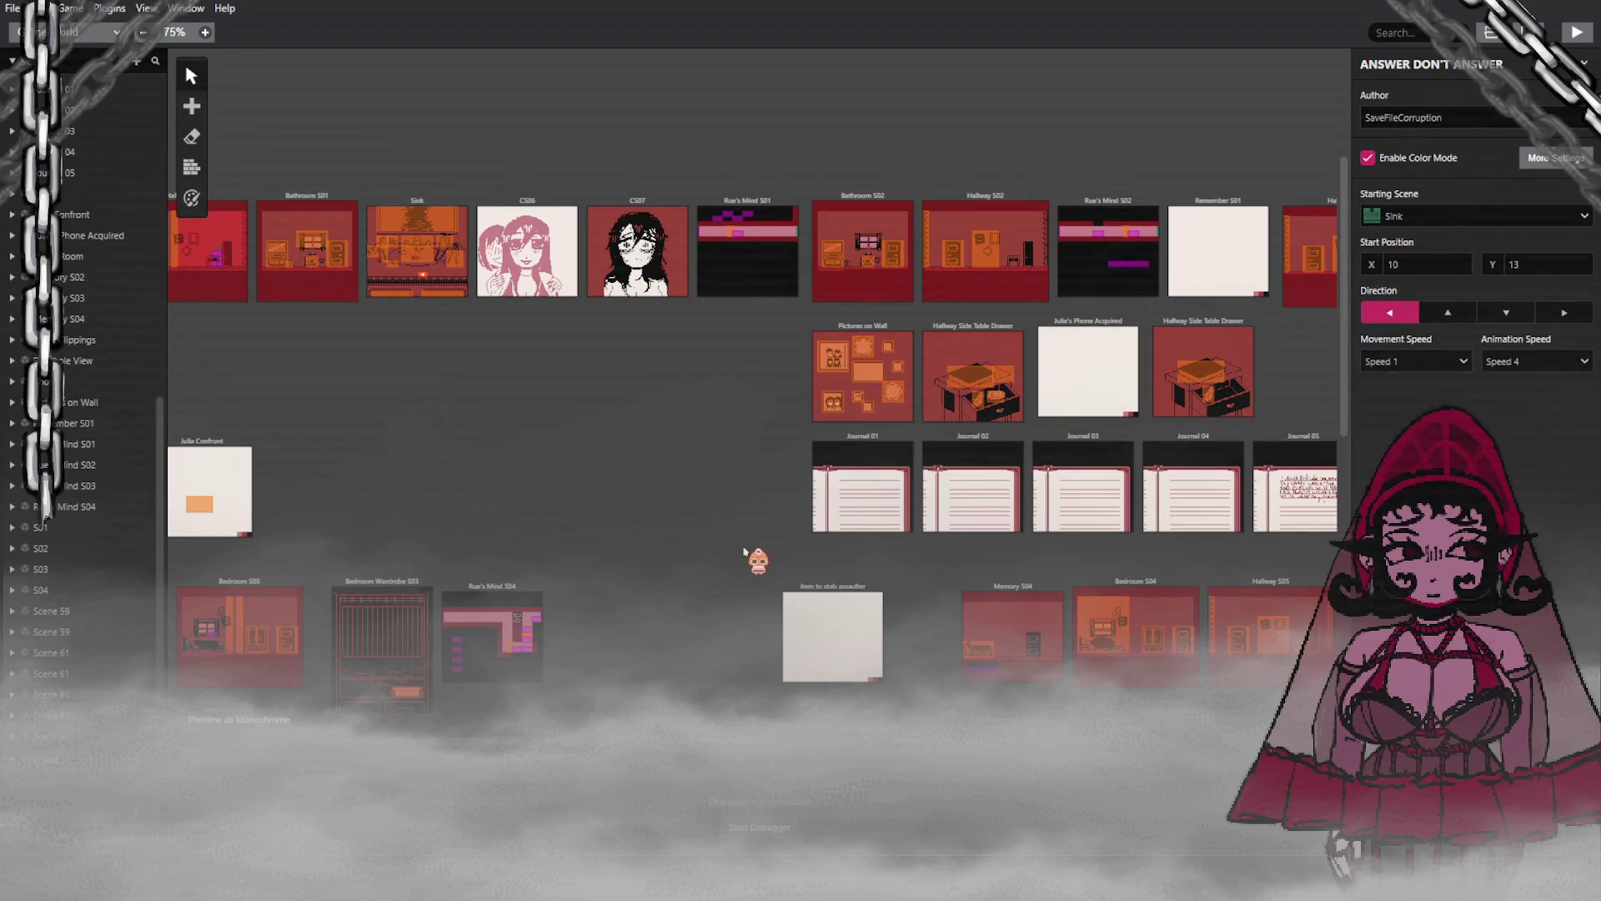
# Step: Scroll the world map down and right to survey the later and ending scenes
pyautogui.hscroll(5, 823, 674)
pyautogui.scroll(-5, 824, 673)
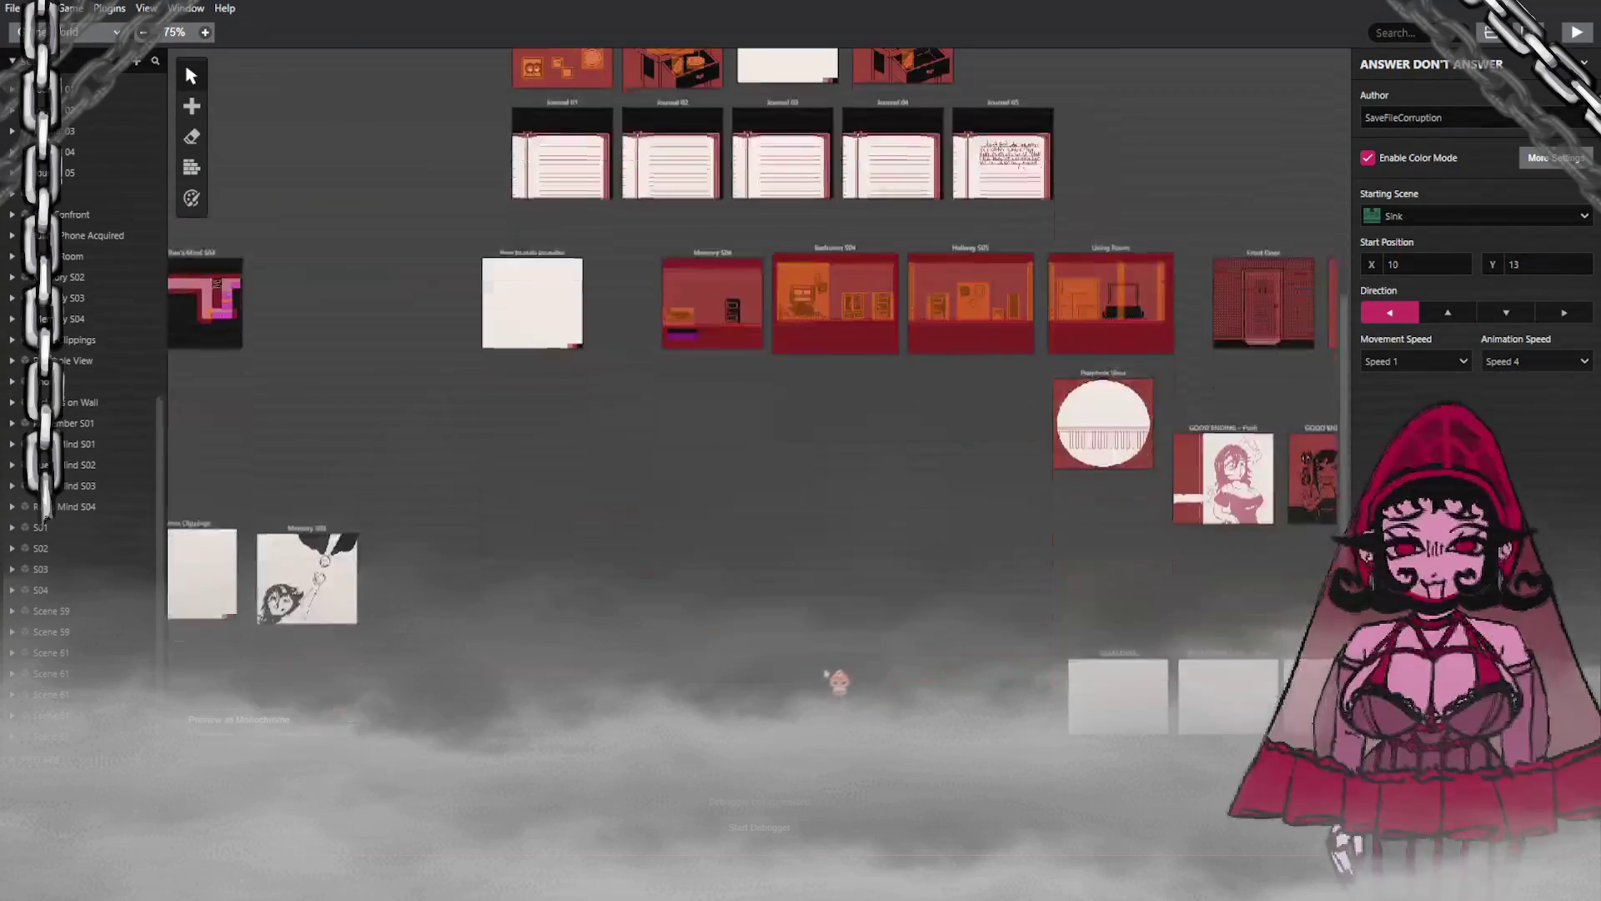
pyautogui.scroll(-4, 824, 674)
pyautogui.hscroll(1, 824, 674)
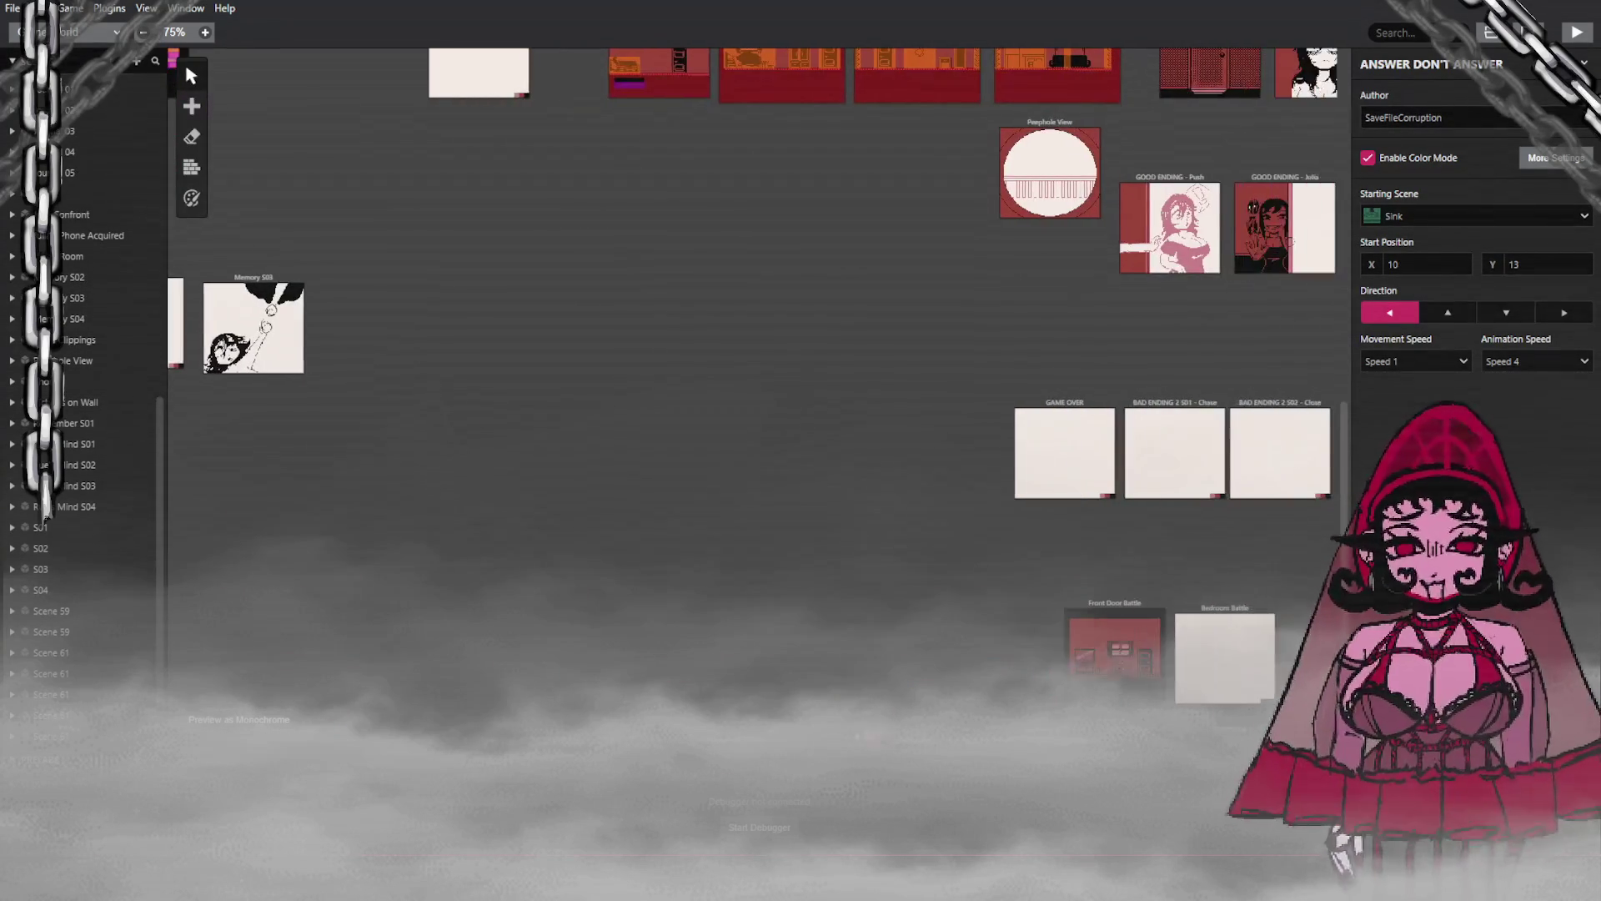
pyautogui.scroll(5, 824, 674)
pyautogui.hscroll(5, 756, 380)
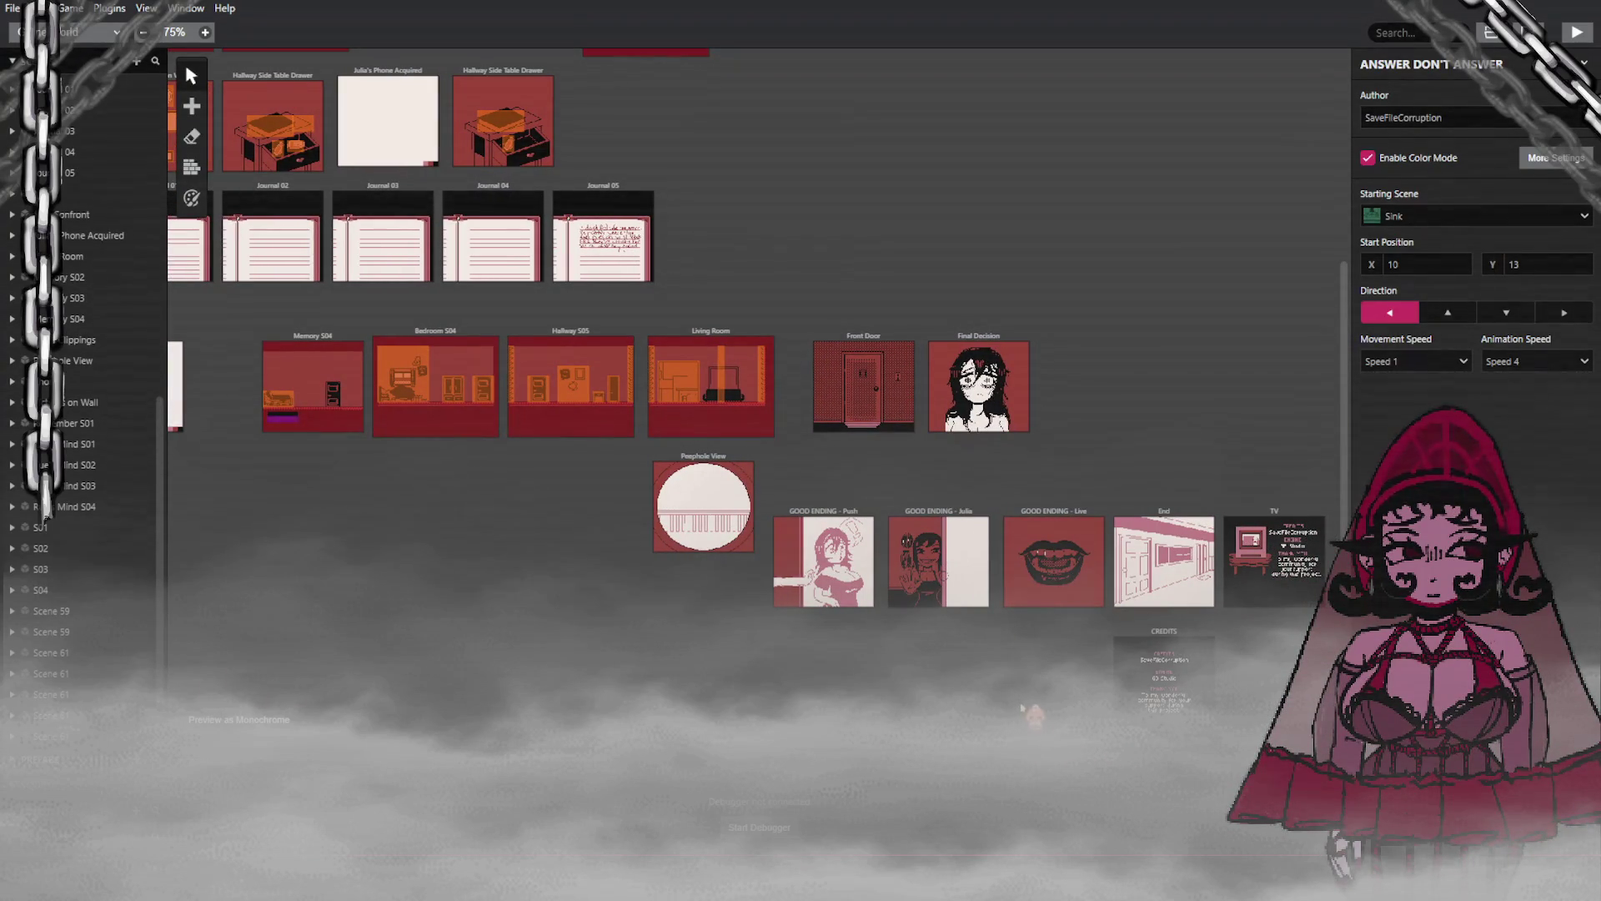
pyautogui.scroll(1, 696, 617)
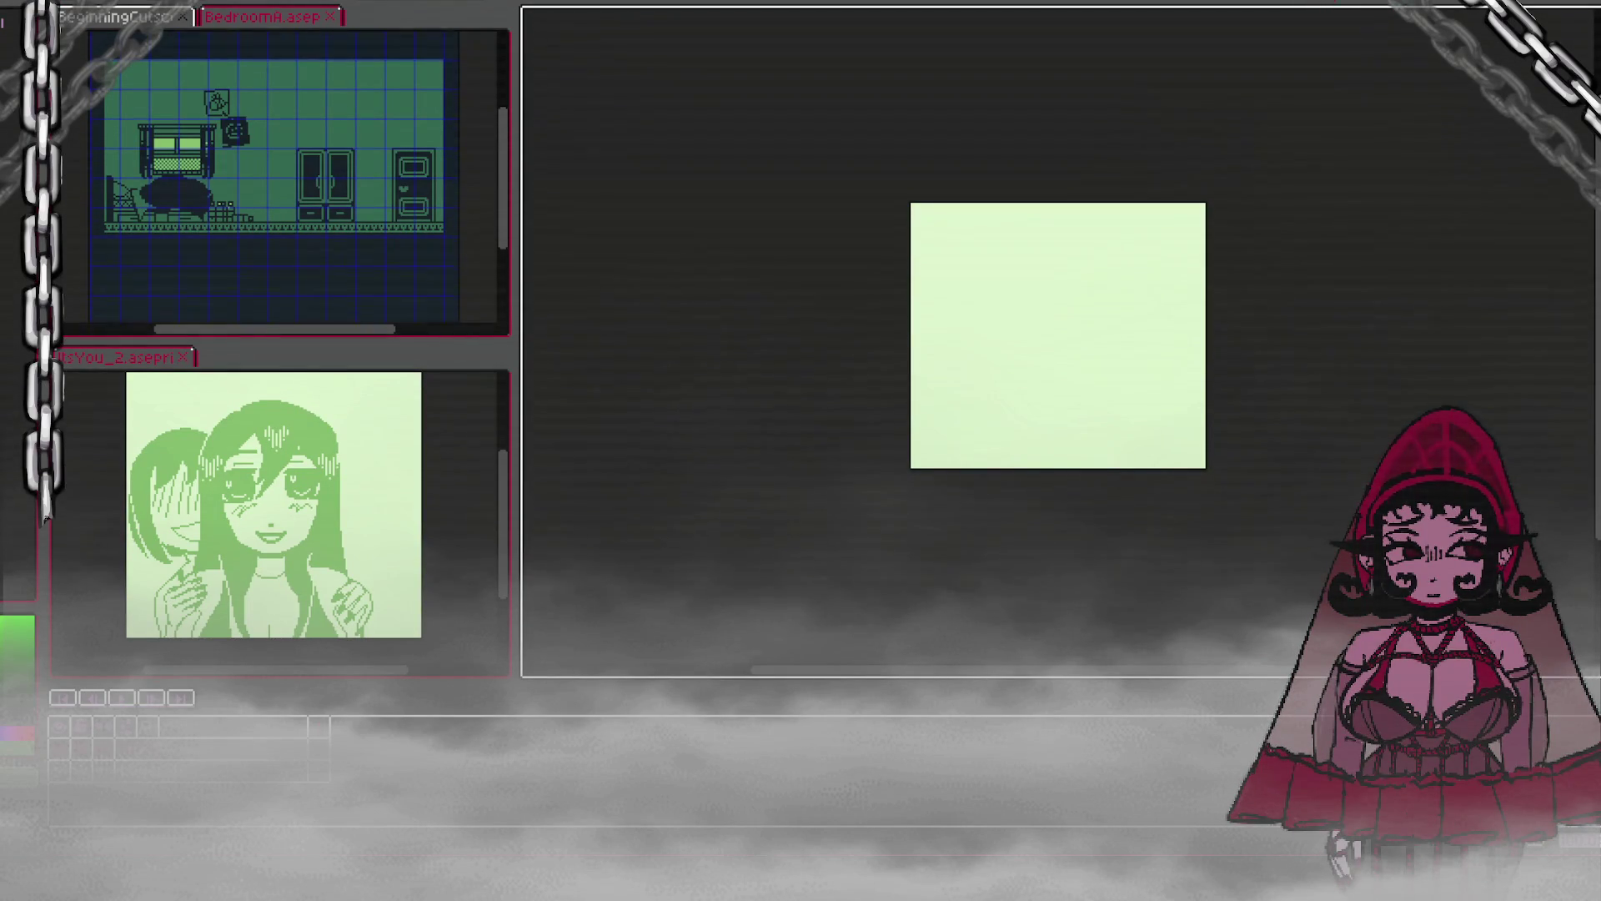
# Step: Focus the ItsYou_2 sprite, draw a test stroke on the blank canvas, then undo it
pyautogui.click(314, 416)
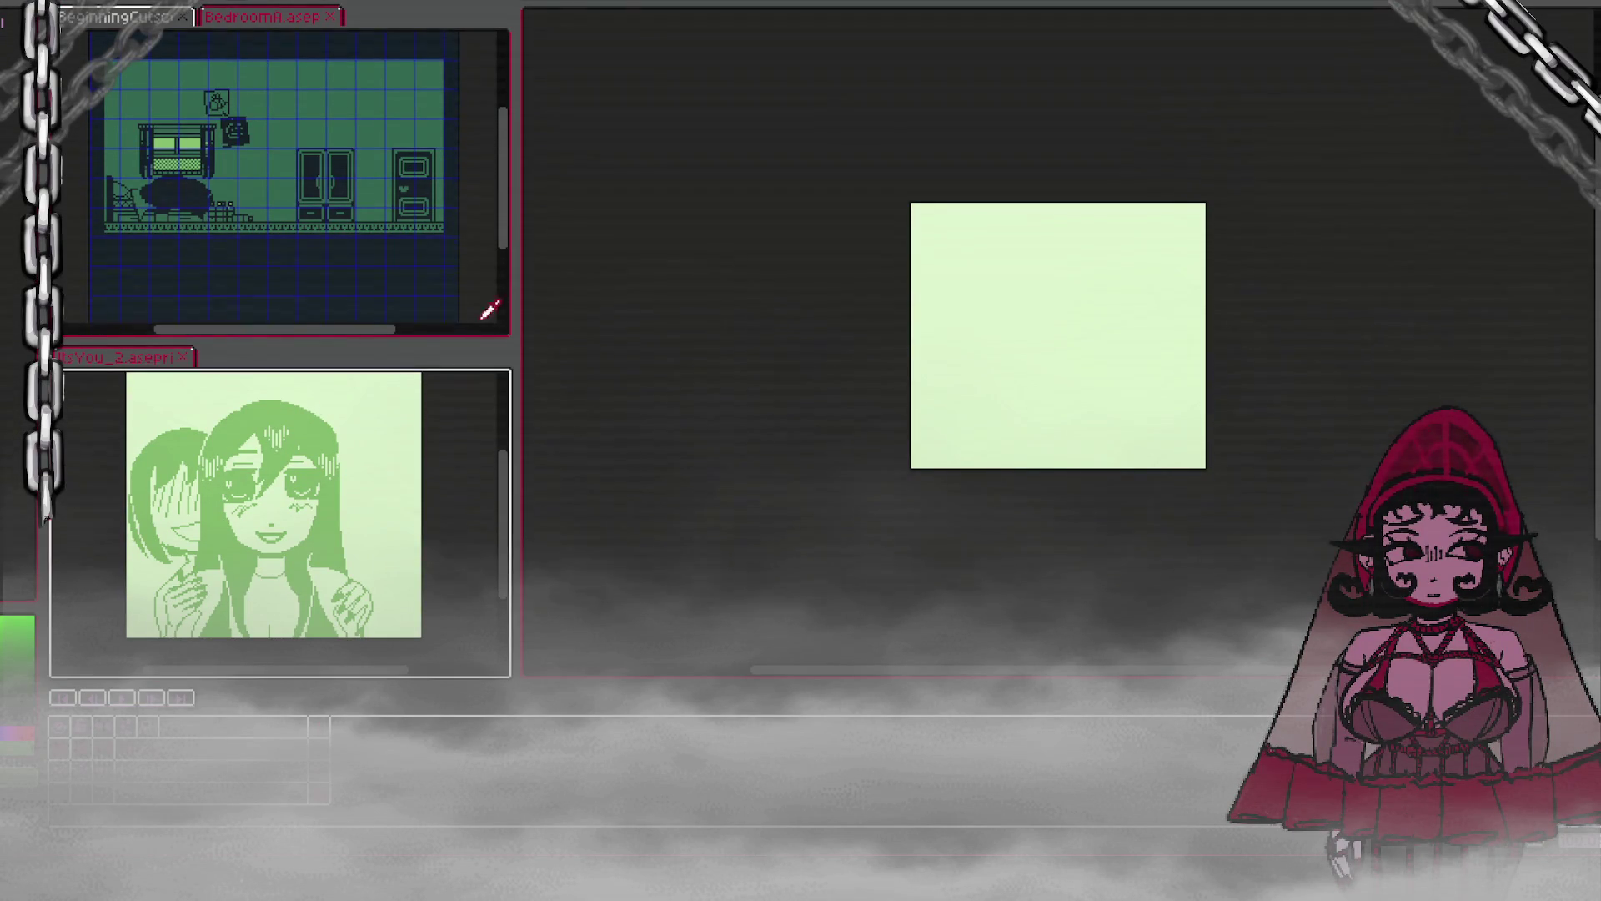
pyautogui.moveTo(1001, 298)
pyautogui.mouseDown()
pyautogui.moveTo(1018, 375)
pyautogui.moveTo(1043, 296)
pyautogui.mouseUp()
pyautogui.scroll(1, 1041, 284)
pyautogui.hotkey('ctrl', 'z')
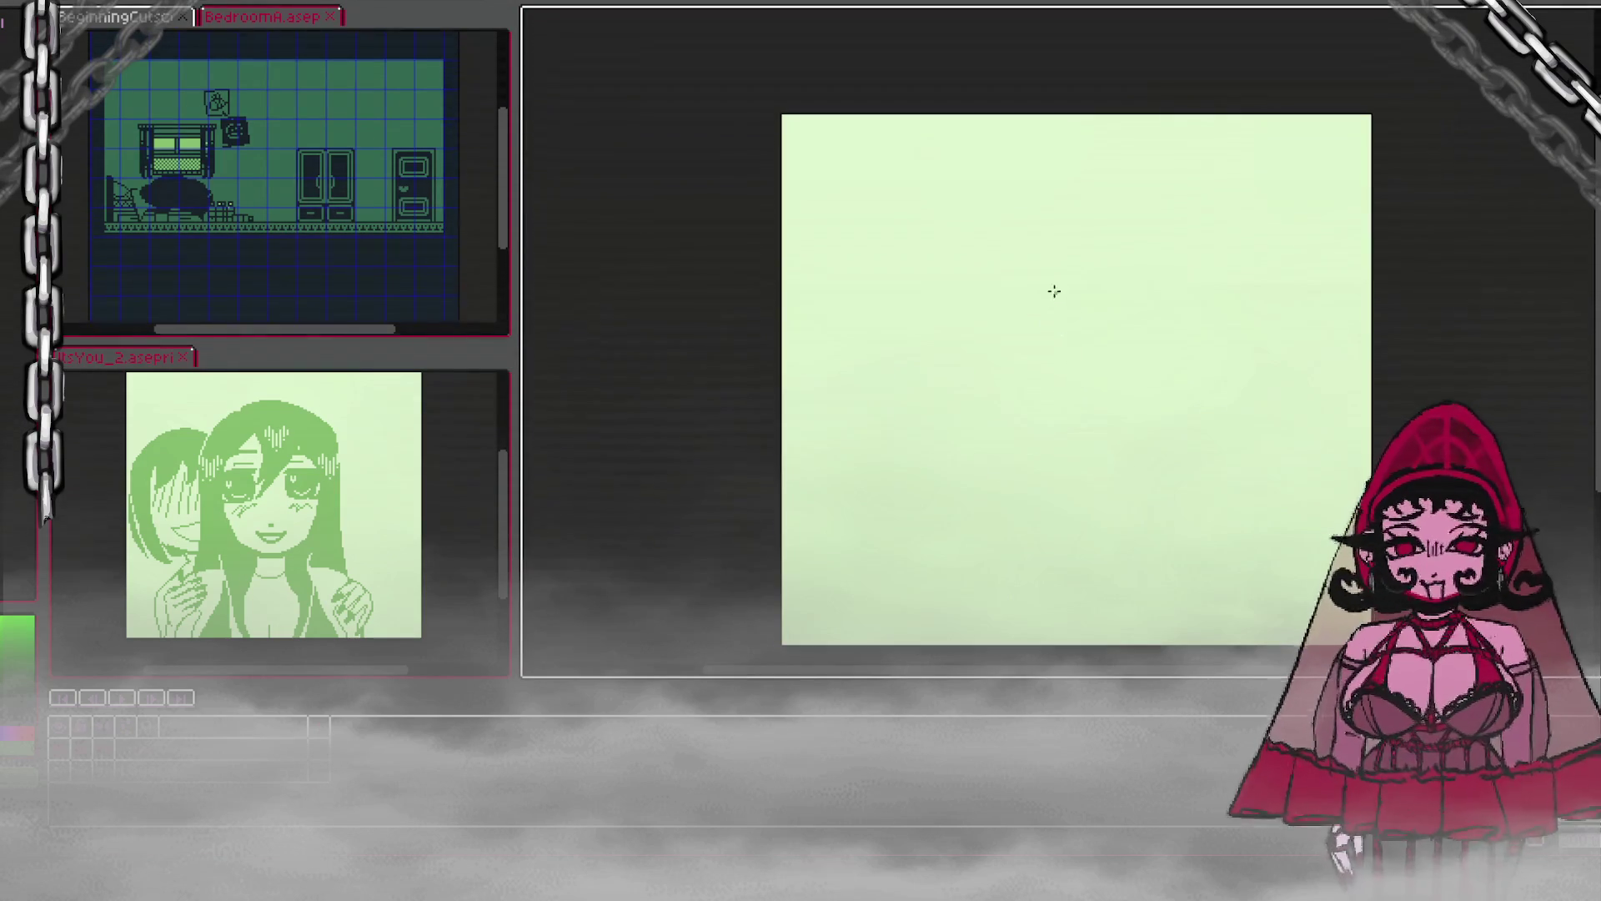
pyautogui.scroll(-1, 1044, 200)
pyautogui.scroll(1, 980, 167)
pyautogui.scroll(-2, 1018, 357)
pyautogui.scroll(2, 1034, 275)
pyautogui.scroll(-1, 1049, 160)
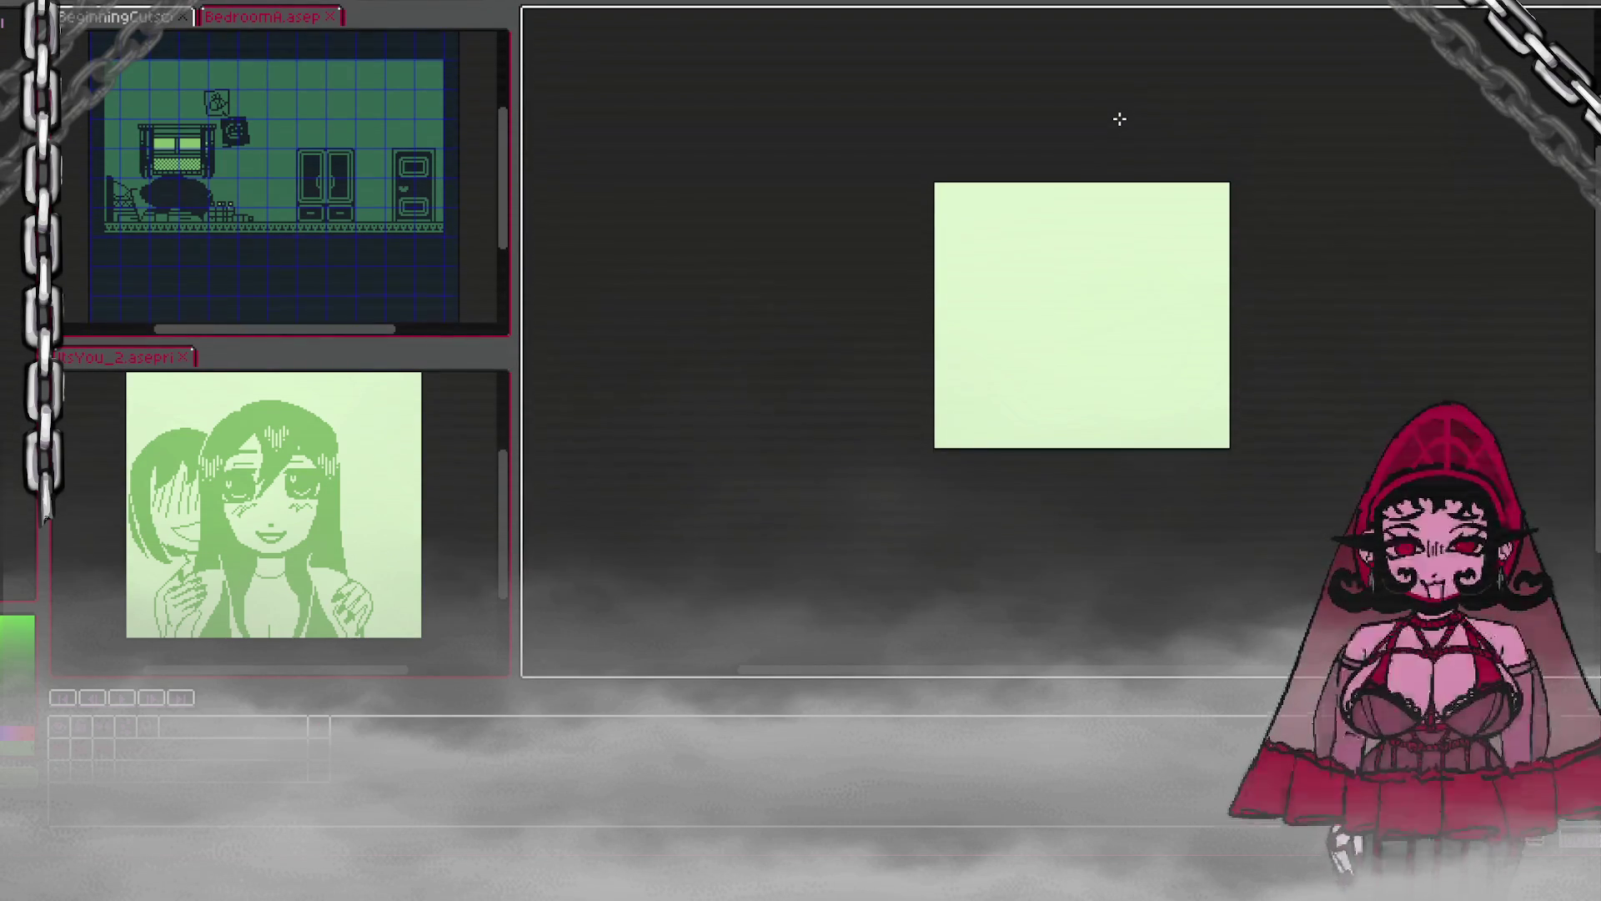
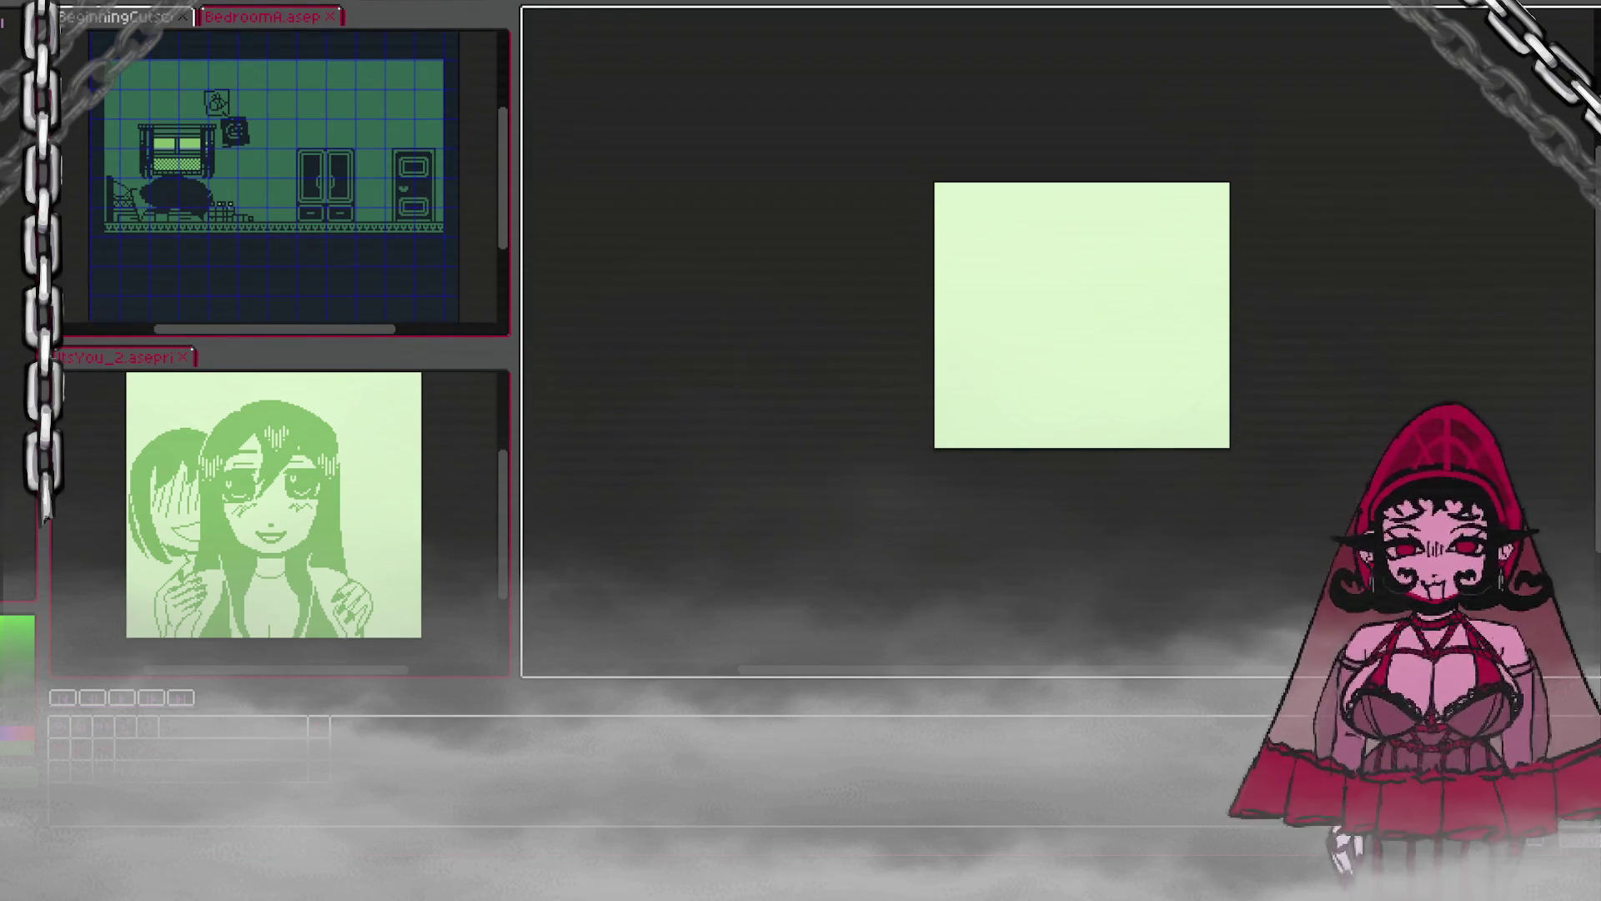
# Step: Sample the green from the BedroomA scene and fill the blank canvas with it
pyautogui.scroll(1, 1320, 328)
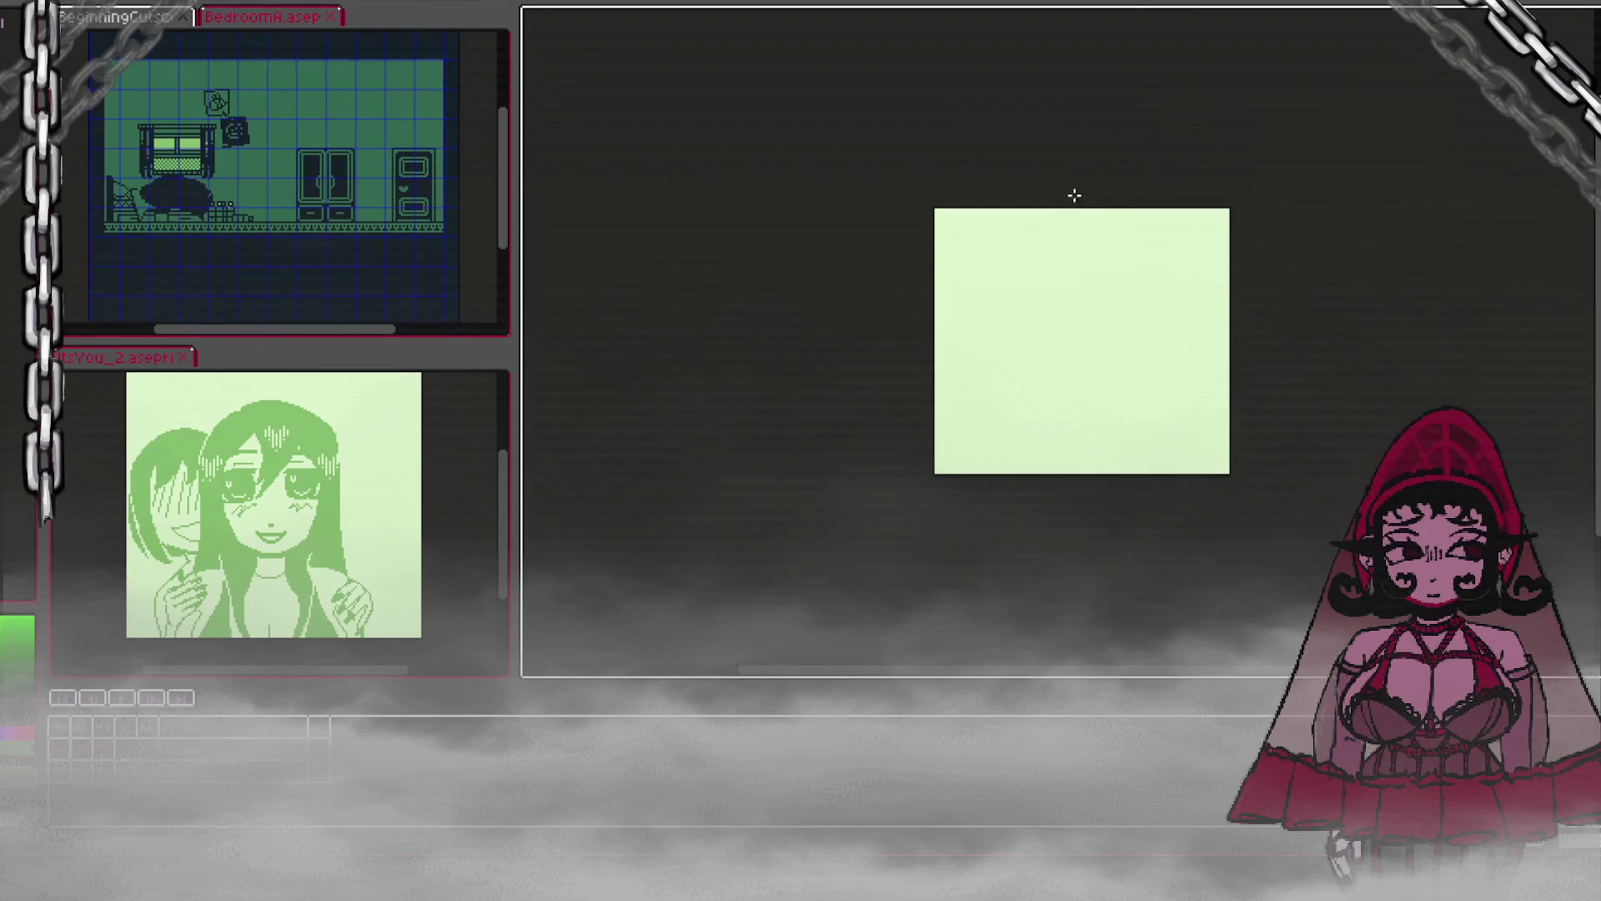
pyautogui.click(386, 265)
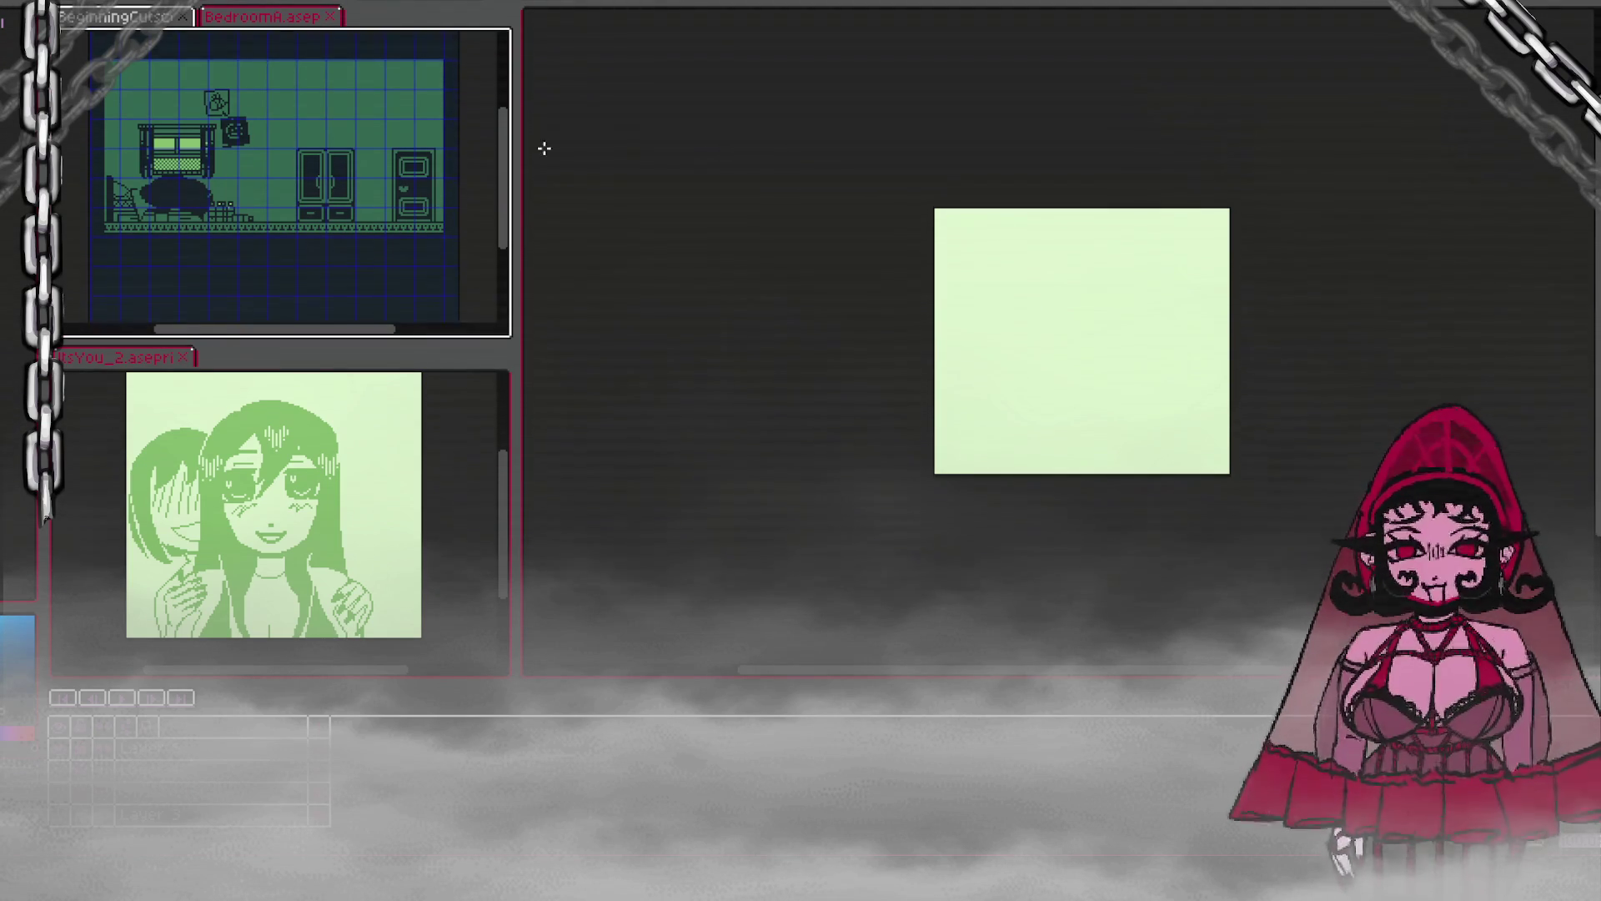
pyautogui.keyDown('alt'); pyautogui.click(382, 131); pyautogui.keyUp('alt')
pyautogui.click(1042, 299)
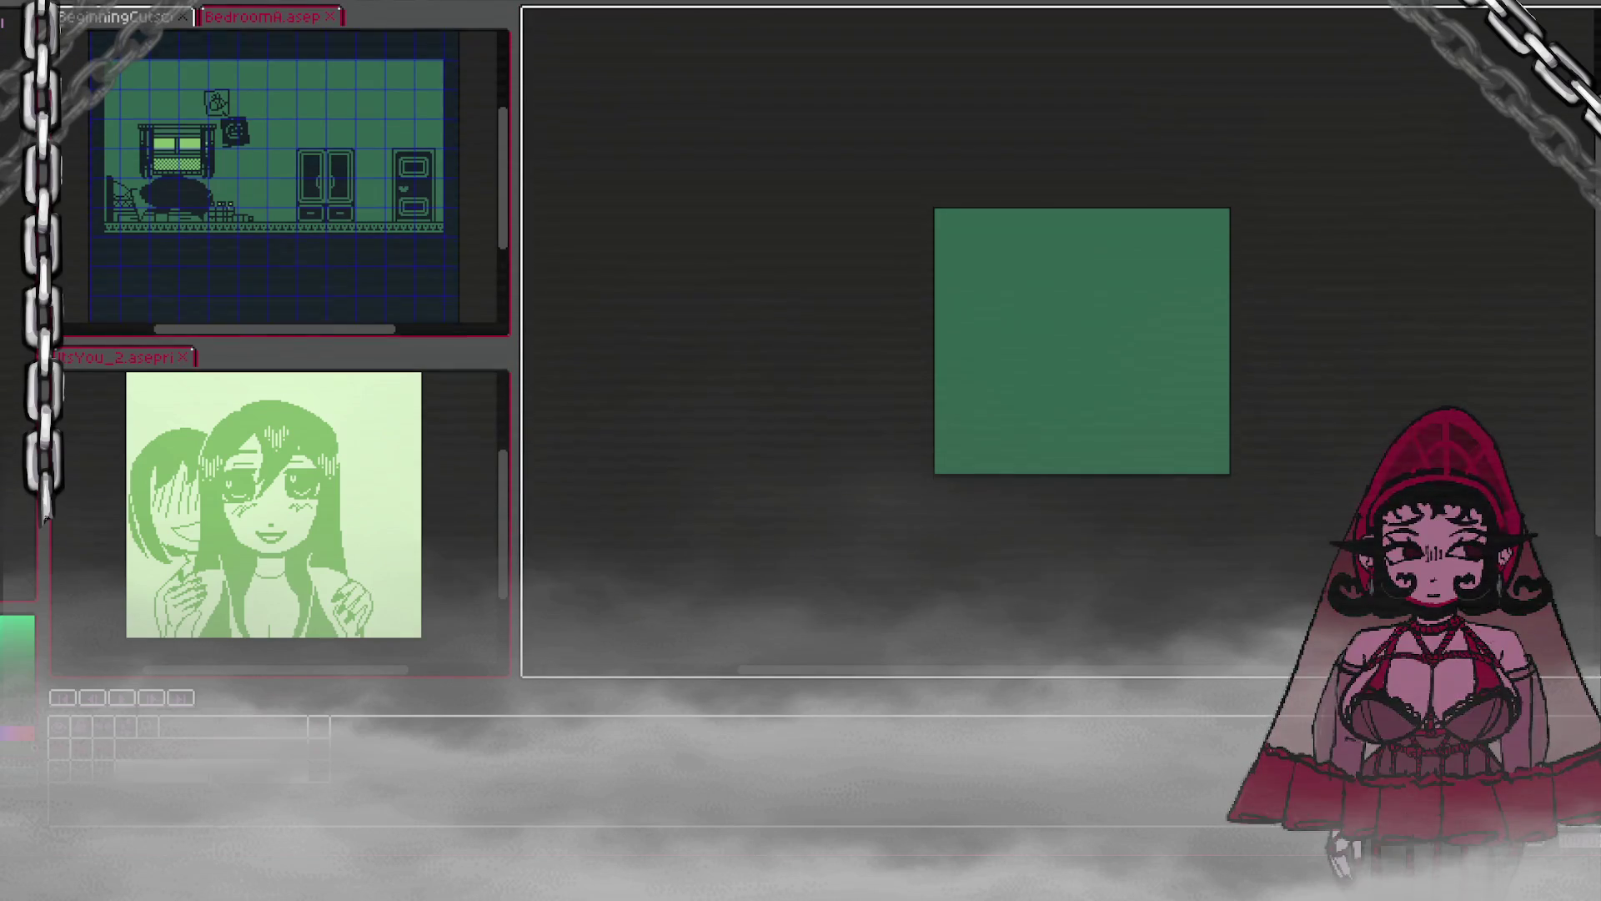
# Step: Fill the canvas dark green and sample the bedroom scene's dark blue for drawing
pyautogui.hotkey('ctrl', 'z')
pyautogui.hotkey('ctrl', 'z')
pyautogui.hotkey('ctrl', 'y')
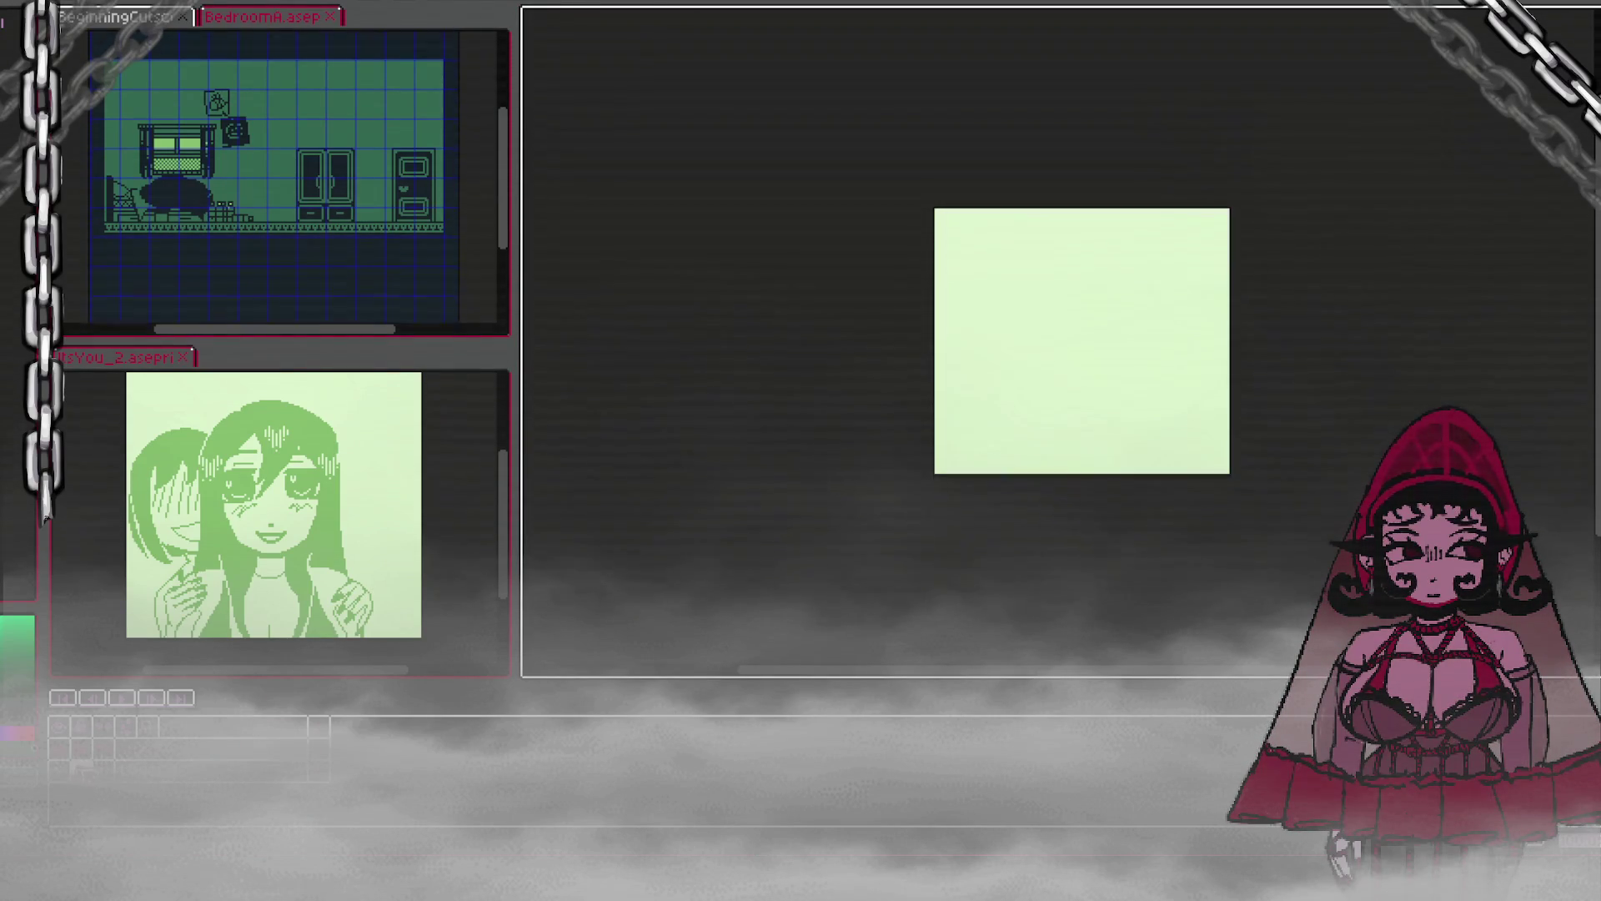
pyautogui.click(1018, 301)
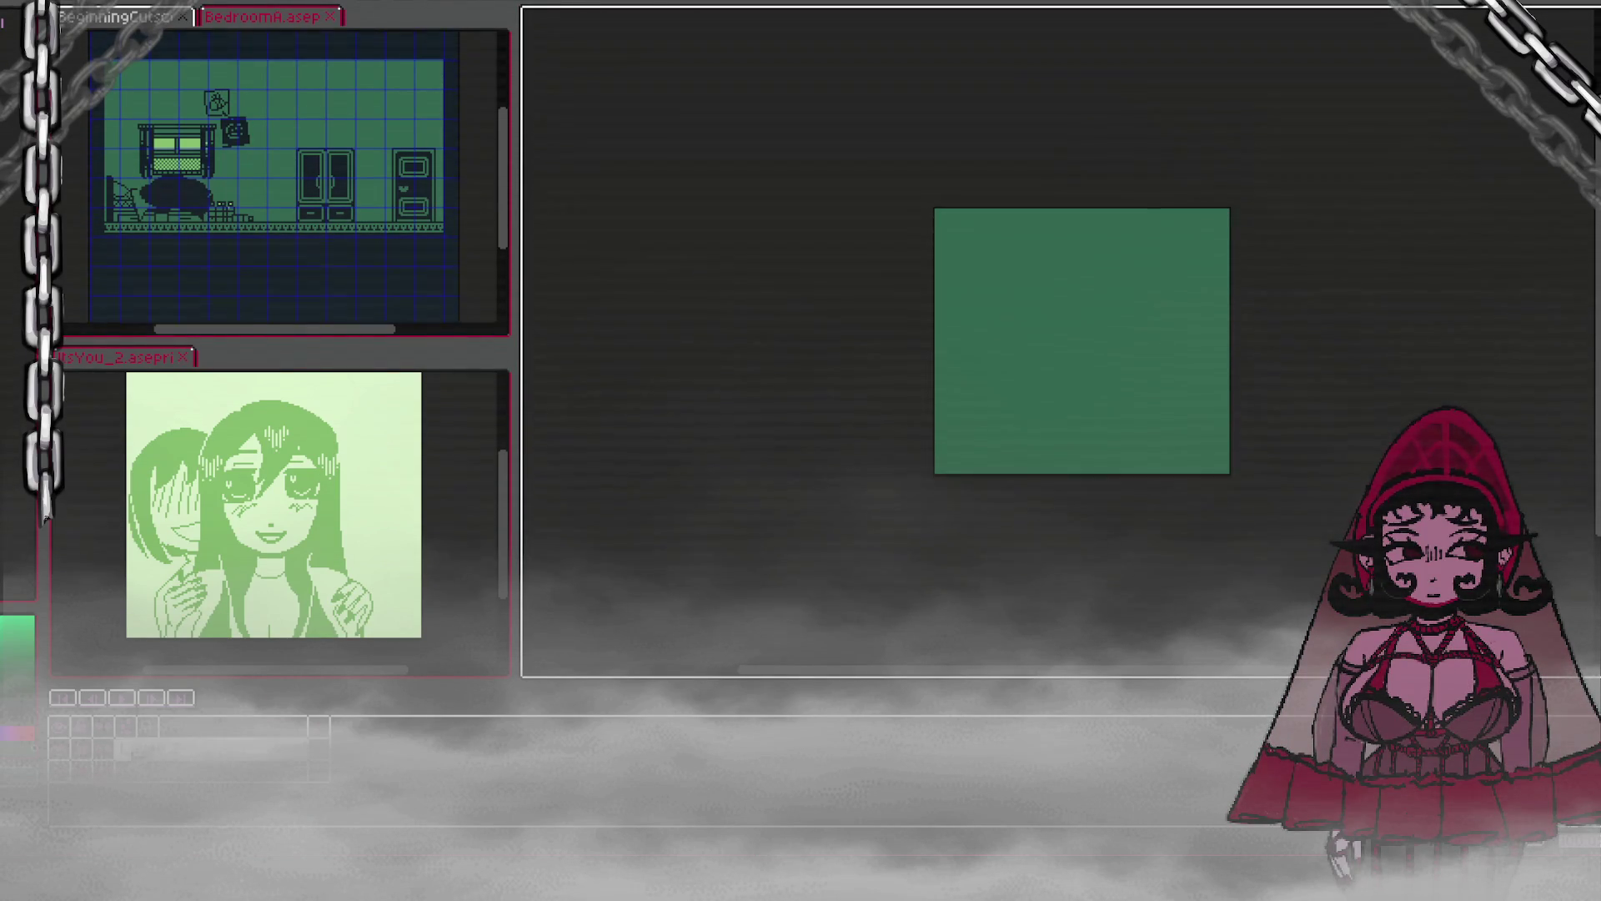
pyautogui.click(355, 261)
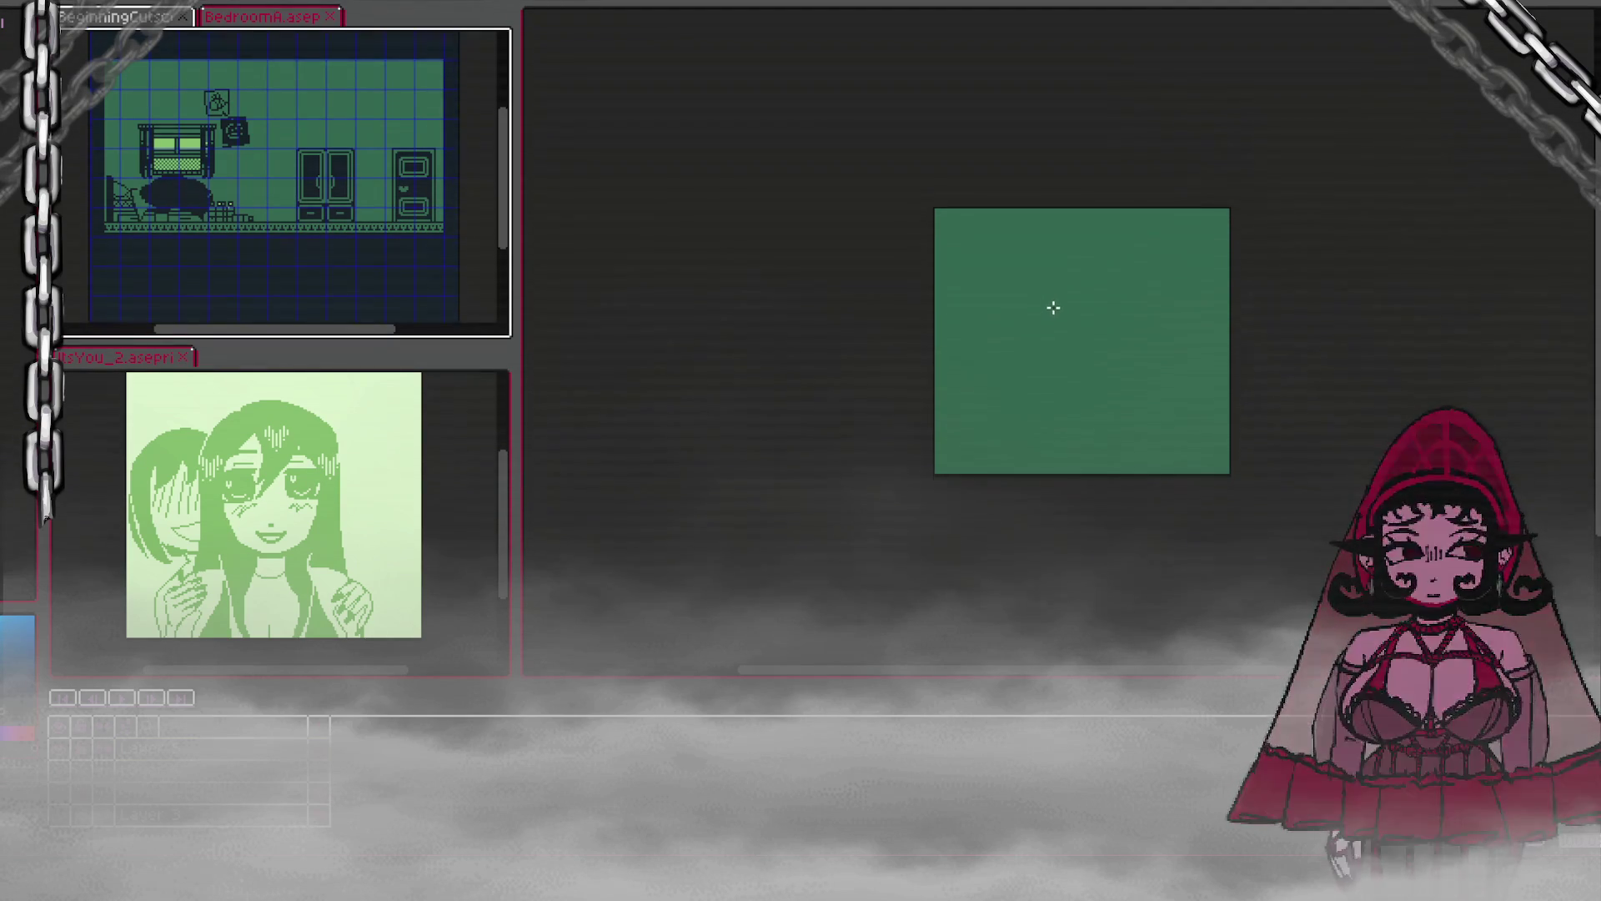
pyautogui.moveTo(1040, 272)
pyautogui.mouseDown()
pyautogui.moveTo(1018, 354)
pyautogui.moveTo(1131, 281)
pyautogui.mouseUp()
pyautogui.hotkey('ctrl', 'z')
pyautogui.scroll(1, 1109, 306)
pyautogui.scroll(-1, 1109, 306)
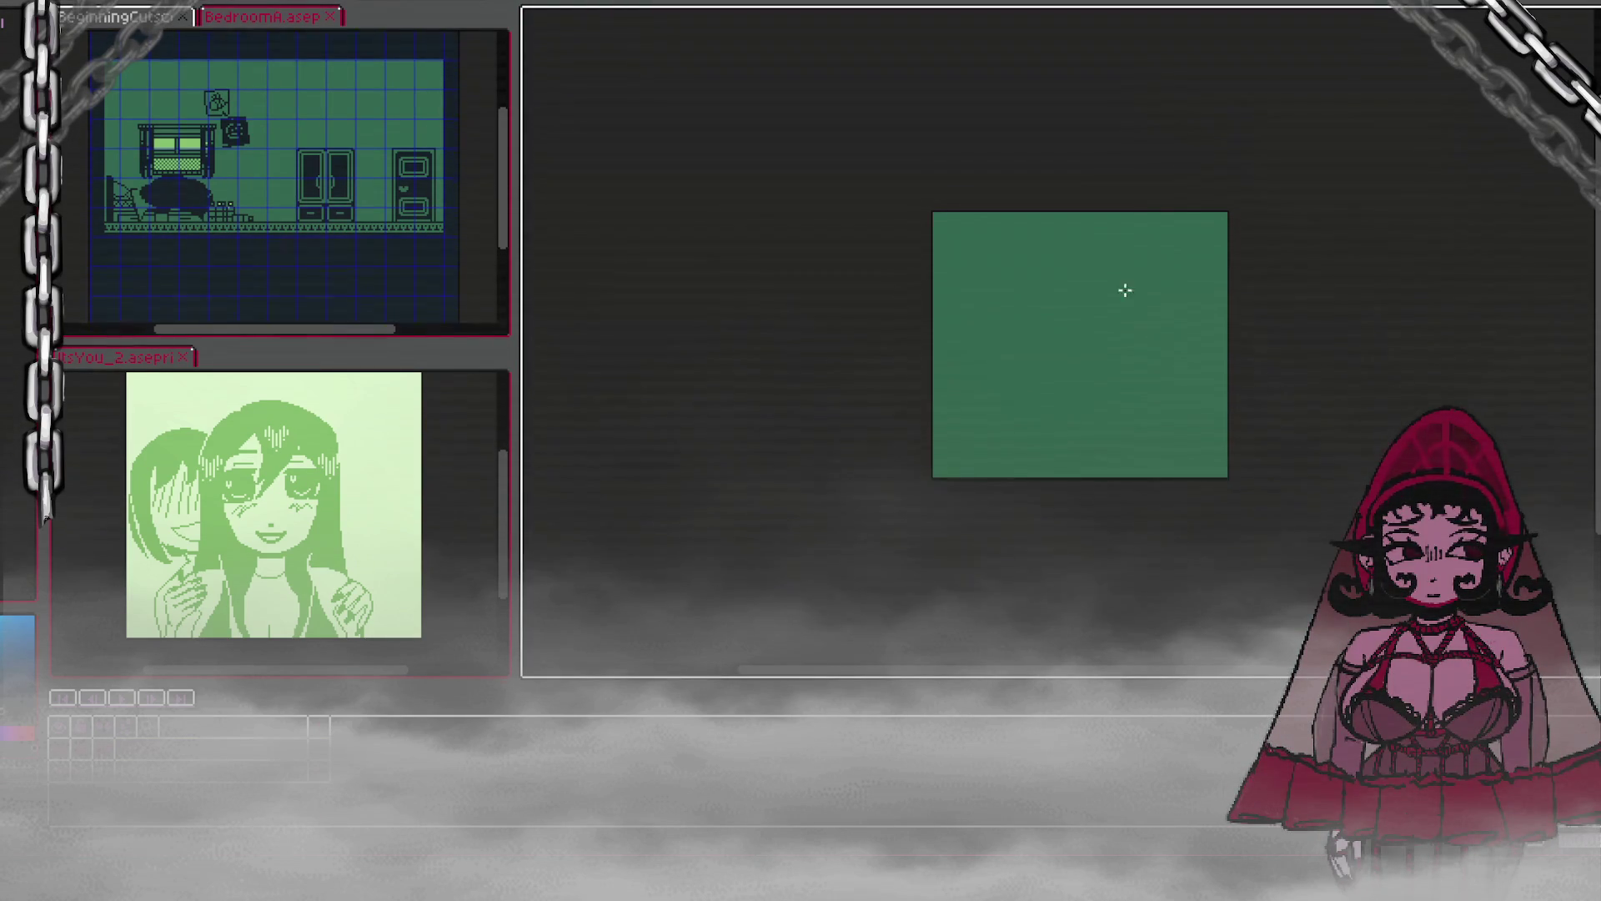
# Step: Turn on the View > Show > Grid overlay and sketch a circle for the figure's head
pyautogui.hotkey('alt', 'v')
pyautogui.moveTo(400, 73)
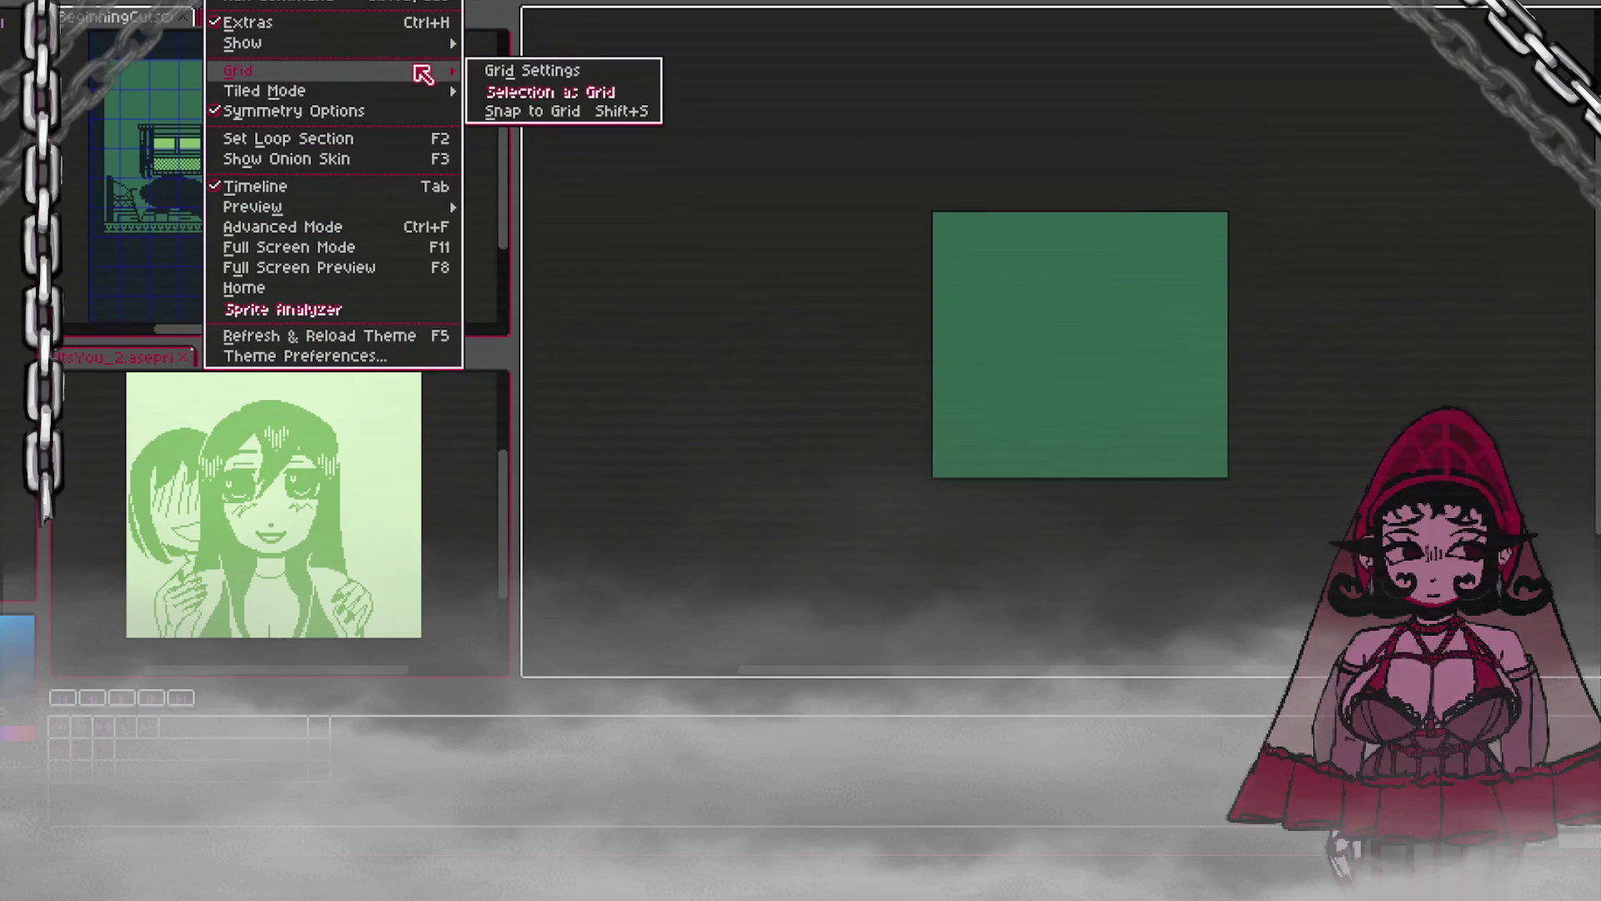
pyautogui.moveTo(450, 43)
pyautogui.click(513, 79)
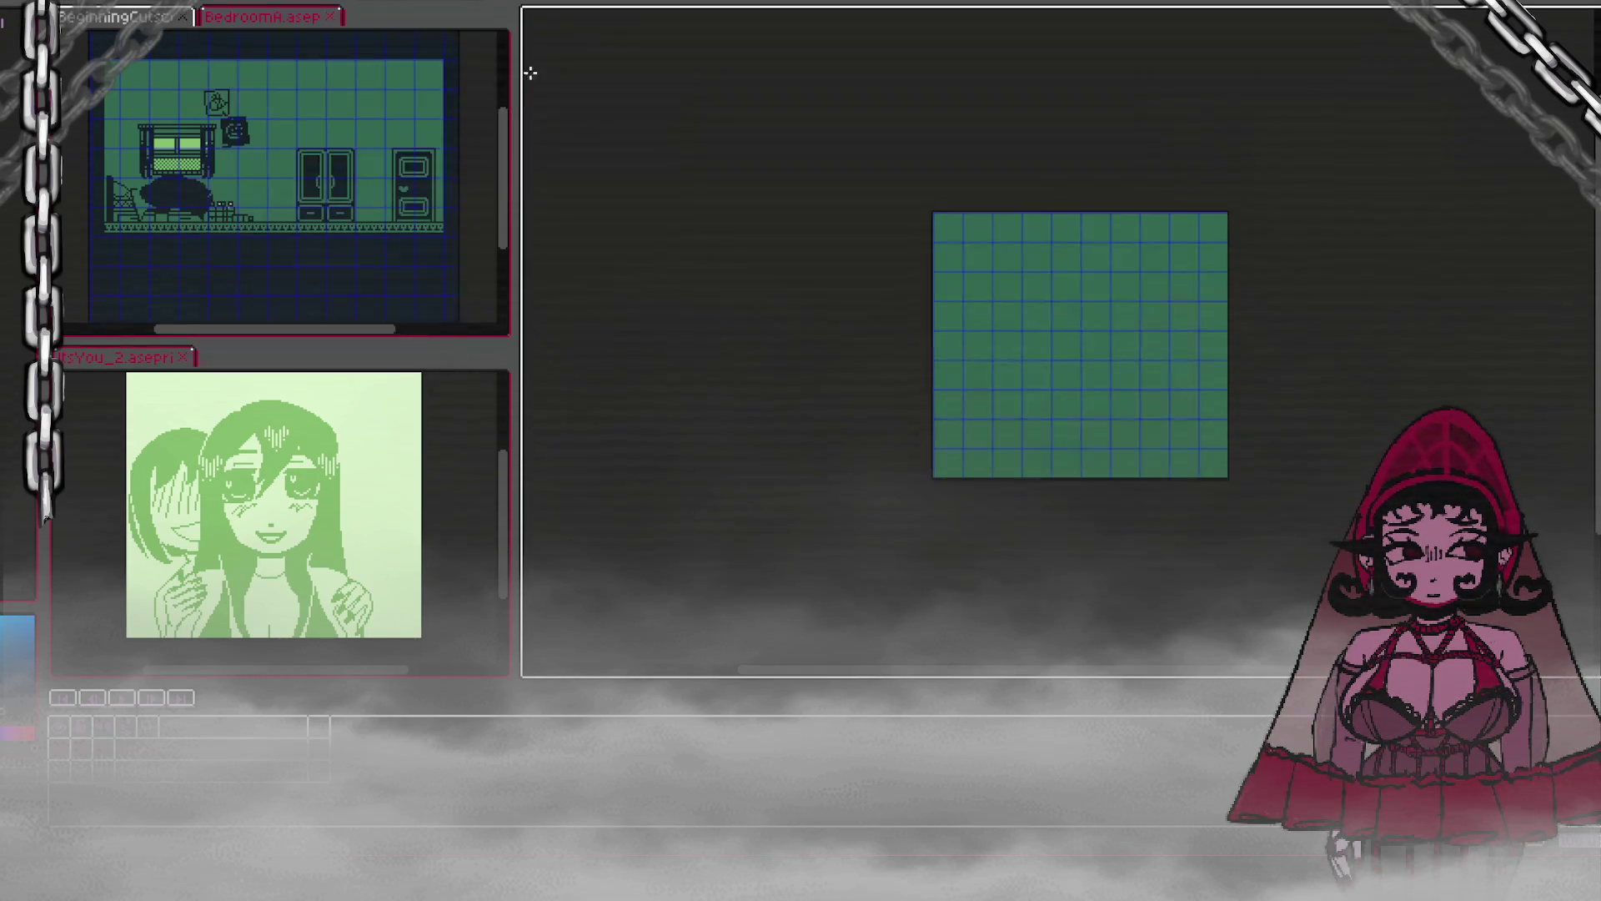
pyautogui.scroll(3, 1179, 320)
pyautogui.scroll(-2, 1167, 319)
pyautogui.scroll(-2, 1166, 318)
pyautogui.scroll(2, 1164, 321)
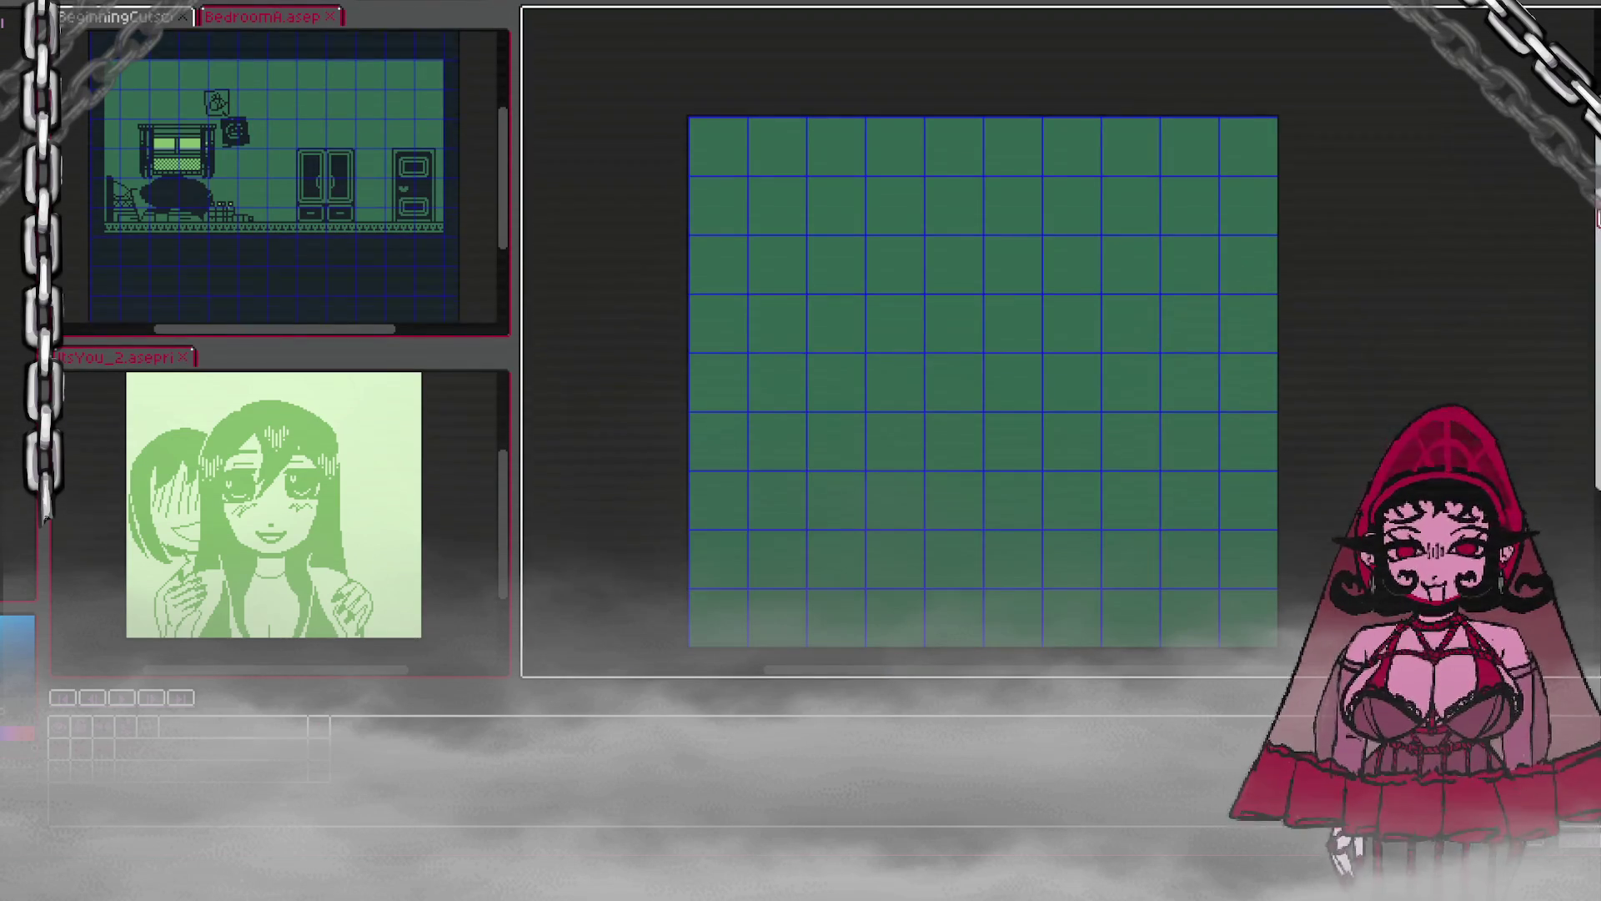
pyautogui.scroll(-2, 982, 344)
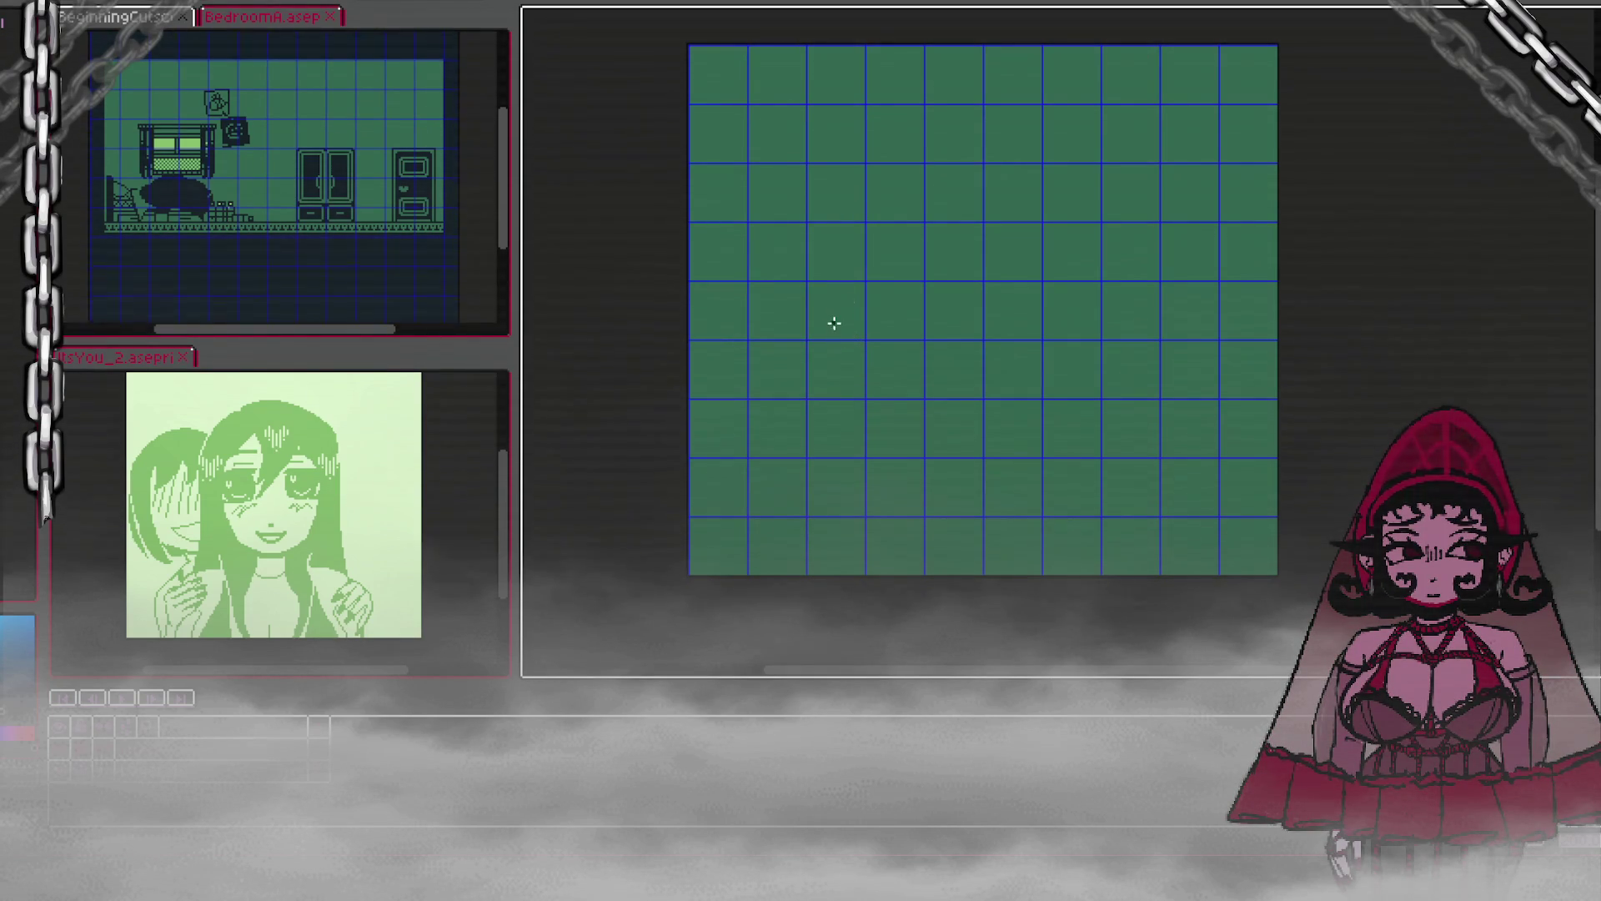
pyautogui.moveTo(830, 287); pyautogui.dragTo(867, 317)
# Step: Redraw the head with a curved hair stroke, then marquee-select the bed in BedroomA
pyautogui.hotkey('ctrl', 'z')
pyautogui.moveTo(790, 268)
pyautogui.mouseDown()
pyautogui.moveTo(772, 314)
pyautogui.moveTo(846, 310)
pyautogui.moveTo(809, 384)
pyautogui.moveTo(854, 288)
pyautogui.mouseUp()
pyautogui.hotkey('ctrl', 'z')
pyautogui.hotkey('ctrl', 'z')
pyautogui.hotkey('ctrl', 'z')
pyautogui.moveTo(763, 269)
pyautogui.mouseDown()
pyautogui.moveTo(871, 310)
pyautogui.moveTo(874, 380)
pyautogui.moveTo(896, 313)
pyautogui.moveTo(934, 342)
pyautogui.moveTo(1114, 322)
pyautogui.moveTo(1183, 386)
pyautogui.moveTo(873, 417)
pyautogui.moveTo(1061, 427)
pyautogui.mouseUp()
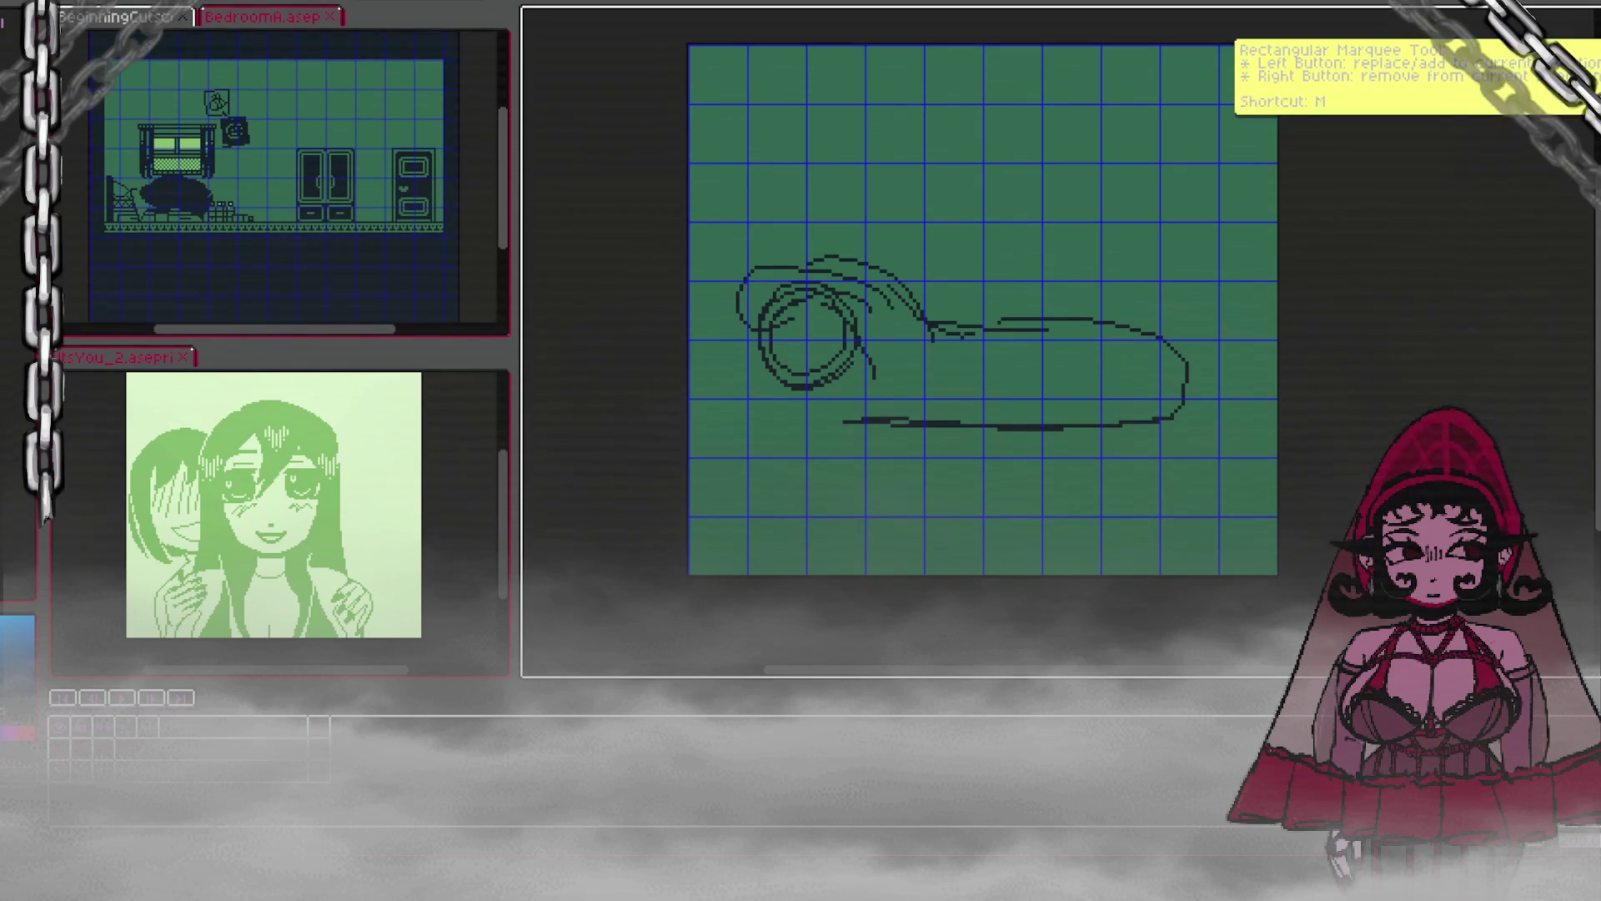
pyautogui.moveTo(94, 173); pyautogui.dragTo(247, 235)
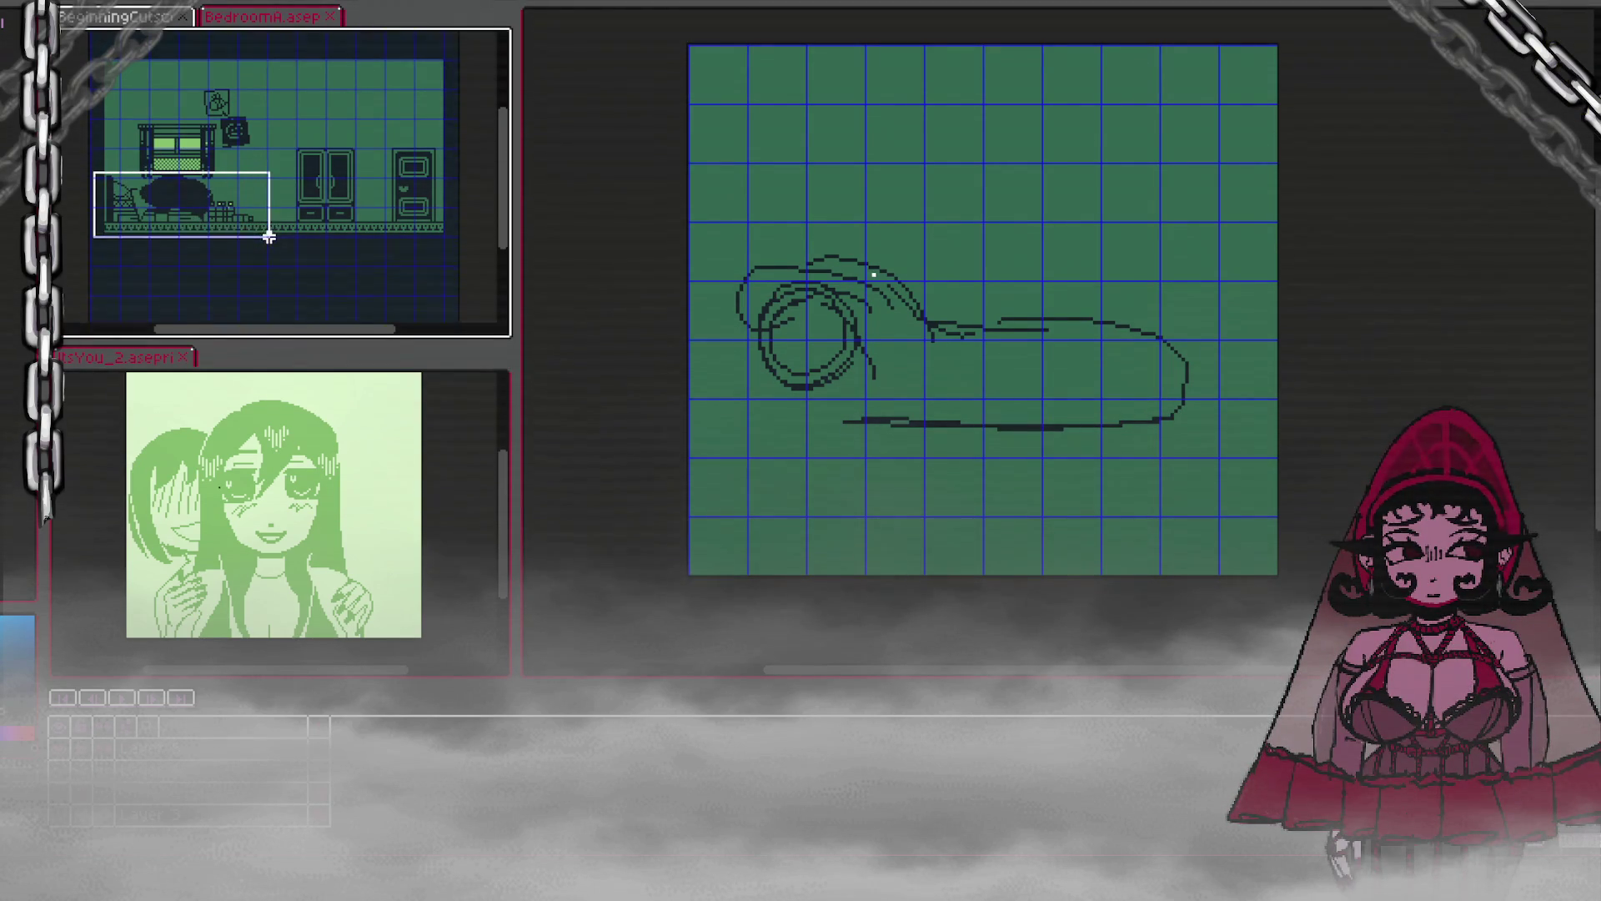
# Step: Paste the copied bed area onto the canvas and scale it, then undo that attempt
pyautogui.click(968, 103)
pyautogui.hotkey('ctrl', 'v')
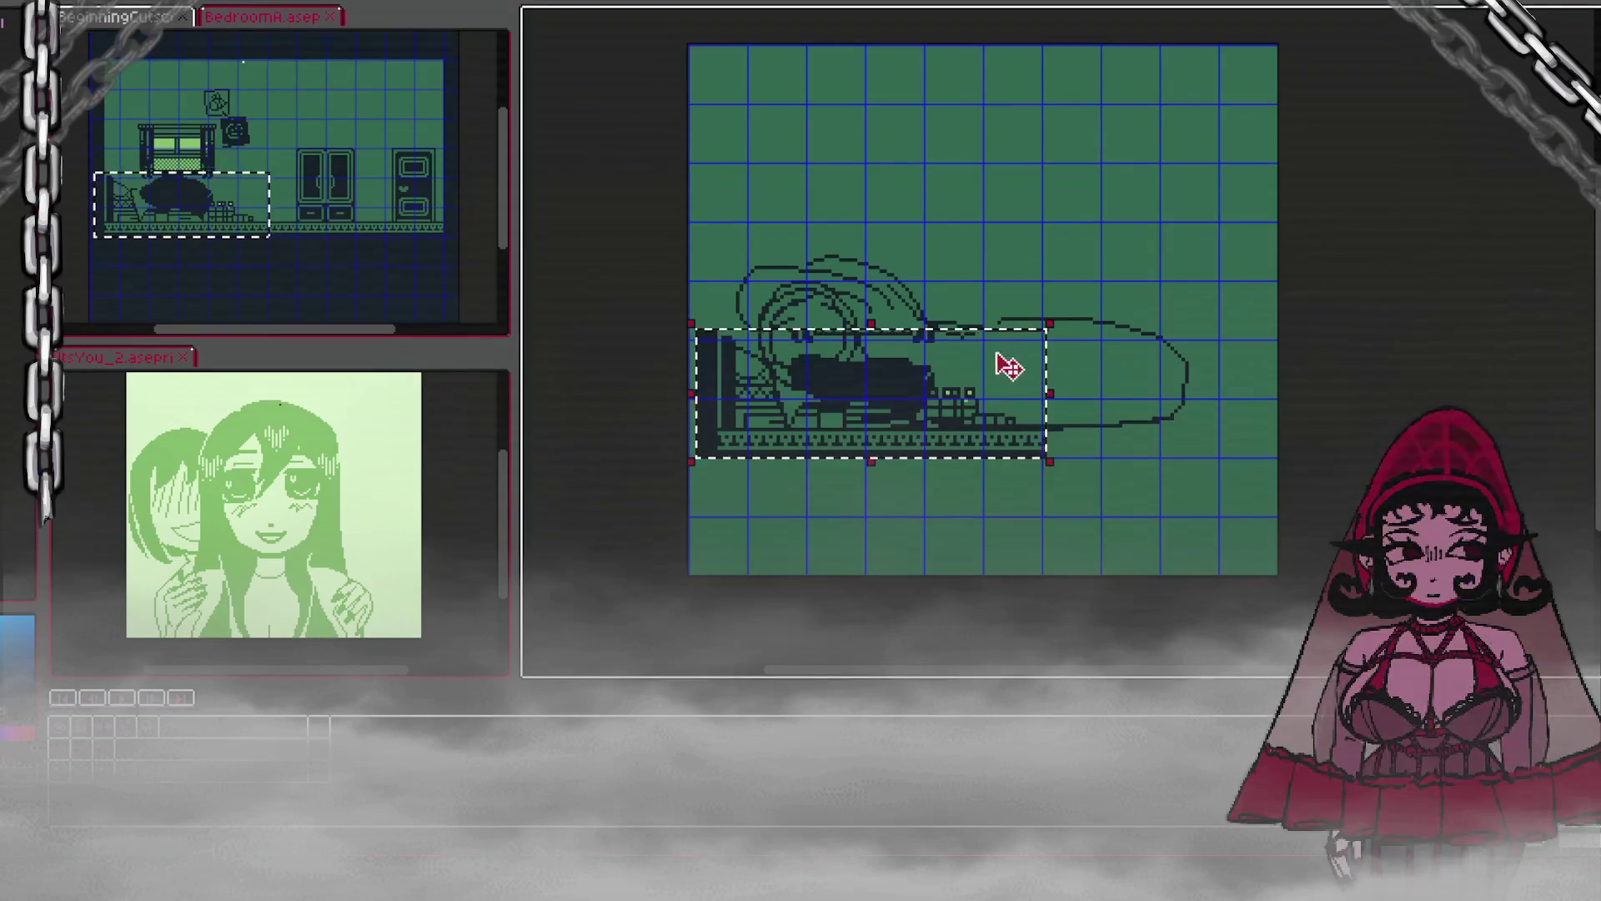
pyautogui.moveTo(1049, 316)
pyautogui.mouseDown()
pyautogui.moveTo(1062, 336)
pyautogui.moveTo(1048, 325)
pyautogui.moveTo(1401, 209)
pyautogui.moveTo(1476, 164)
pyautogui.mouseUp()
pyautogui.moveTo(1197, 256)
pyautogui.mouseDown()
pyautogui.moveTo(1161, 383)
pyautogui.moveTo(1168, 350)
pyautogui.moveTo(1161, 368)
pyautogui.mouseUp()
pyautogui.press('Return')
pyautogui.hotkey('ctrl', 'd')
pyautogui.hotkey('ctrl', 's')
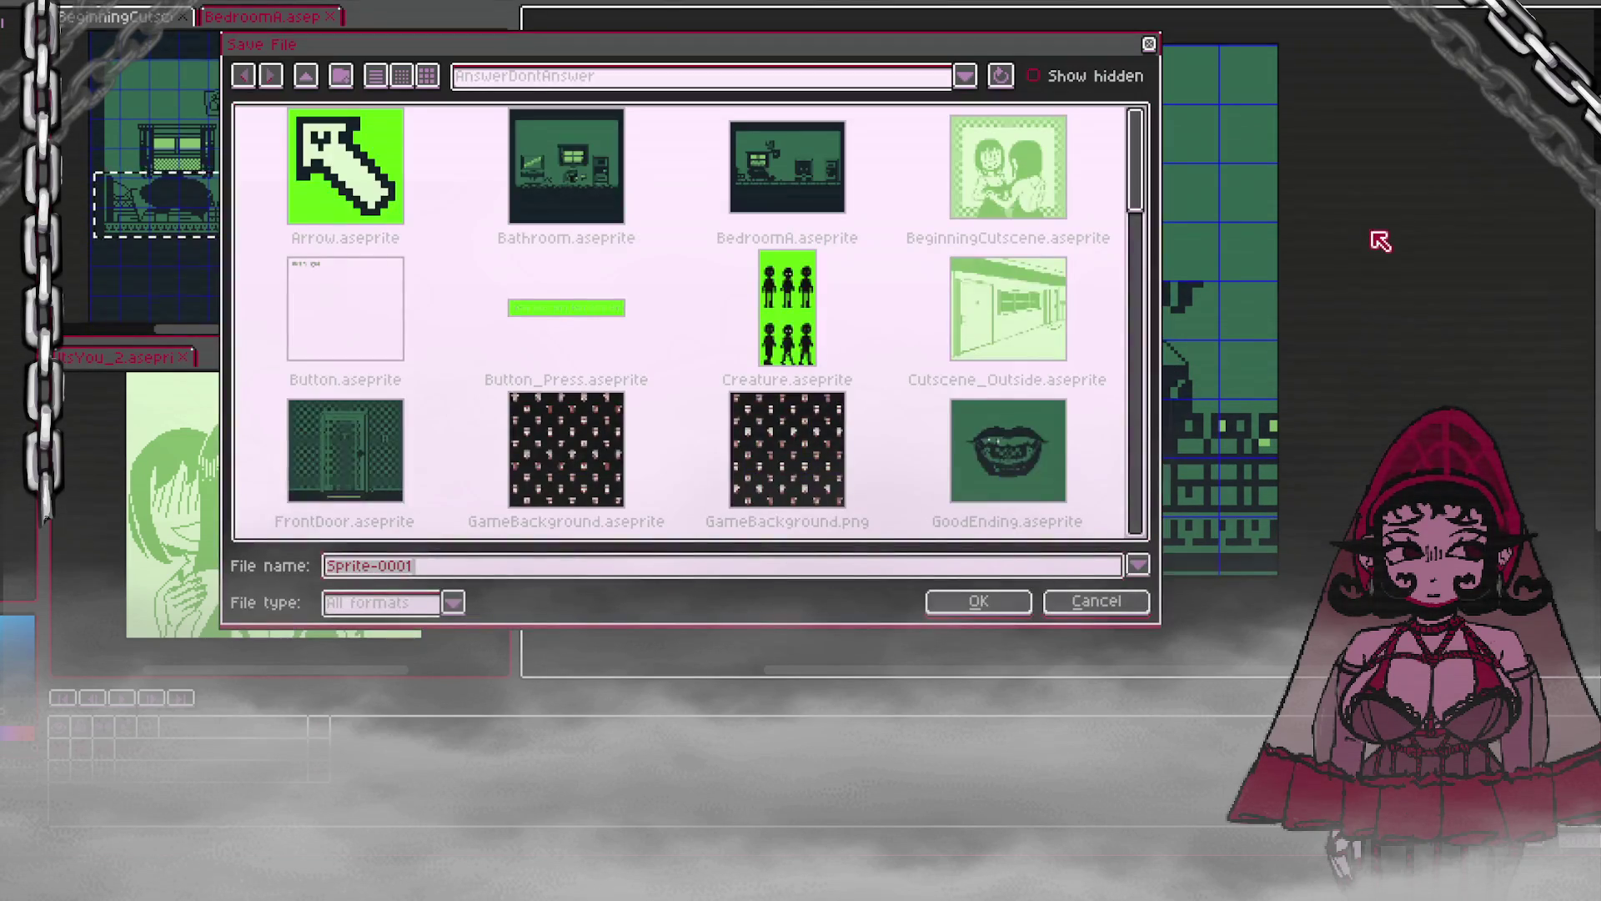
pyautogui.click(1130, 589)
pyautogui.hotkey('ctrl', 'z')
pyautogui.hotkey('ctrl', 'z')
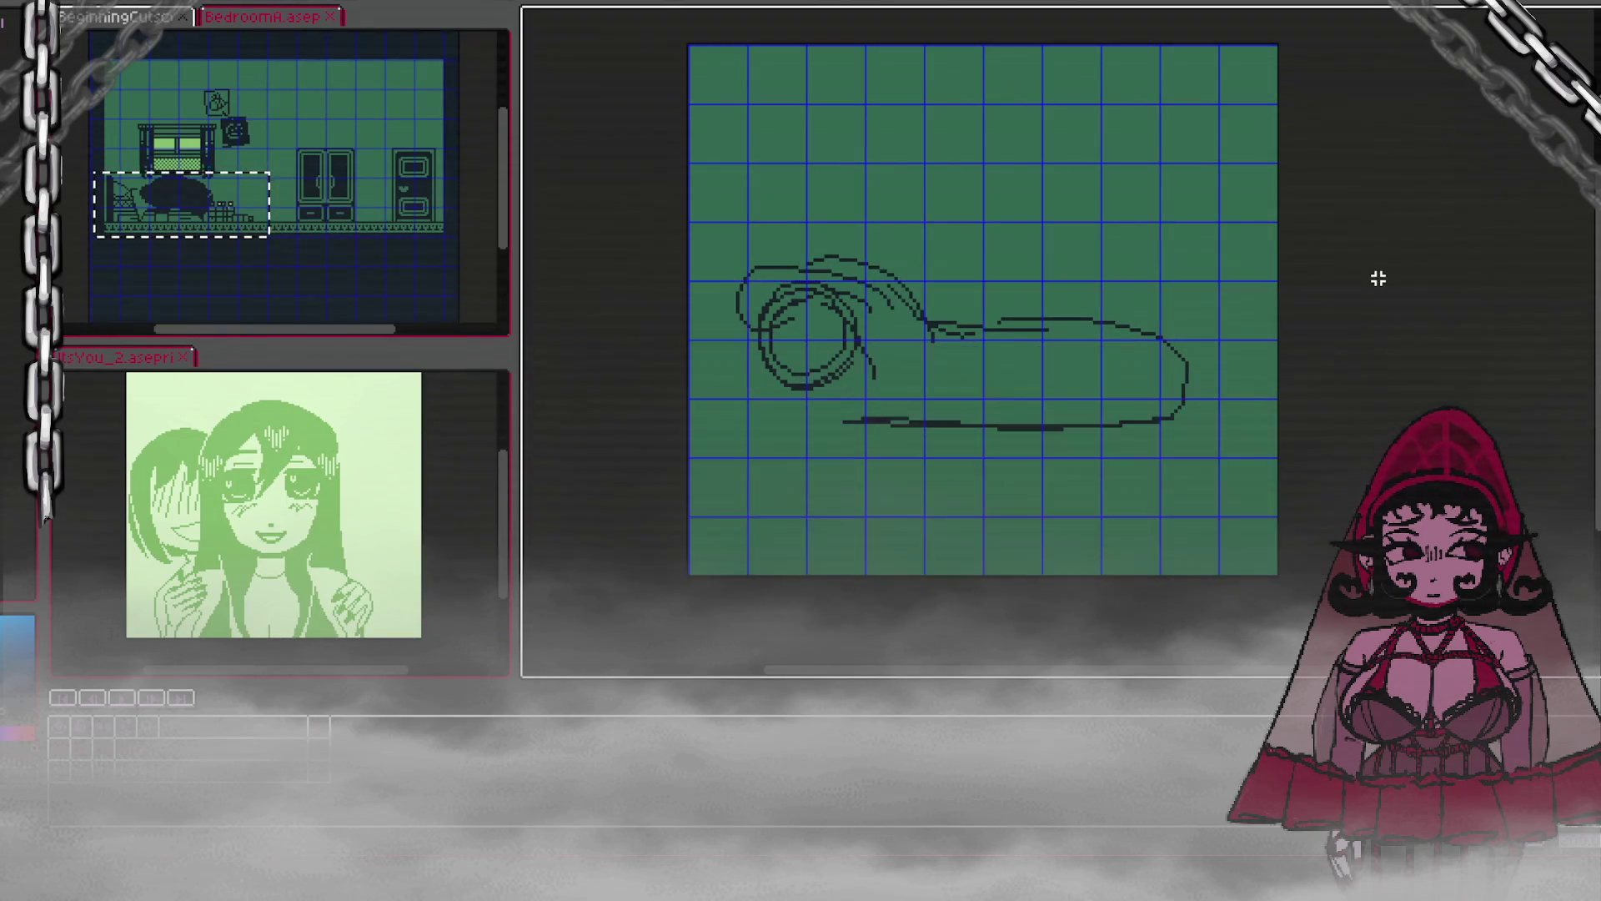
pyautogui.hotkey('ctrl', 'z')
pyautogui.hotkey('ctrl', 'z')
pyautogui.hotkey('ctrl', 'z')
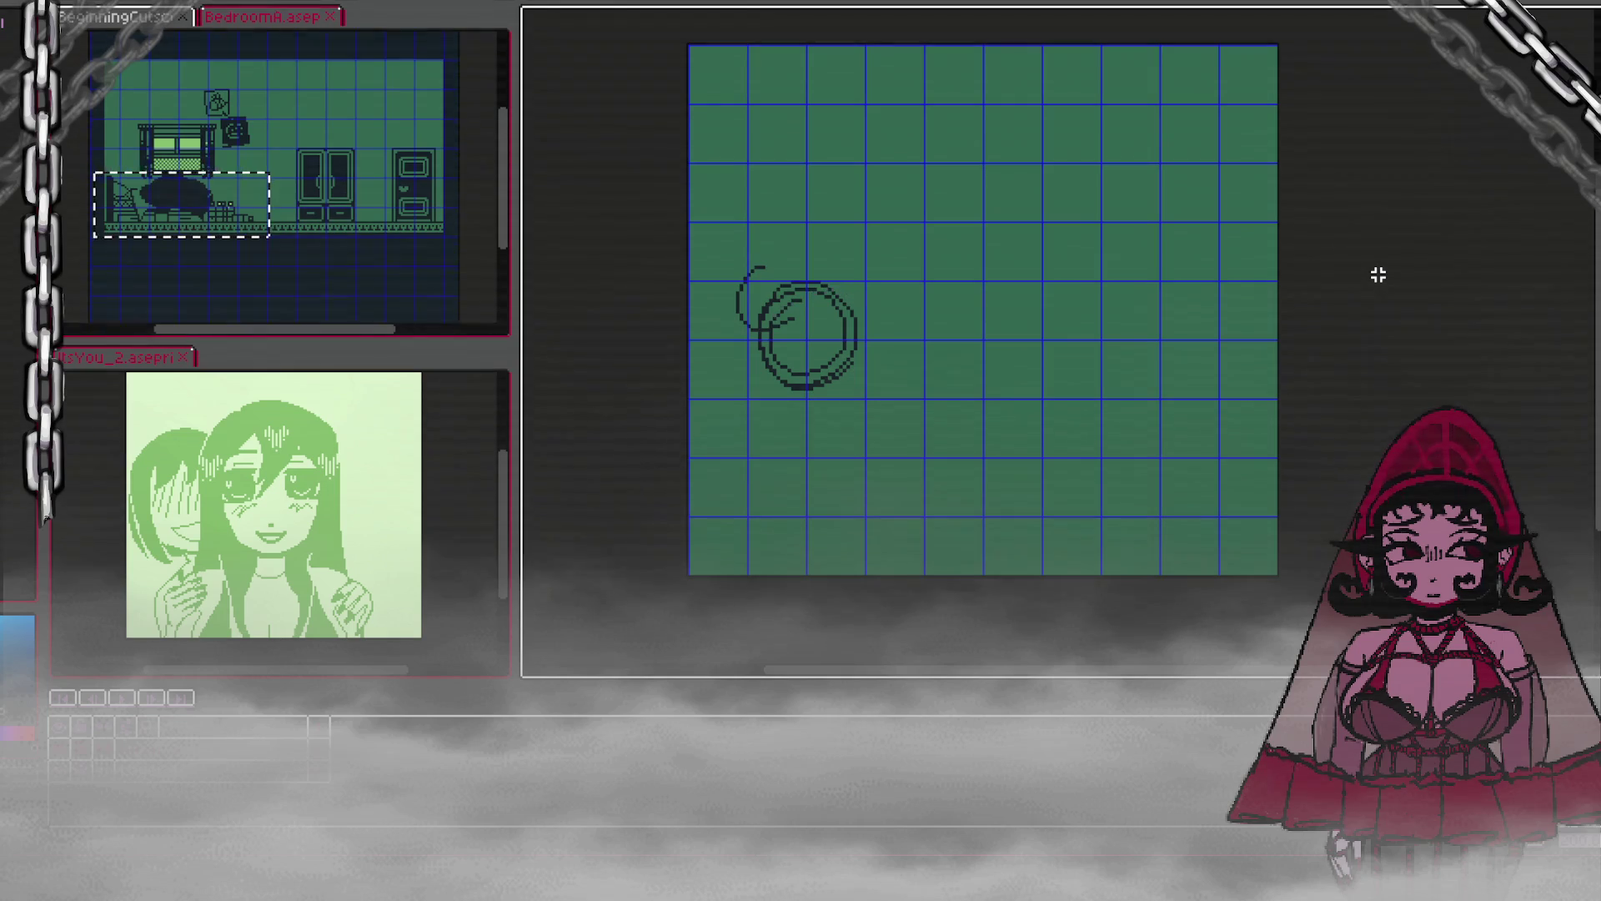
# Step: Paste the bed area again and enlarge it to span the canvas
pyautogui.hotkey('ctrl', 'v')
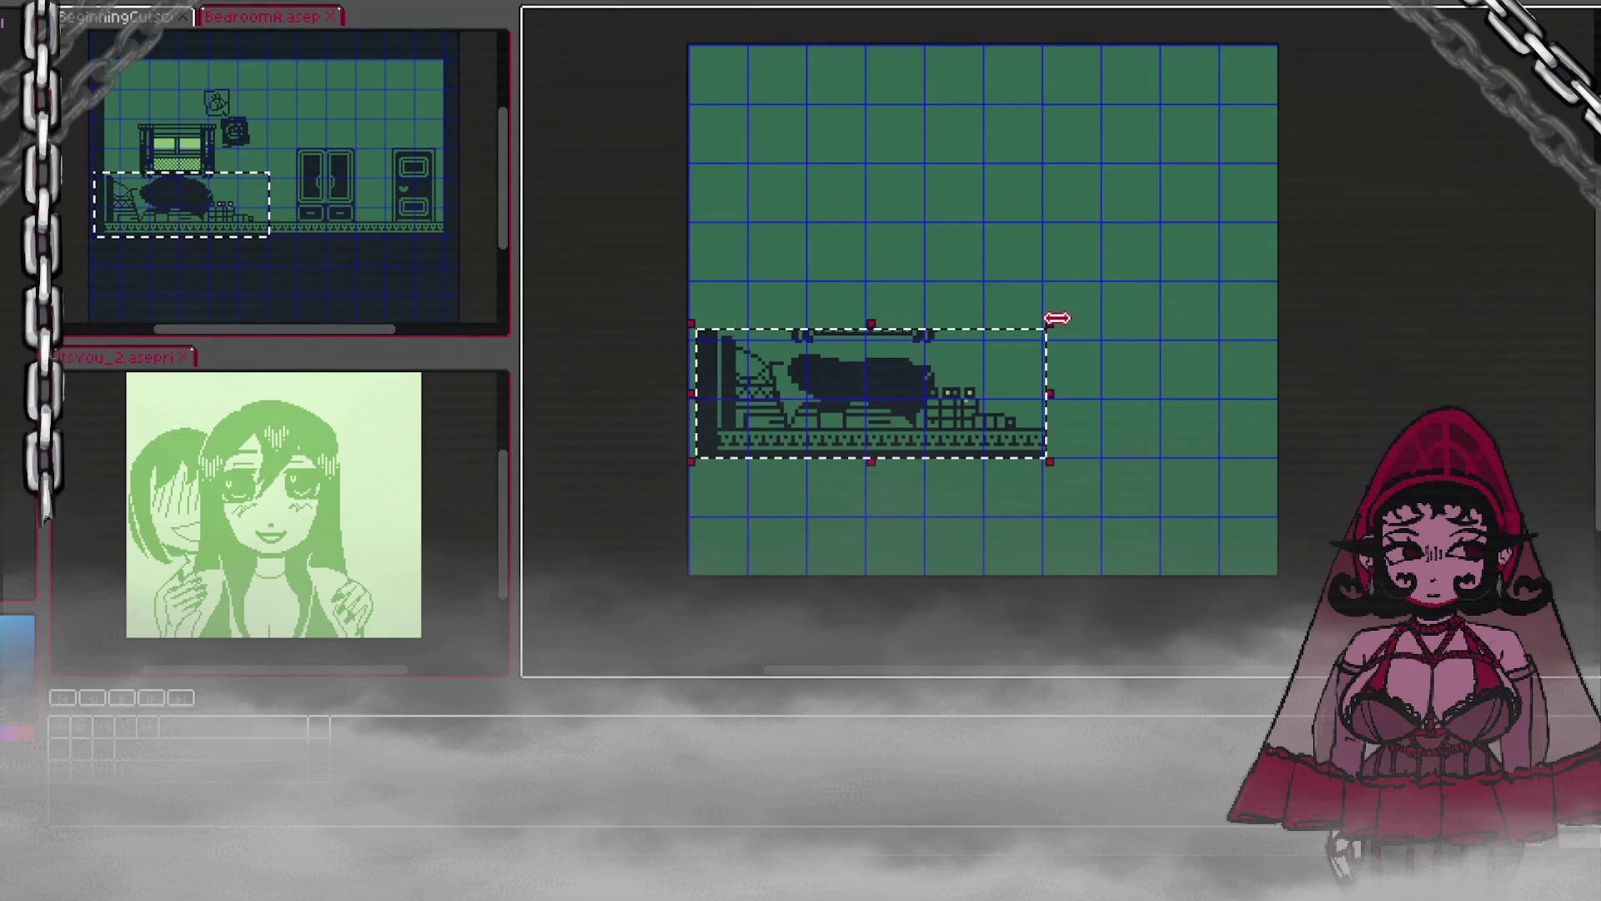
pyautogui.moveTo(1059, 332); pyautogui.dragTo(1440, 186)
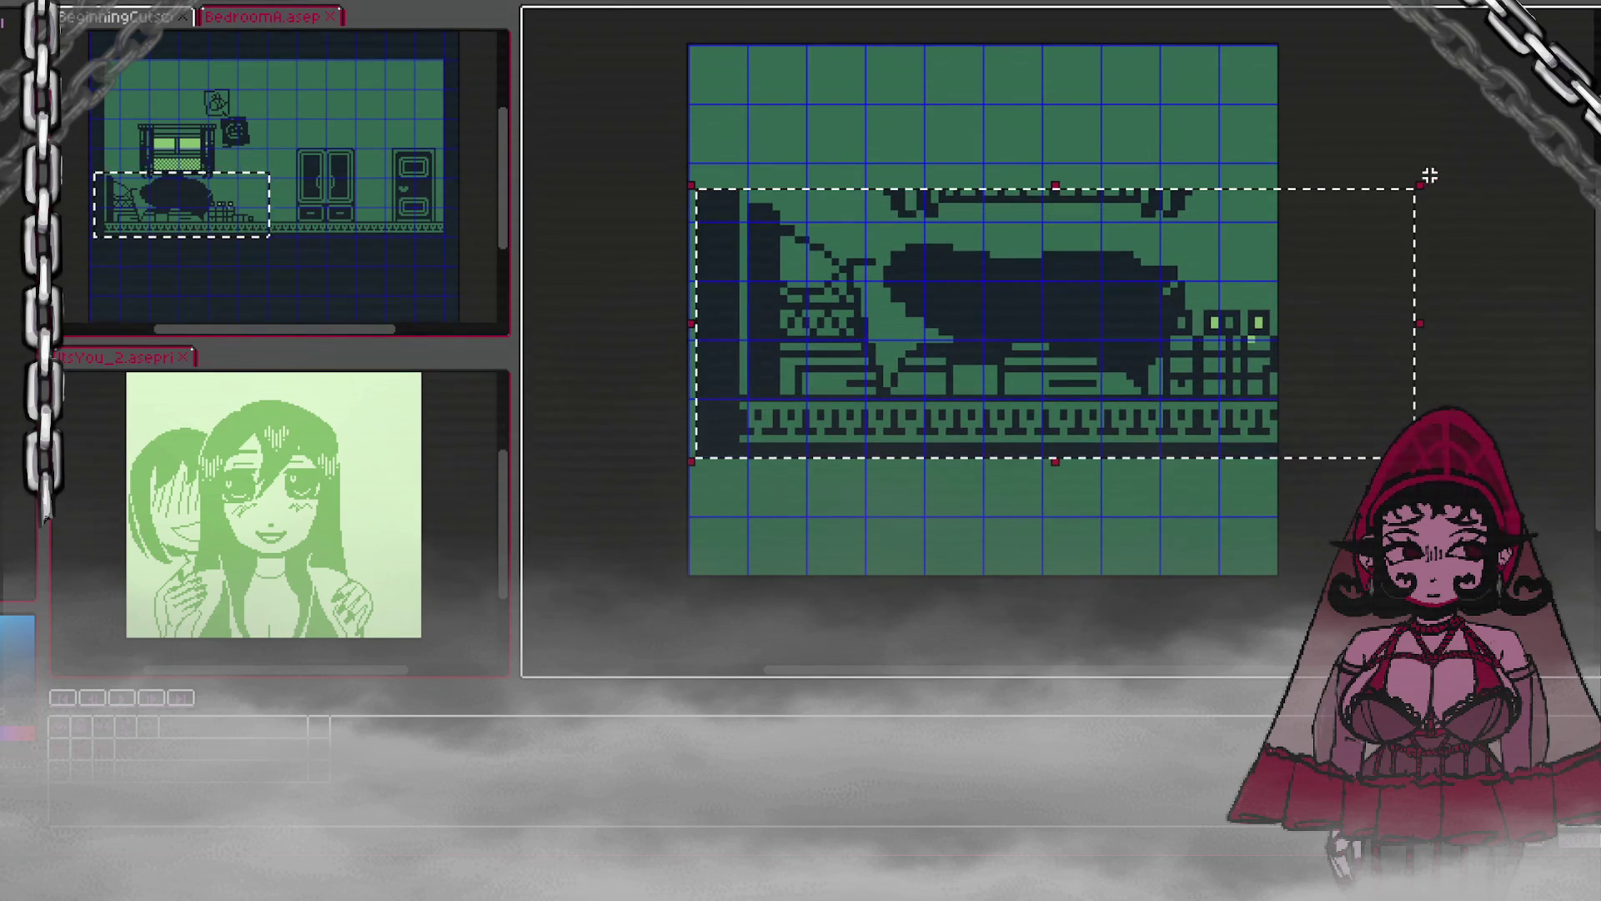
pyautogui.moveTo(1215, 282); pyautogui.dragTo(1200, 340)
pyautogui.moveTo(1351, 403); pyautogui.dragTo(1344, 425)
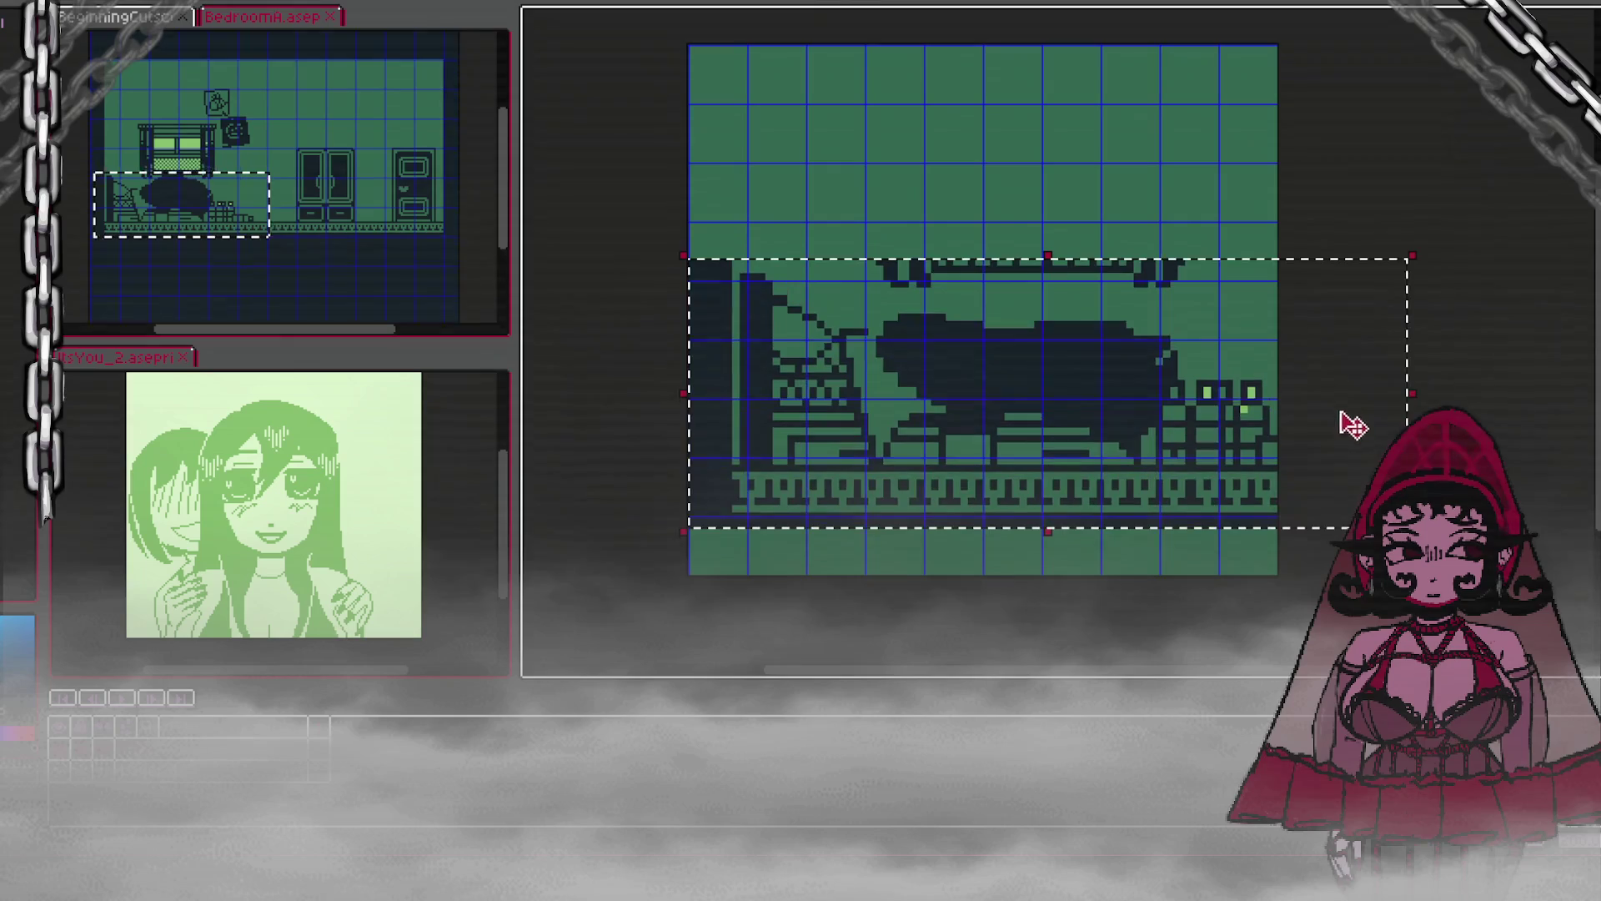
pyautogui.moveTo(1422, 253)
pyautogui.mouseDown()
pyautogui.moveTo(1558, 178)
pyautogui.moveTo(1543, 173)
pyautogui.mouseUp()
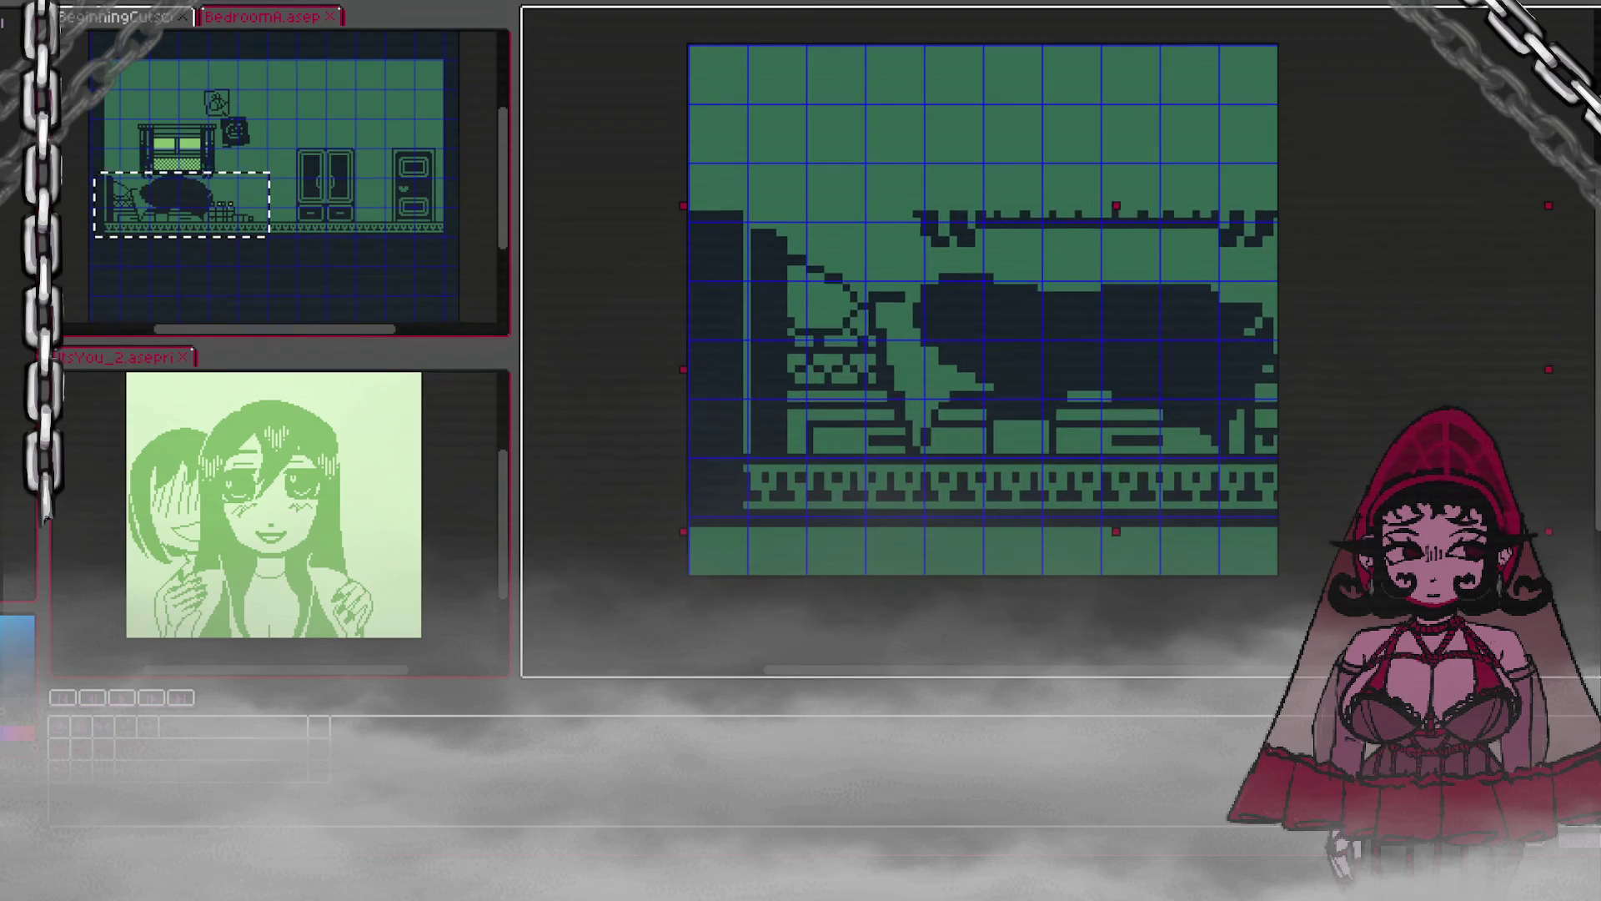
pyautogui.moveTo(1311, 273)
pyautogui.mouseDown()
pyautogui.moveTo(1291, 273)
pyautogui.moveTo(1298, 300)
pyautogui.mouseUp()
pyautogui.press('Return')
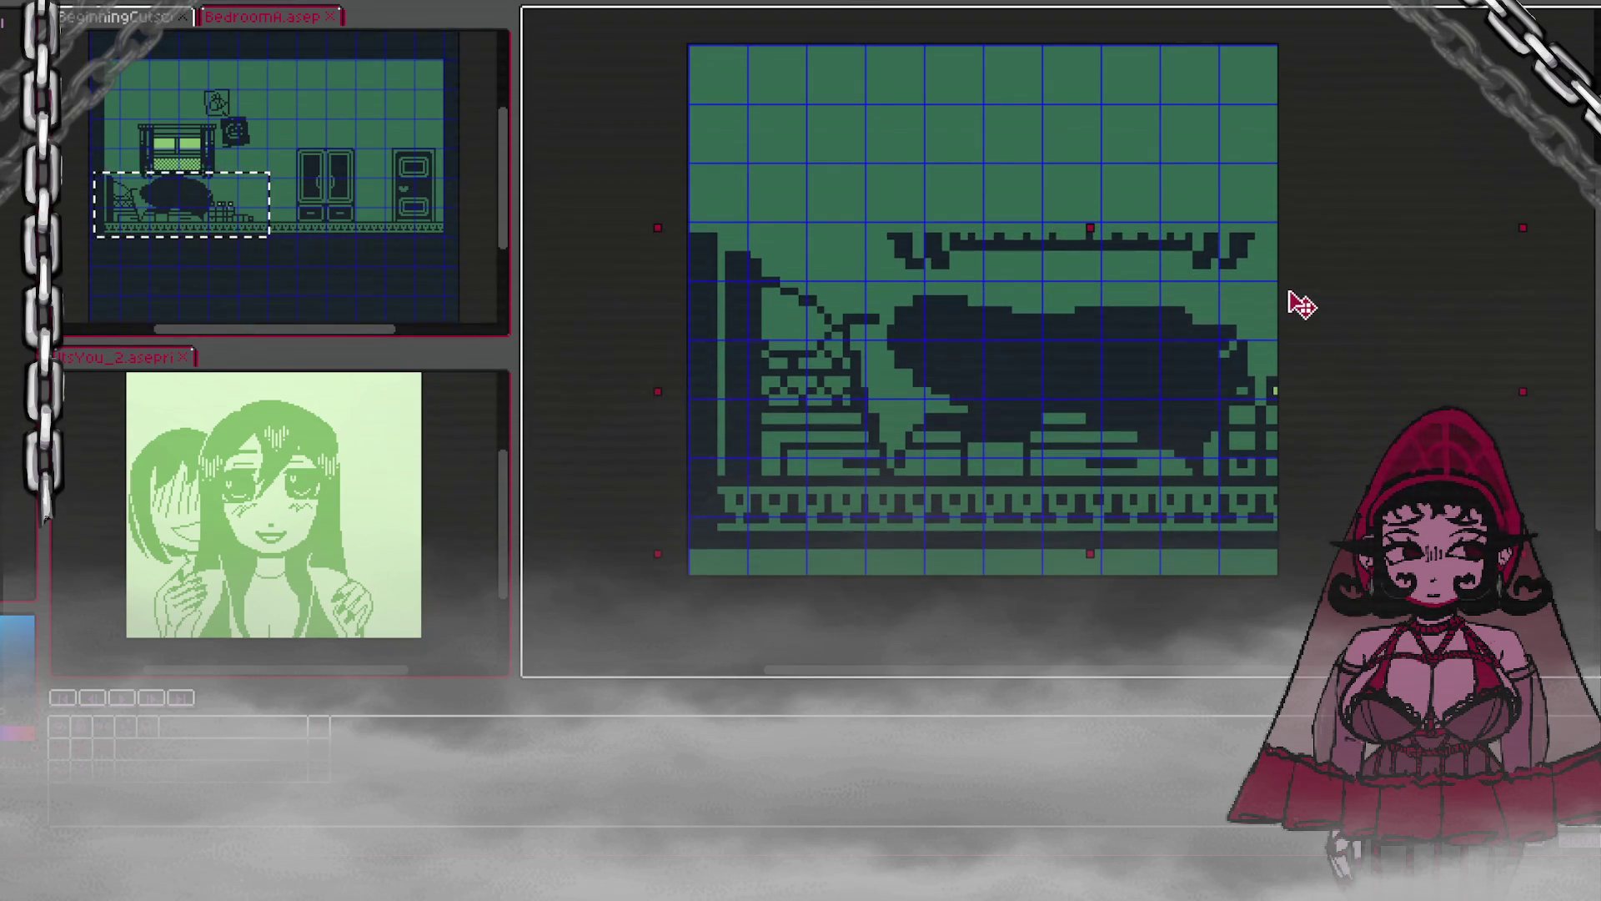
# Step: Erase the headboard, move the bed block up two grid cells, and fill below the floor dark
pyautogui.moveTo(880, 186)
pyautogui.mouseDown()
pyautogui.moveTo(1337, 253)
pyautogui.moveTo(1345, 285)
pyautogui.mouseUp()
pyautogui.press('Delete')
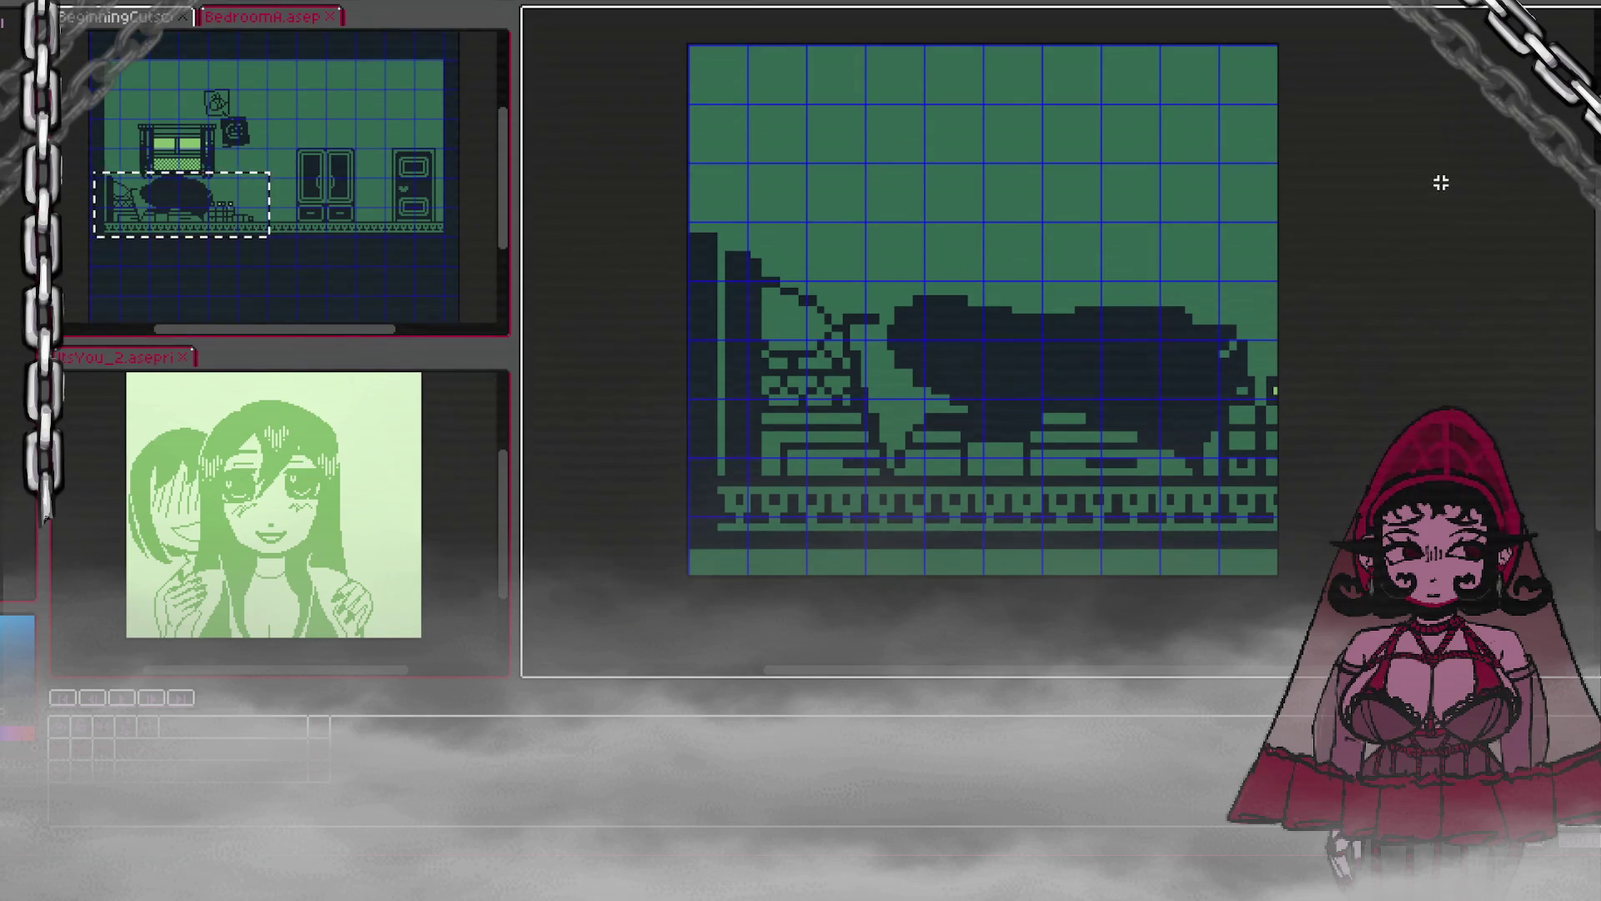
pyautogui.moveTo(627, 160); pyautogui.dragTo(1292, 588)
pyautogui.moveTo(1225, 446)
pyautogui.mouseDown()
pyautogui.moveTo(1209, 386)
pyautogui.moveTo(1218, 246)
pyautogui.moveTo(1219, 281)
pyautogui.mouseUp()
pyautogui.hotkey('ctrl', 'd')
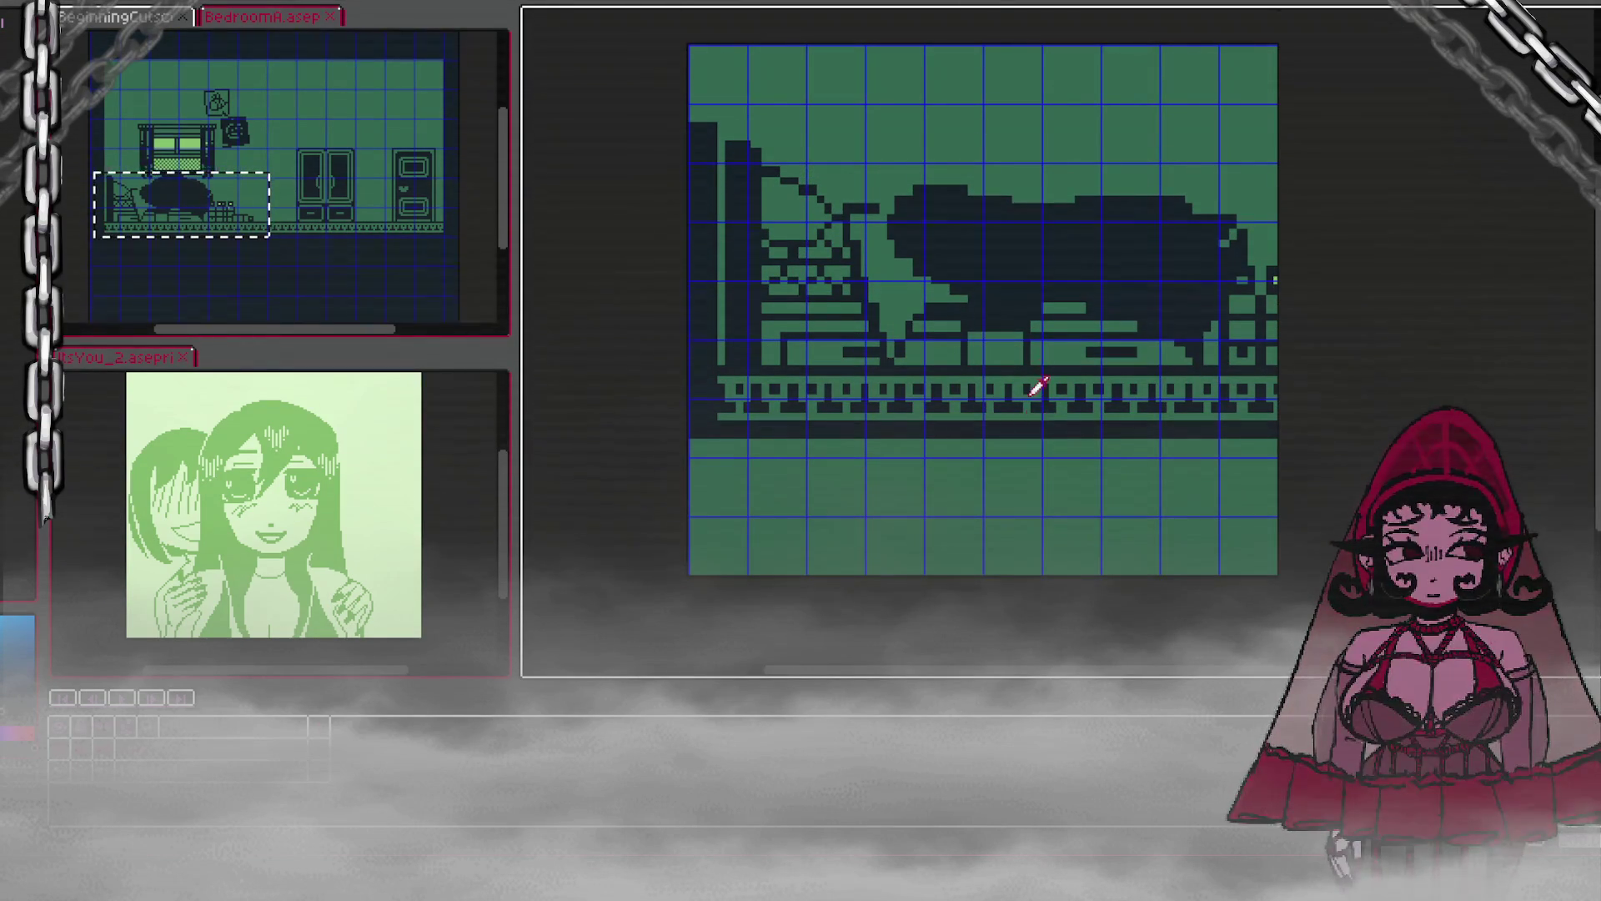
pyautogui.click(977, 491)
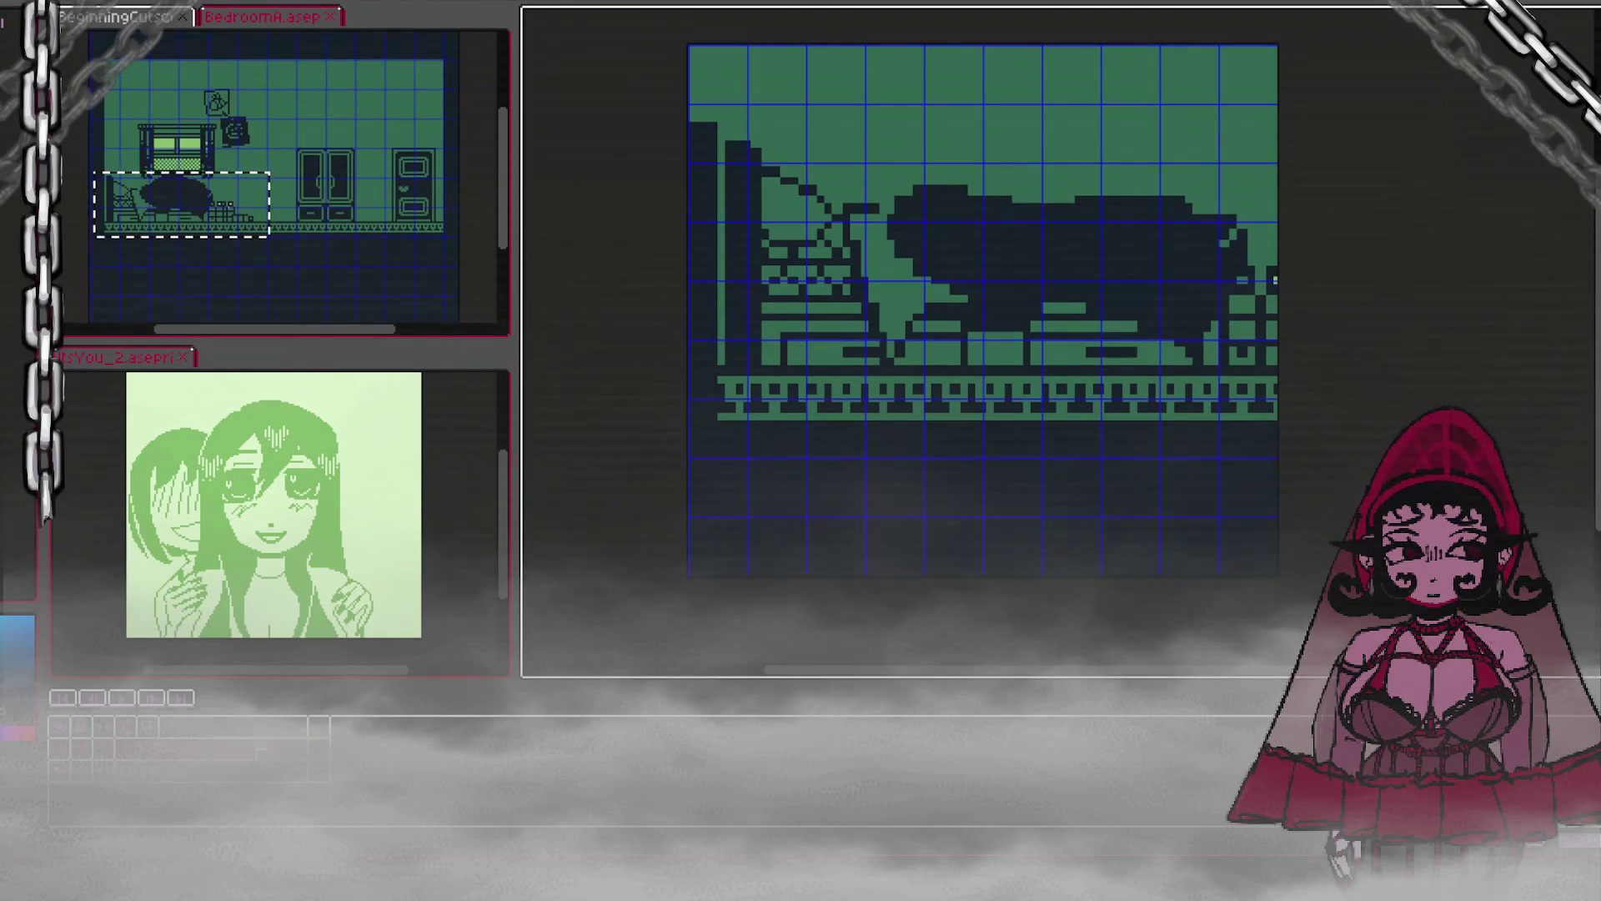
# Step: Lower the bed layer's opacity in Layer Properties so it reads as a faint reference
pyautogui.hotkey('shift', 'p')
pyautogui.moveTo(323, 207); pyautogui.dragTo(253, 208)
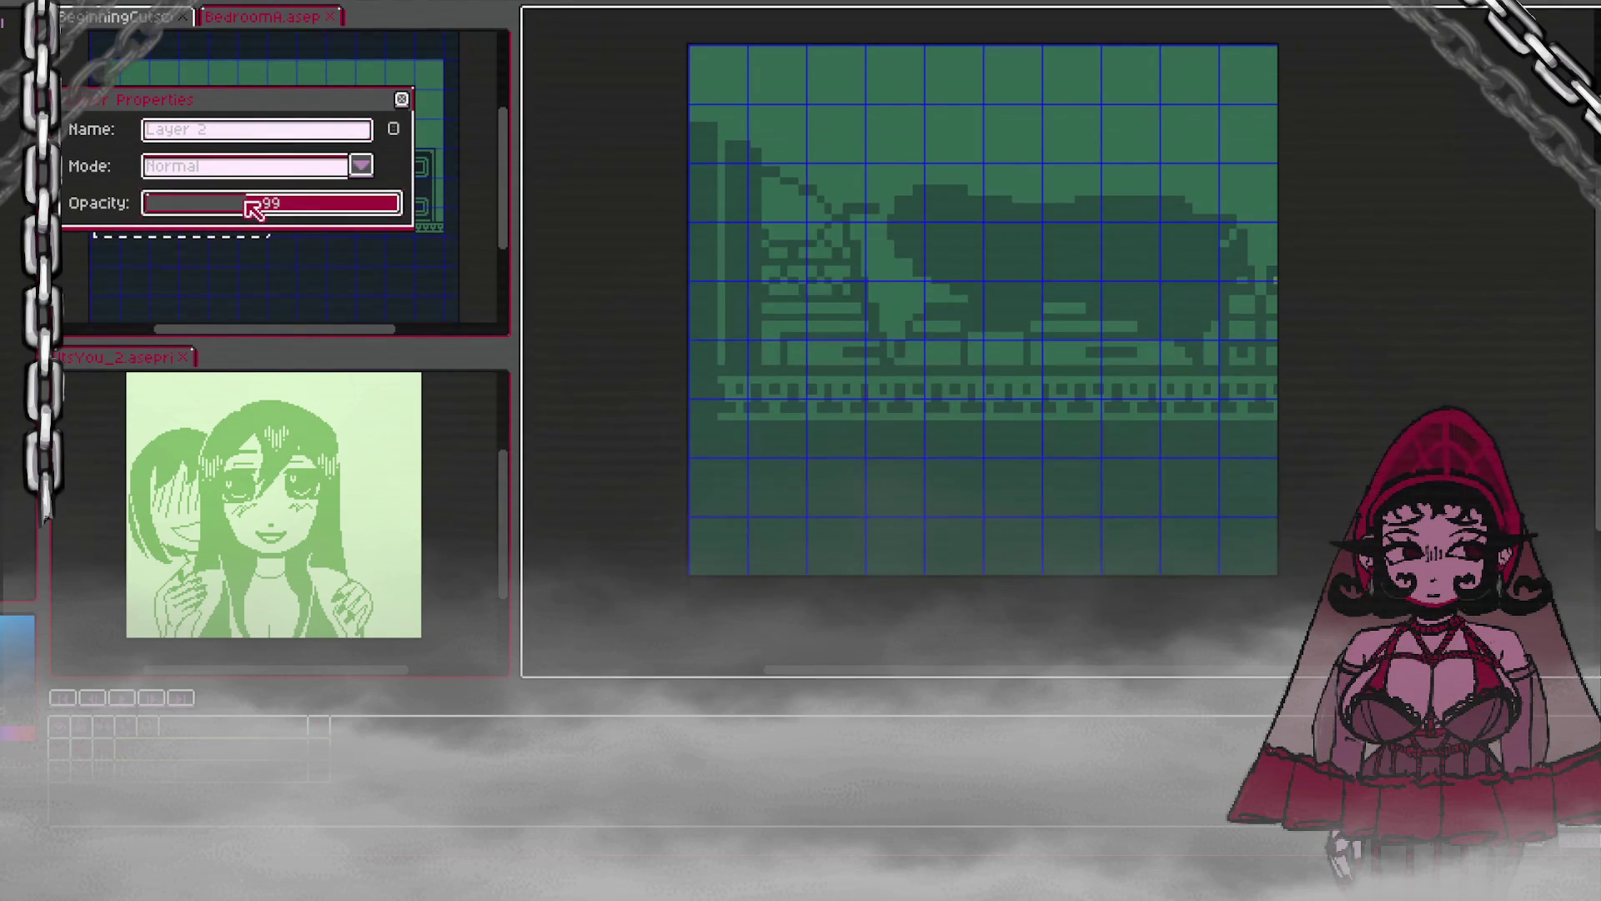
pyautogui.click(401, 99)
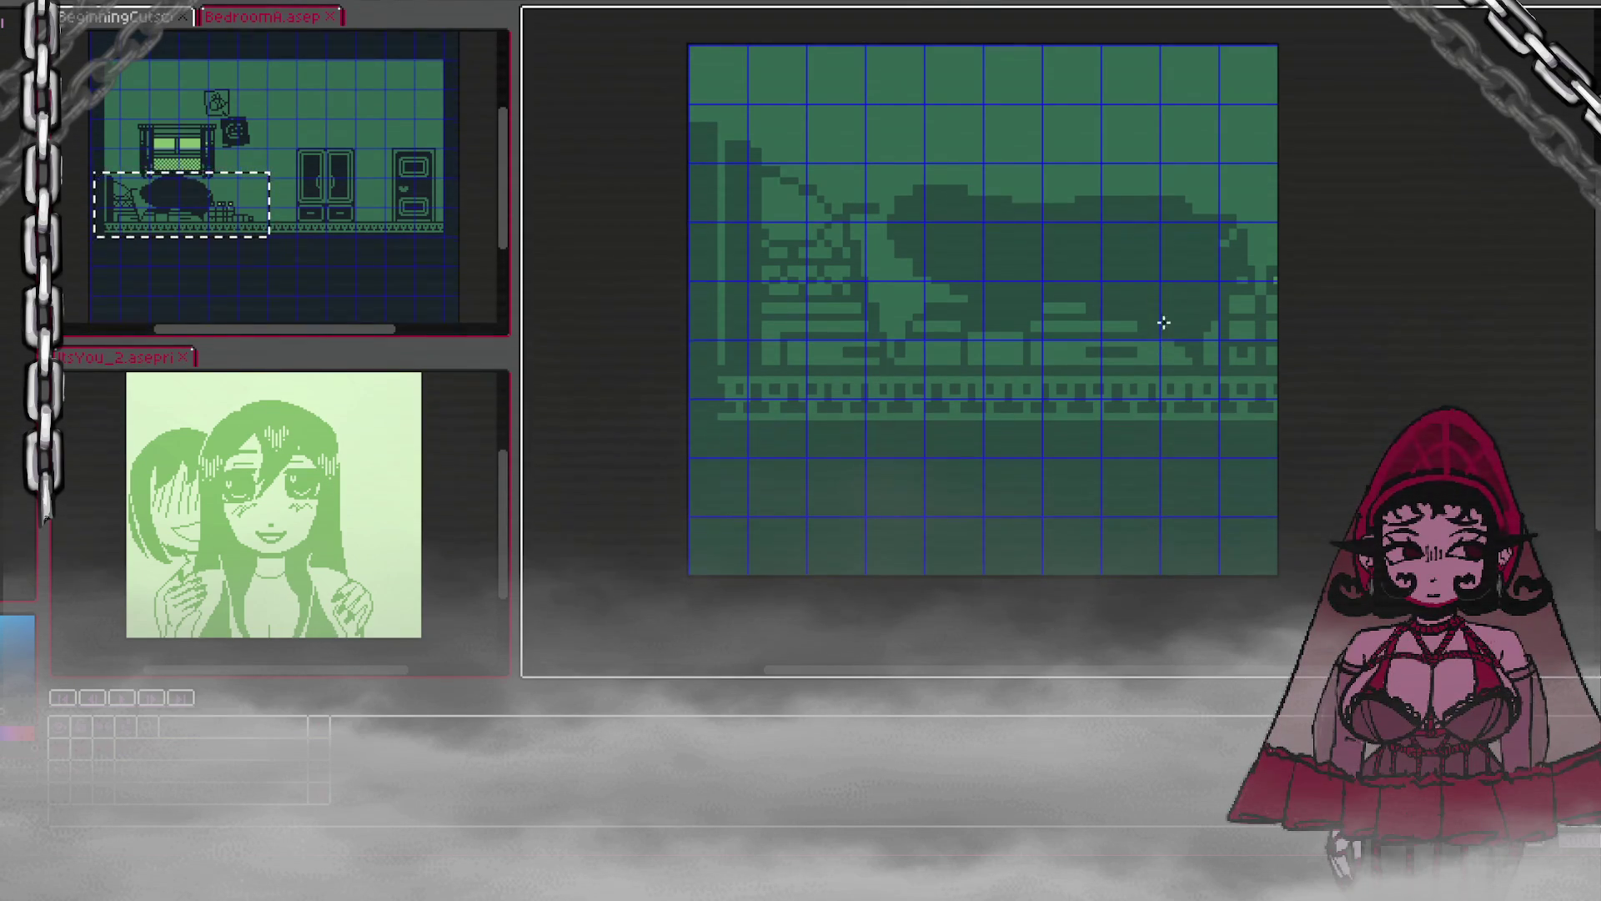
pyautogui.hotkey('shift', 'u')
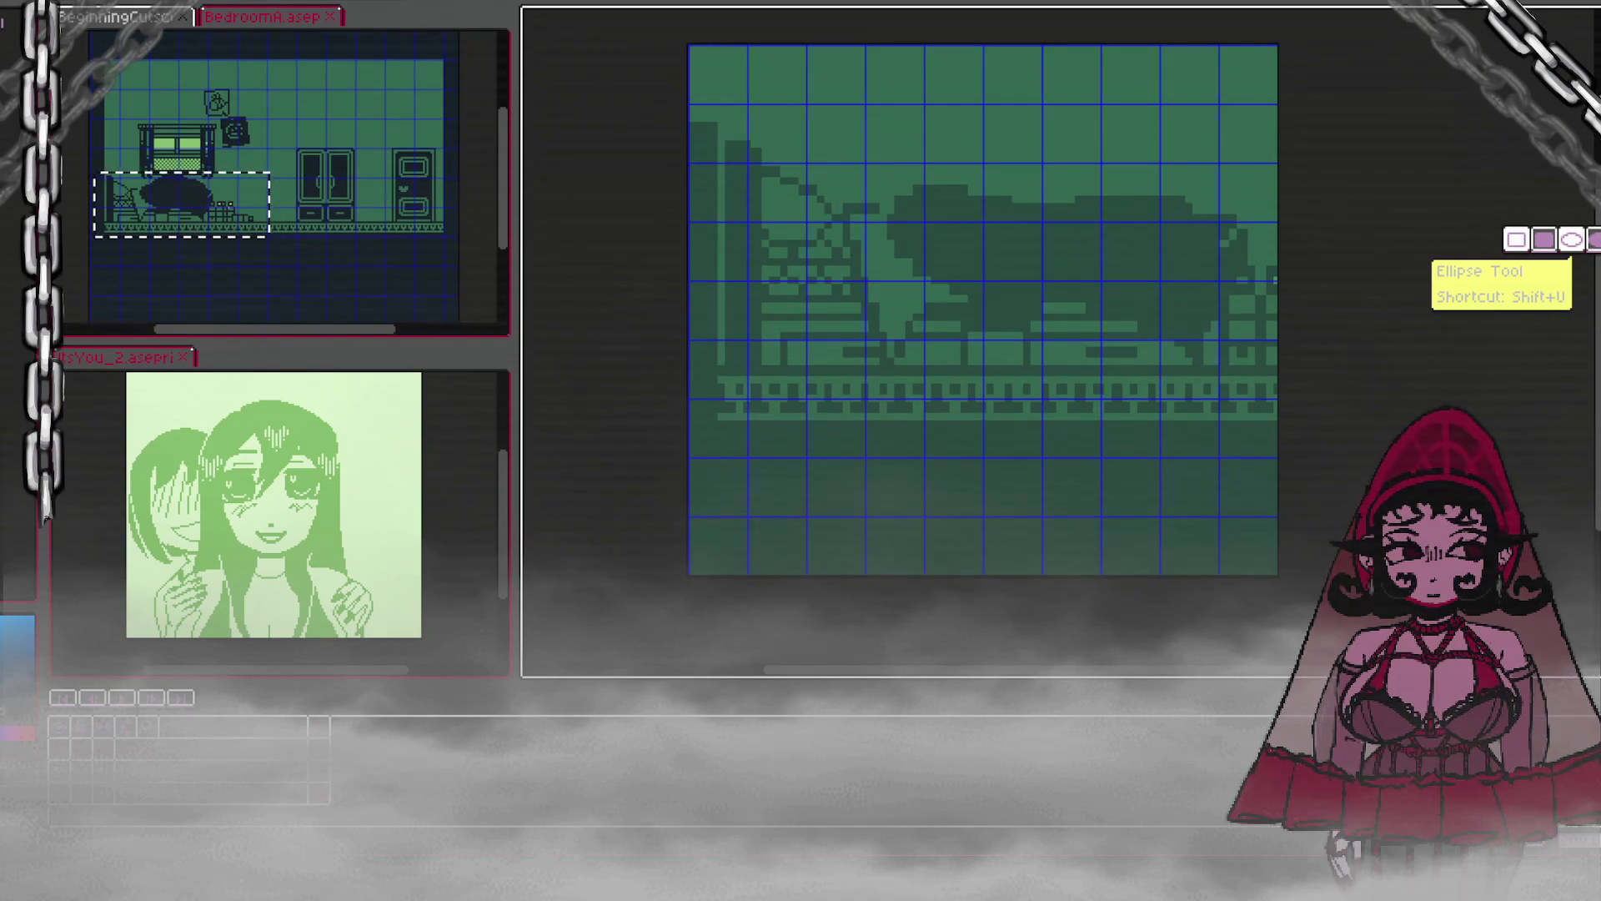
# Step: Draw two tall thin rectangles side by side at the canvas's left edge
pyautogui.click(1571, 240)
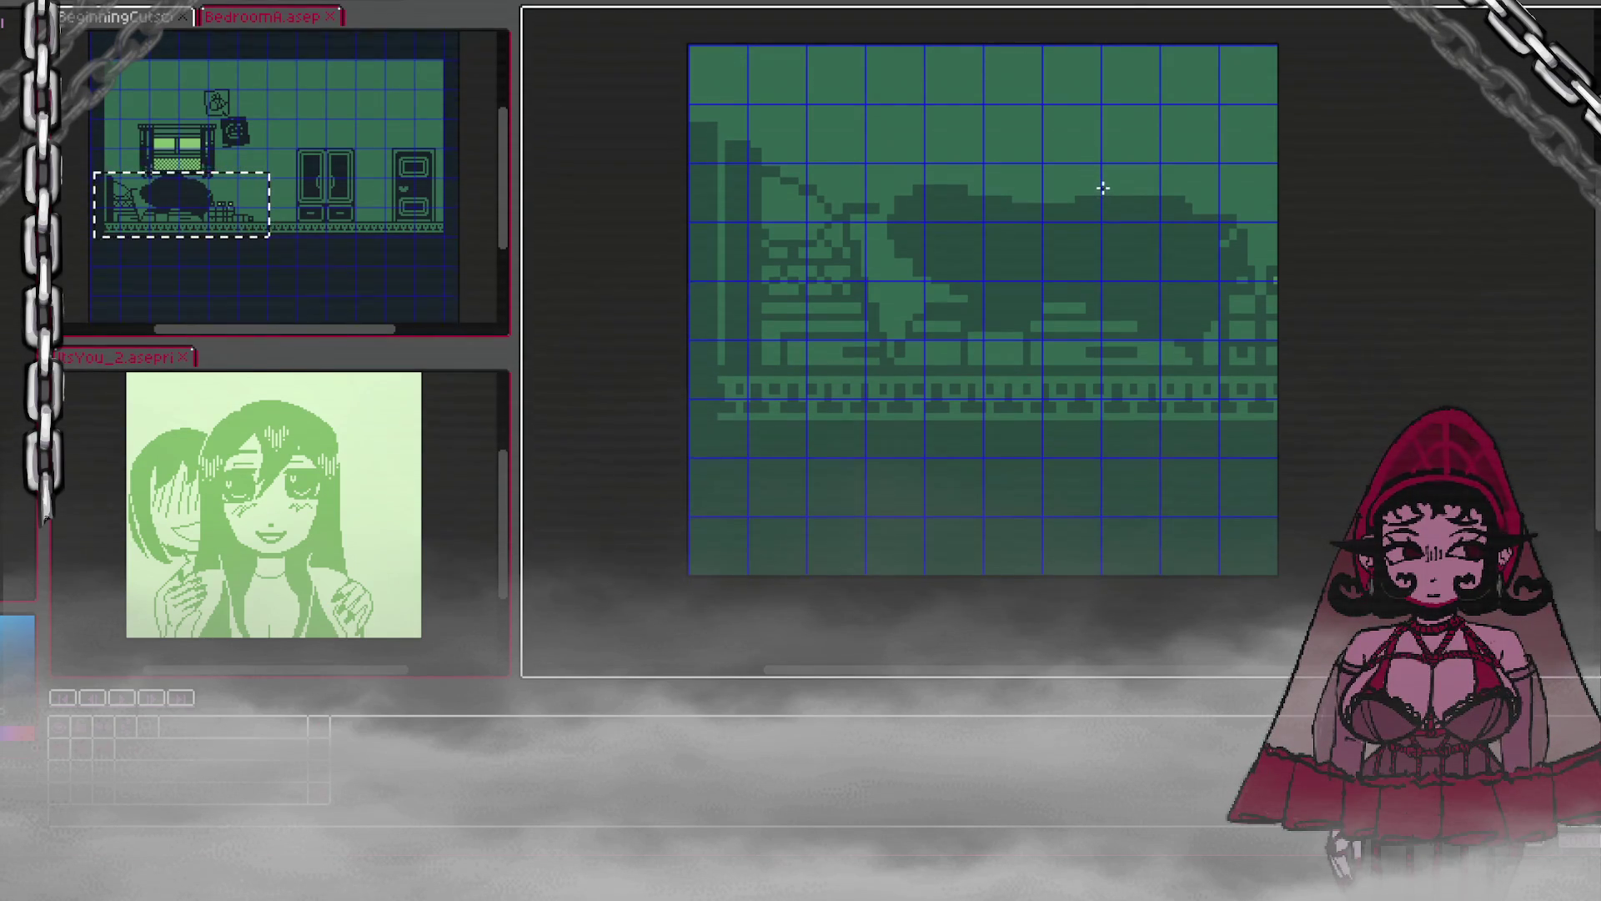
pyautogui.click(1596, 239)
pyautogui.moveTo(685, 124)
pyautogui.mouseDown()
pyautogui.moveTo(700, 379)
pyautogui.moveTo(715, 380)
pyautogui.mouseUp()
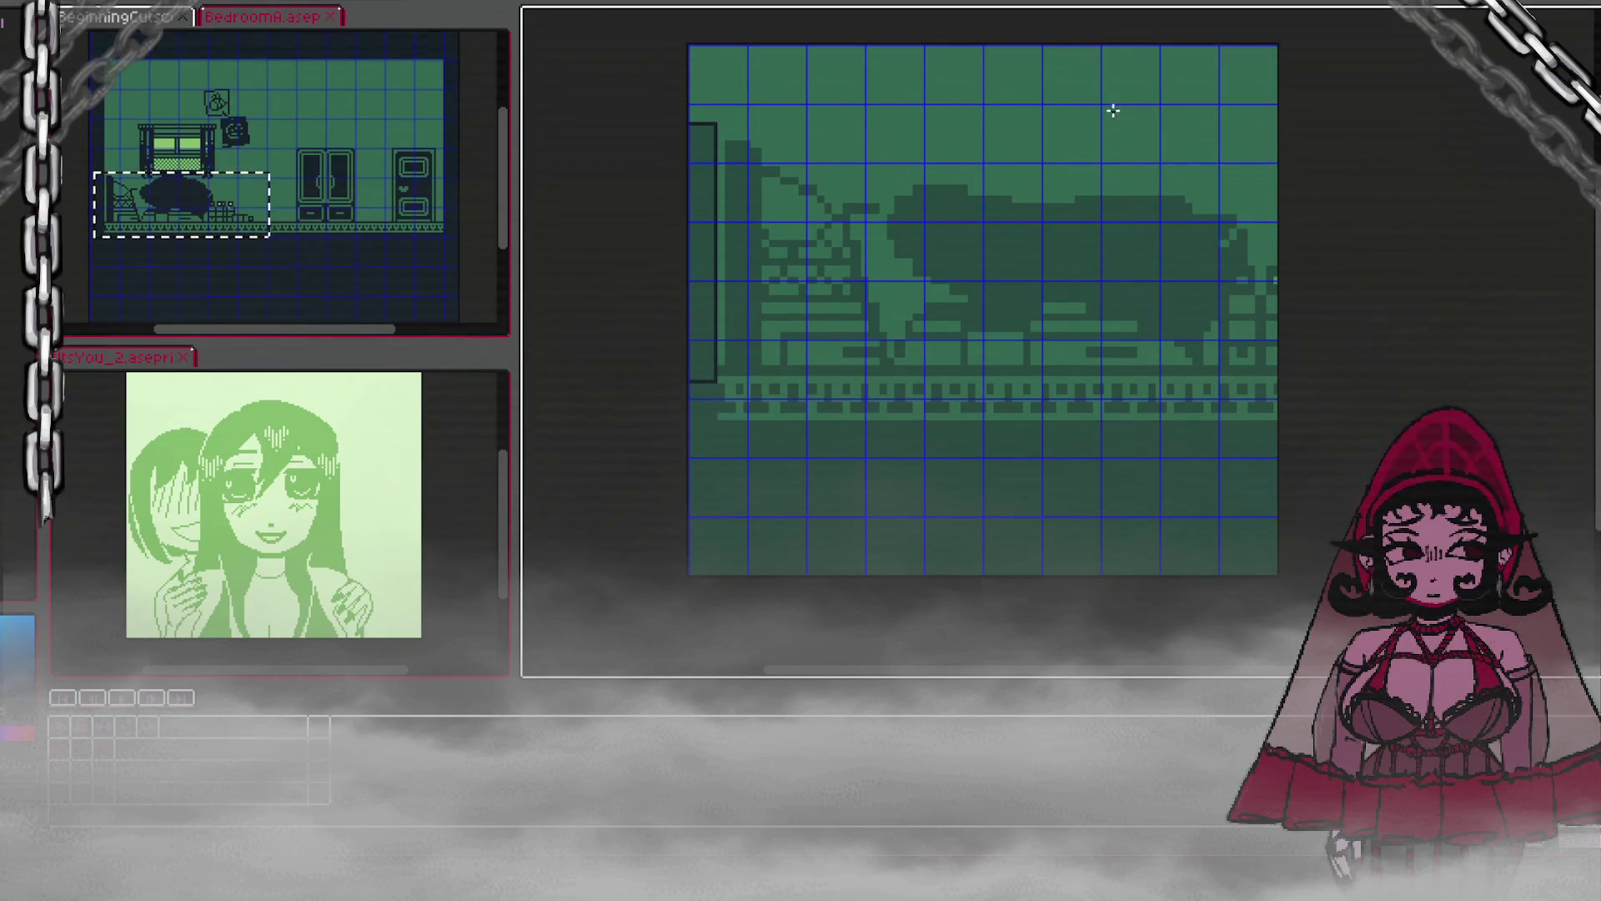
pyautogui.moveTo(724, 148)
pyautogui.mouseDown()
pyautogui.moveTo(750, 314)
pyautogui.moveTo(742, 378)
pyautogui.mouseUp()
# Step: Pick dark blue and paint-bucket fill both tall bars
pyautogui.press('b')
pyautogui.keyDown('alt'); pyautogui.click(724, 250); pyautogui.keyUp('alt')
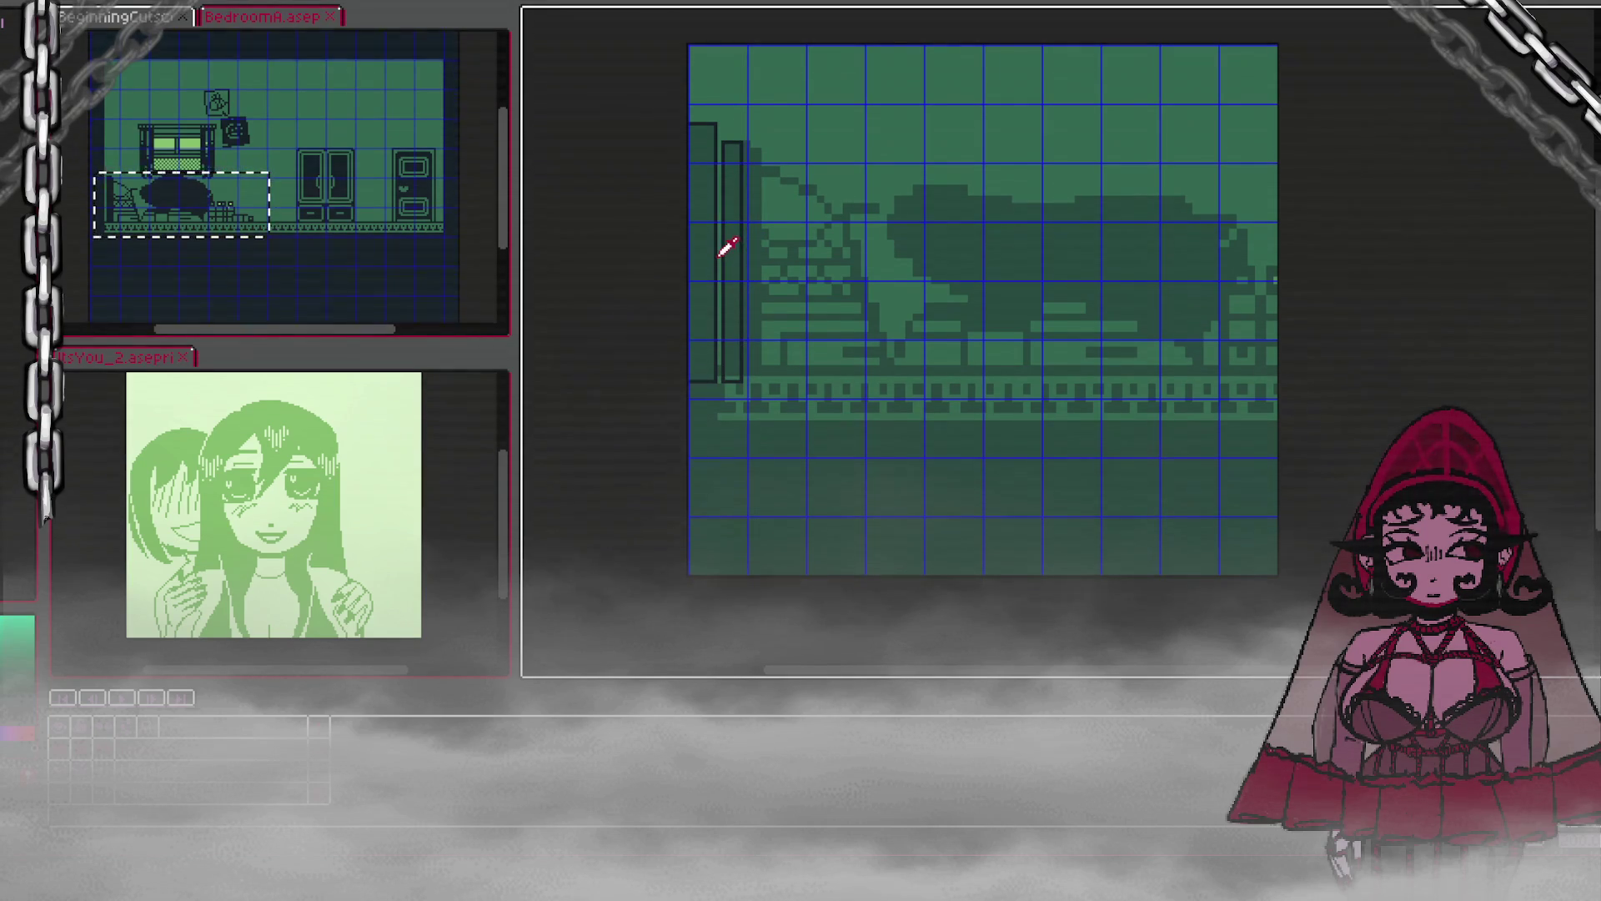
pyautogui.scroll(1, 749, 349)
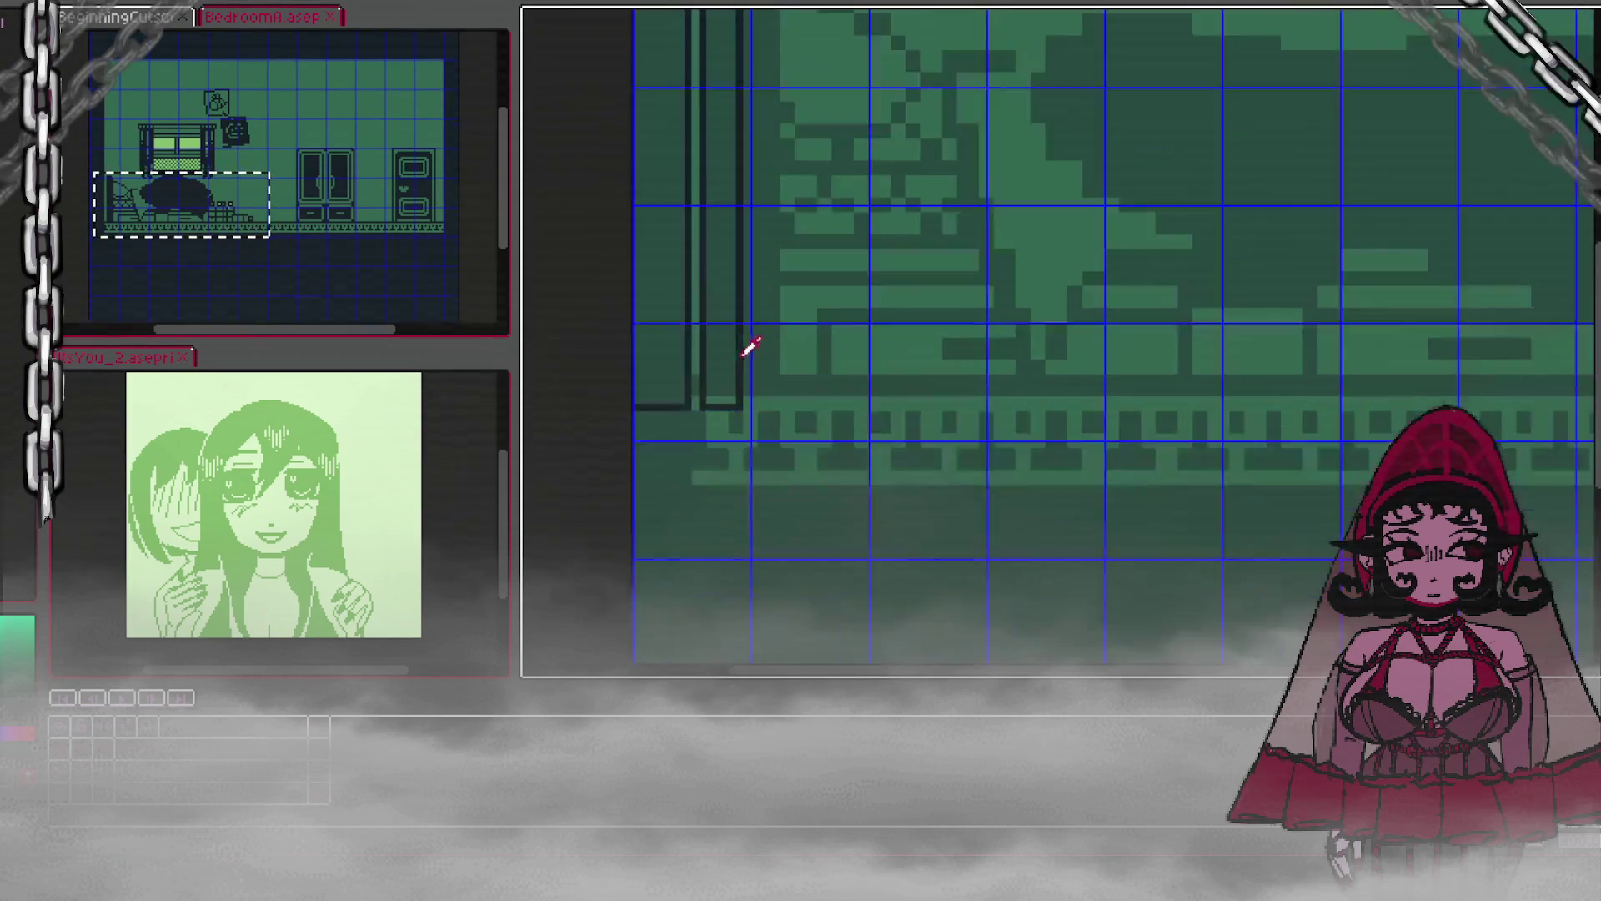
pyautogui.scroll(1, 748, 349)
pyautogui.keyDown('alt'); pyautogui.click(740, 342); pyautogui.keyUp('alt')
pyautogui.press('g')
pyautogui.click(715, 347)
pyautogui.click(654, 309)
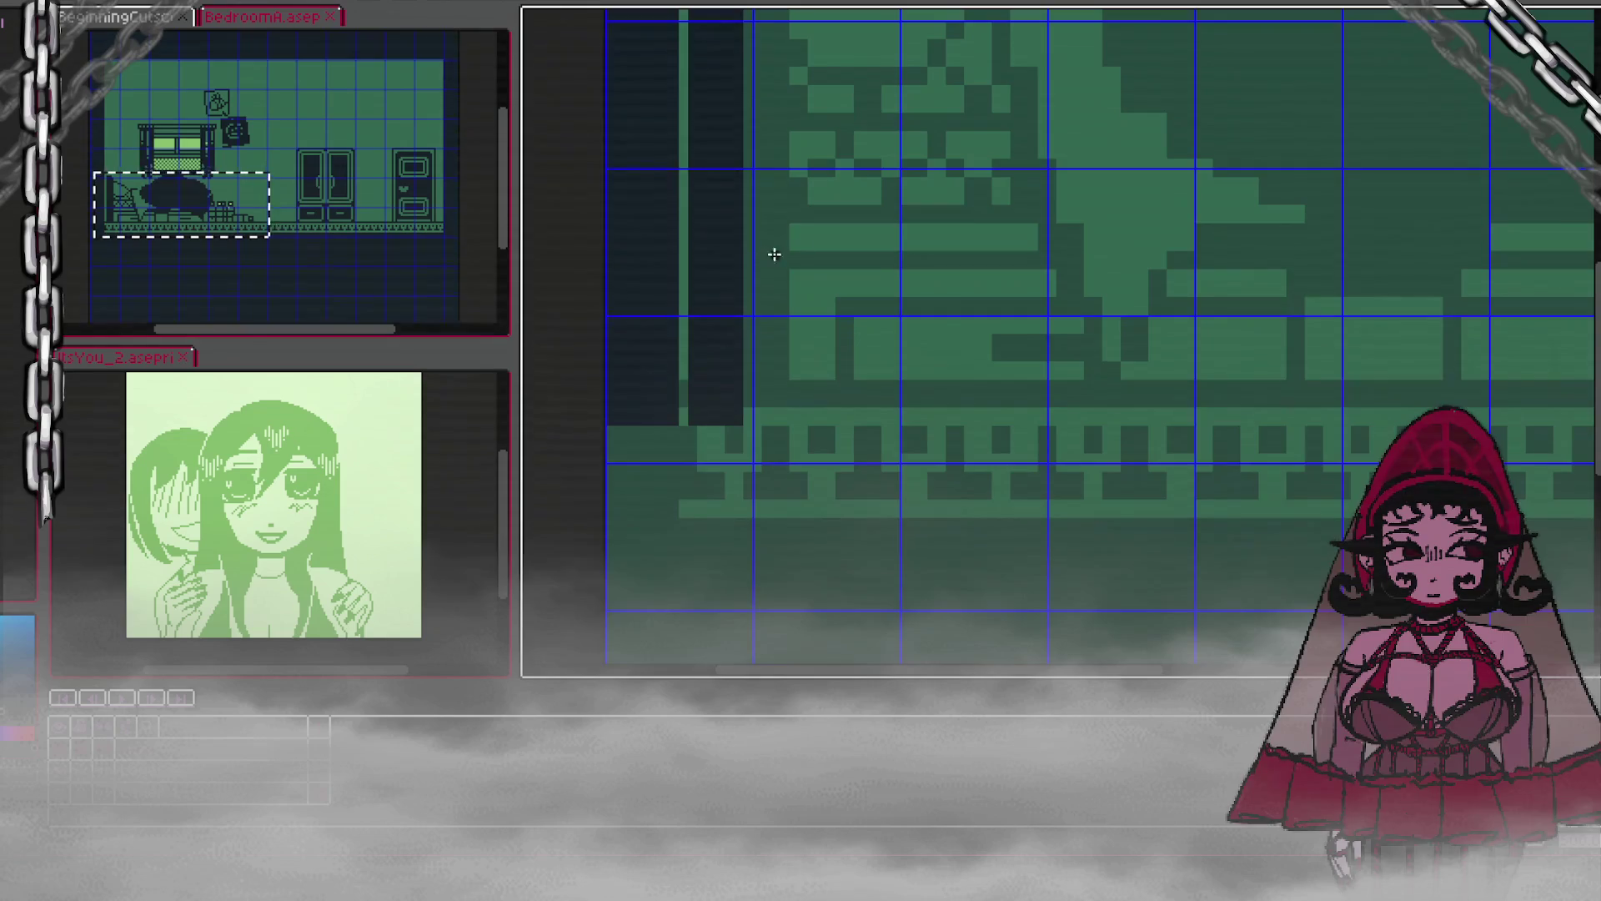
# Step: Draw a long diagonal line from the left edge down to the canvas bottom
pyautogui.scroll(-5, 765, 255)
pyautogui.scroll(2, 1150, 71)
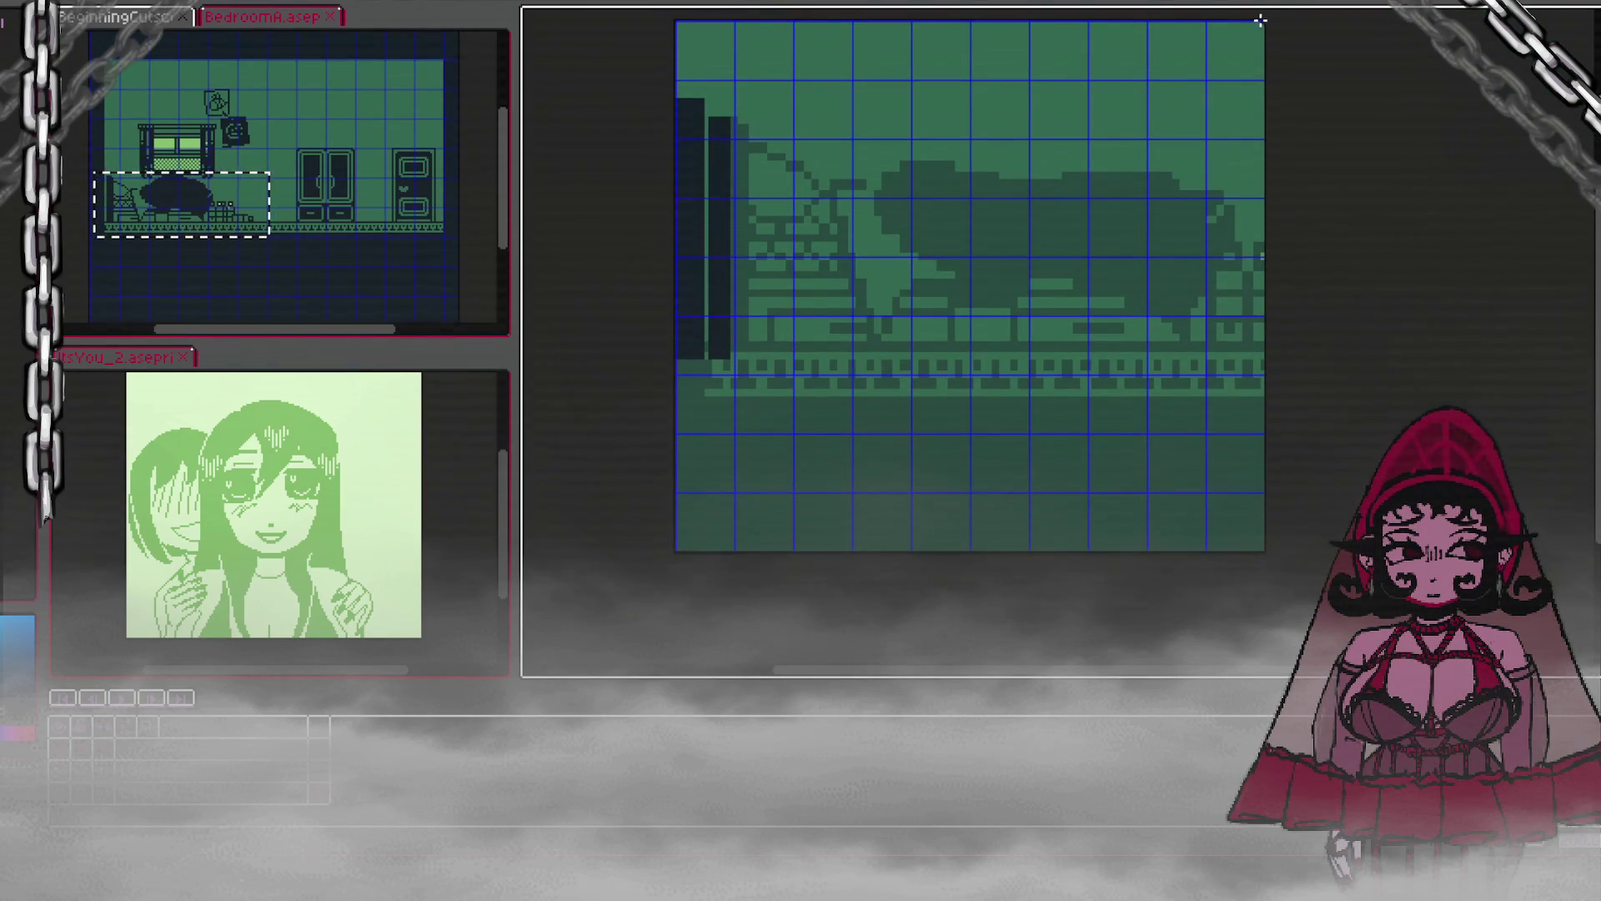
pyautogui.moveTo(738, 357); pyautogui.dragTo(1061, 553)
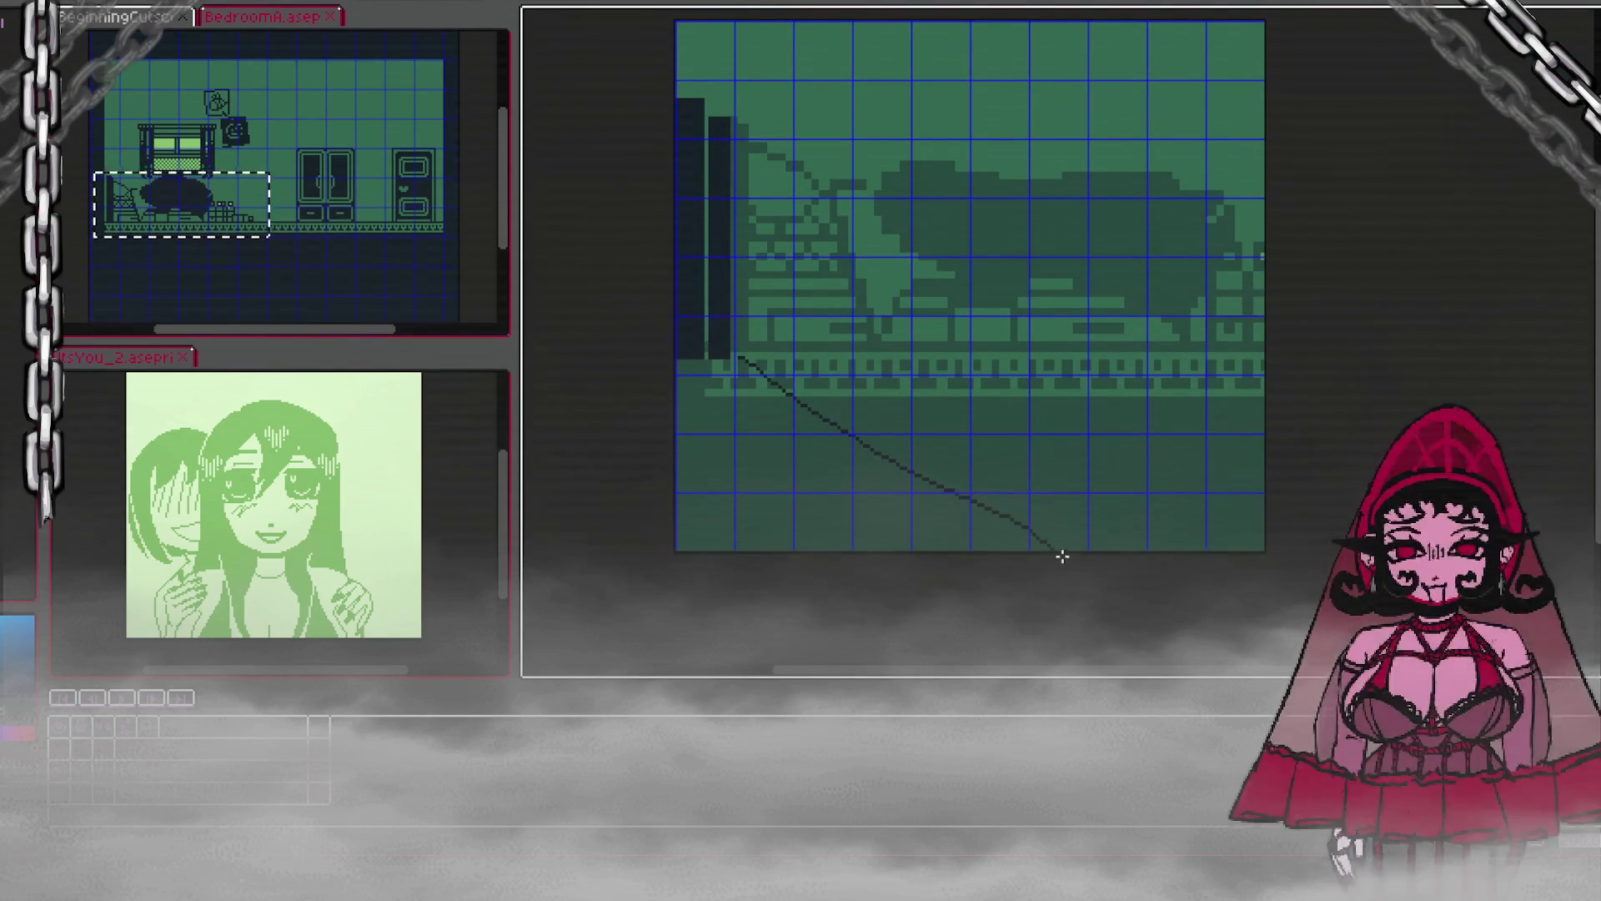
pyautogui.hotkey('ctrl', 'z')
pyautogui.hotkey('ctrl', 'z')
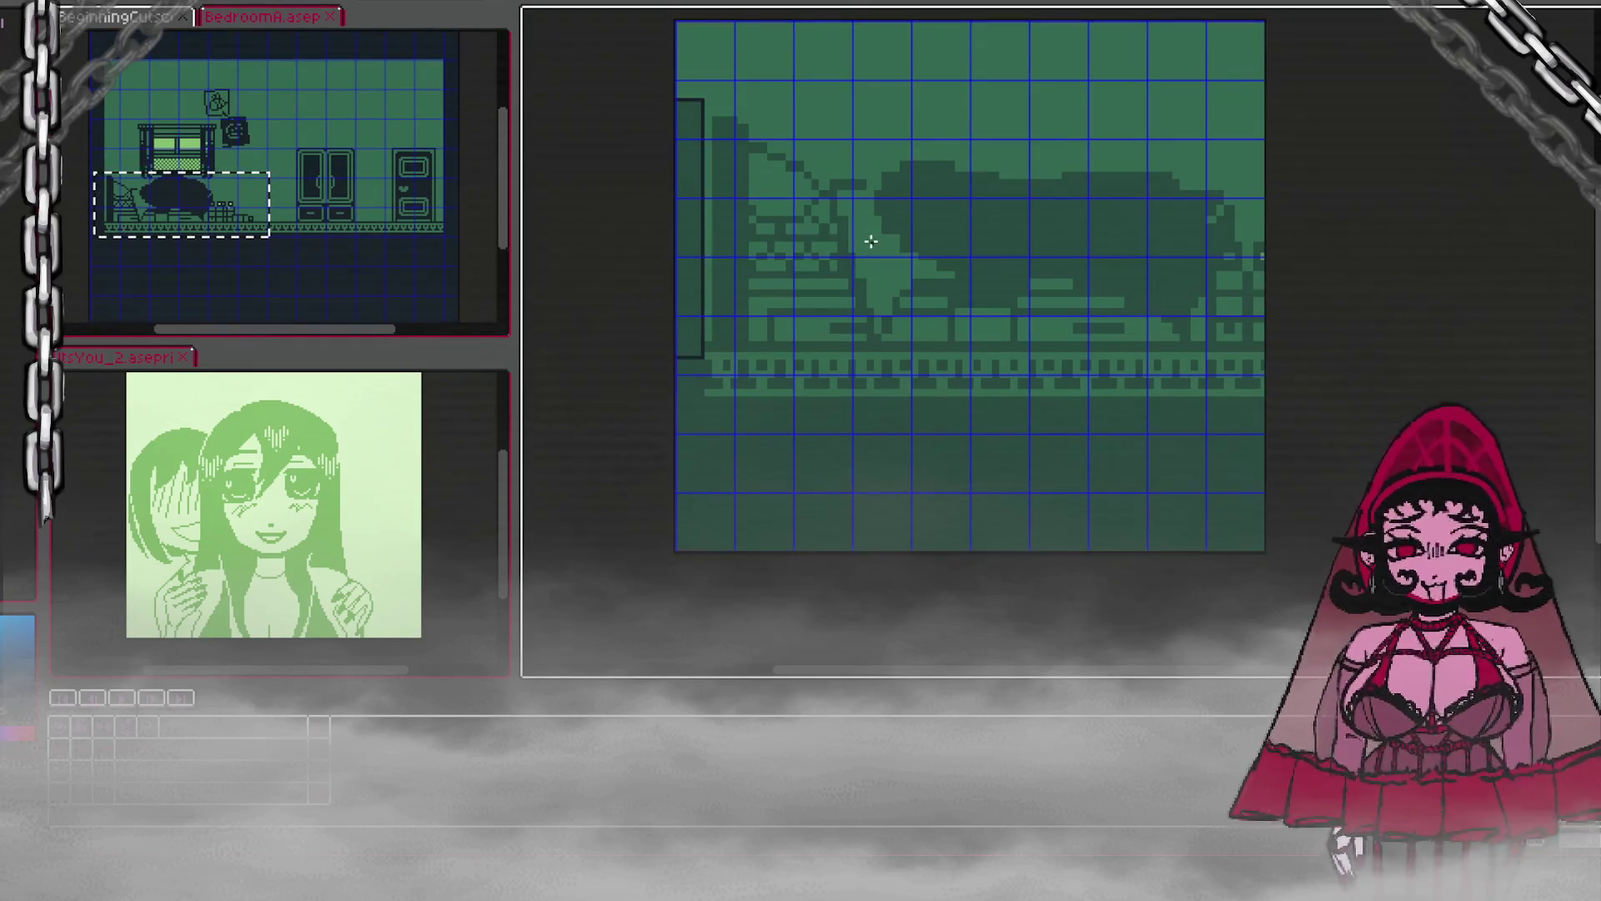
pyautogui.hotkey('ctrl', 'y')
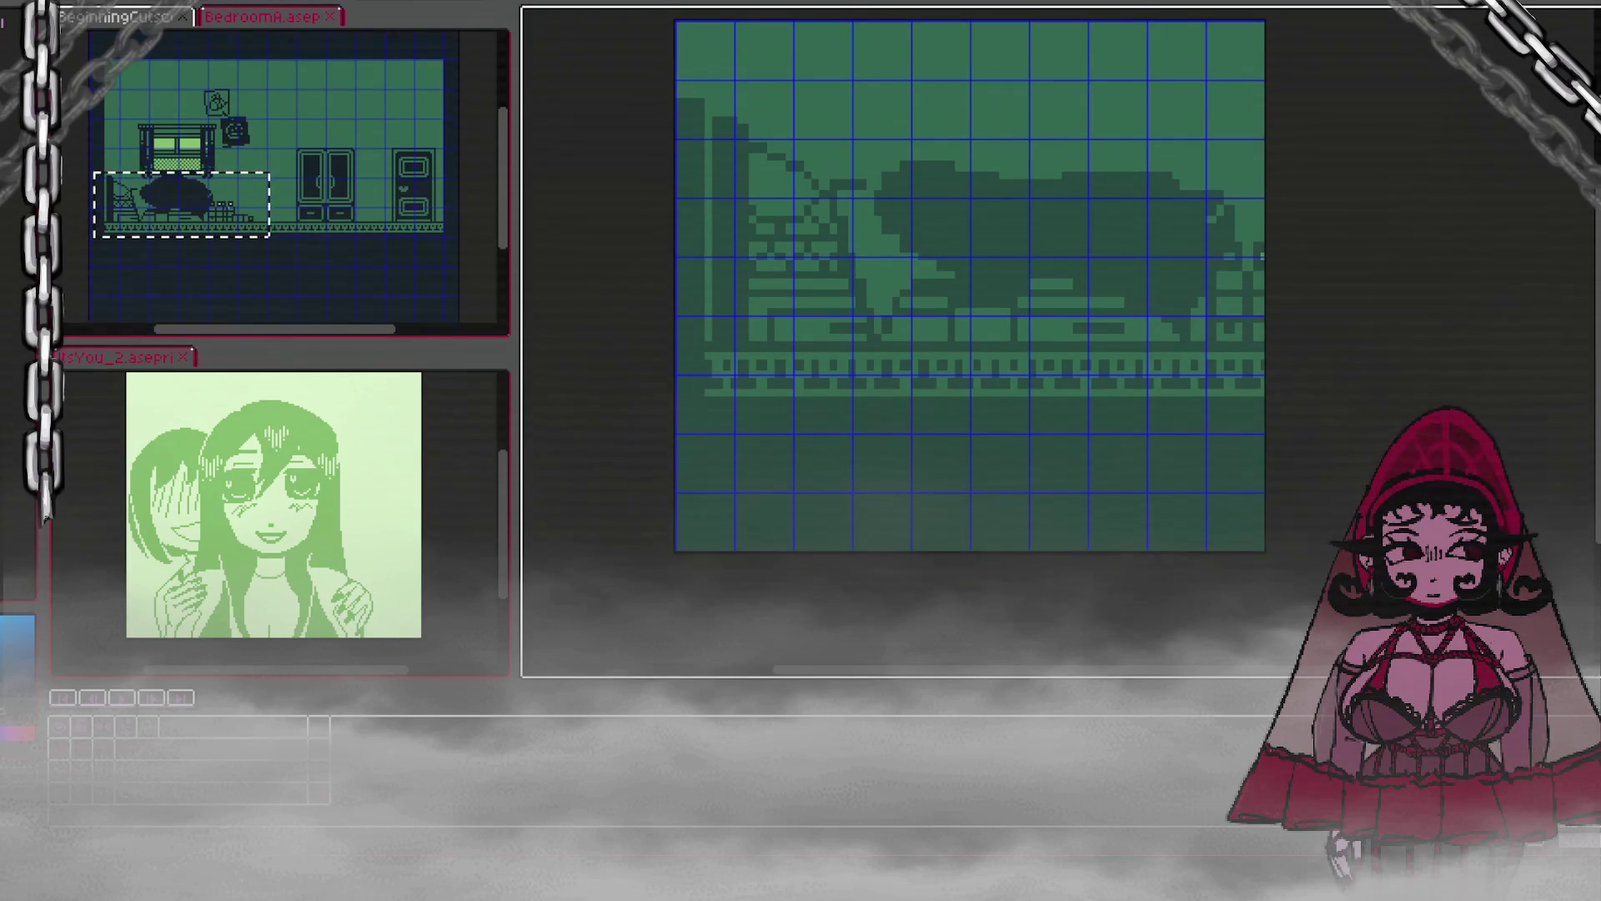
pyautogui.moveTo(679, 331)
pyautogui.mouseDown()
pyautogui.moveTo(783, 414)
pyautogui.moveTo(1104, 582)
pyautogui.moveTo(1158, 570)
pyautogui.mouseUp()
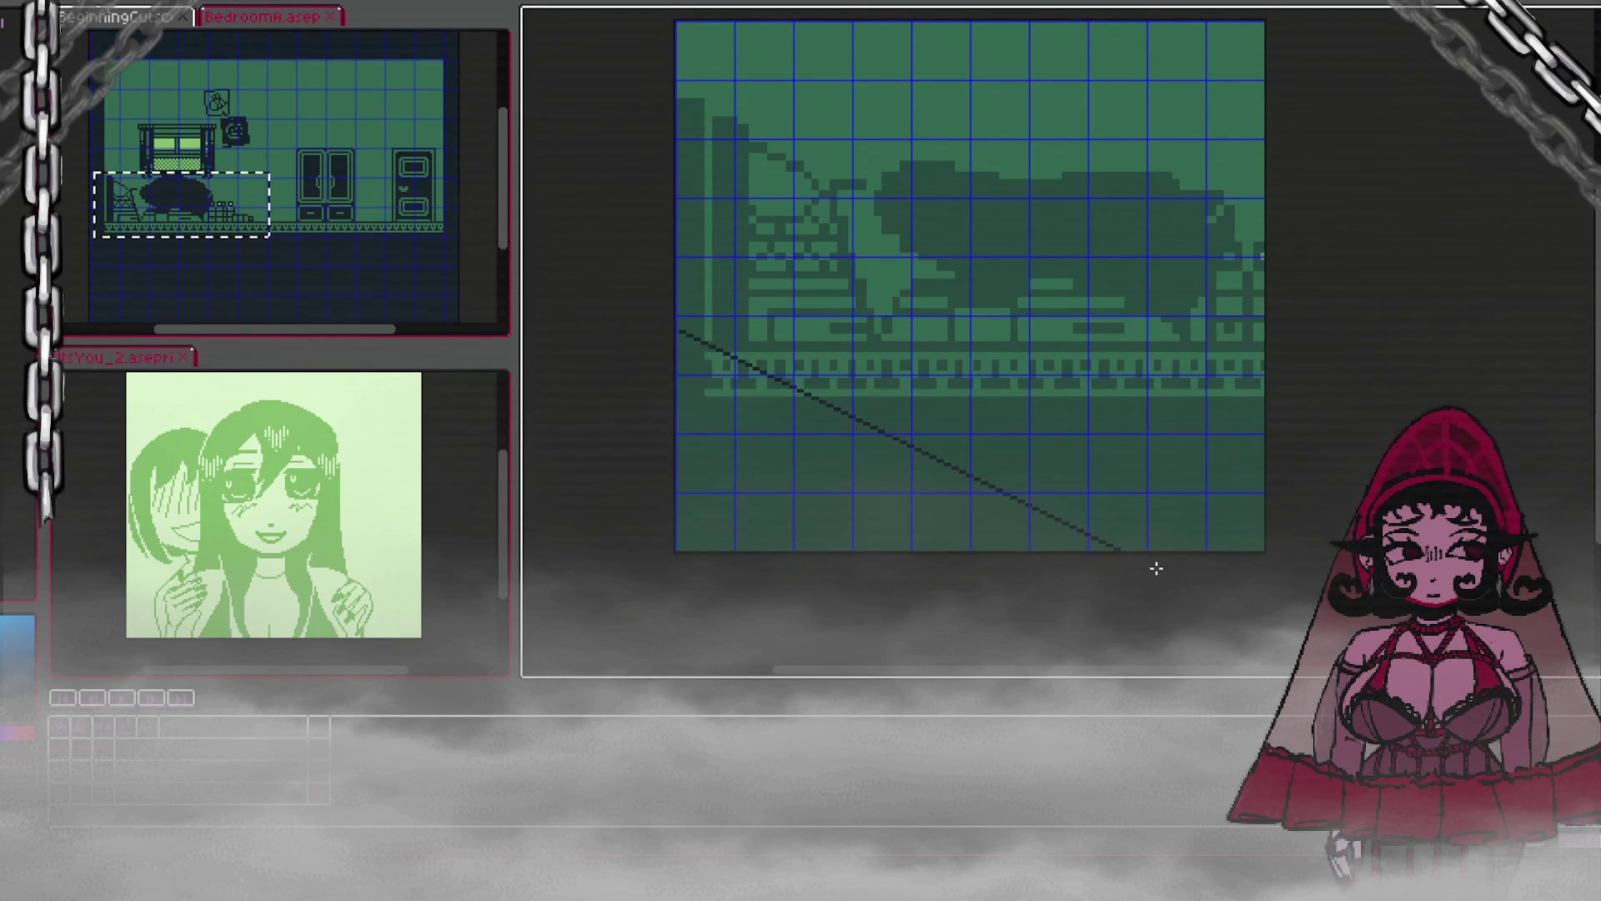
# Step: Add a second, higher diagonal line running to the right edge
pyautogui.moveTo(686, 241)
pyautogui.mouseDown()
pyautogui.moveTo(1058, 418)
pyautogui.moveTo(1227, 536)
pyautogui.moveTo(1286, 502)
pyautogui.mouseUp()
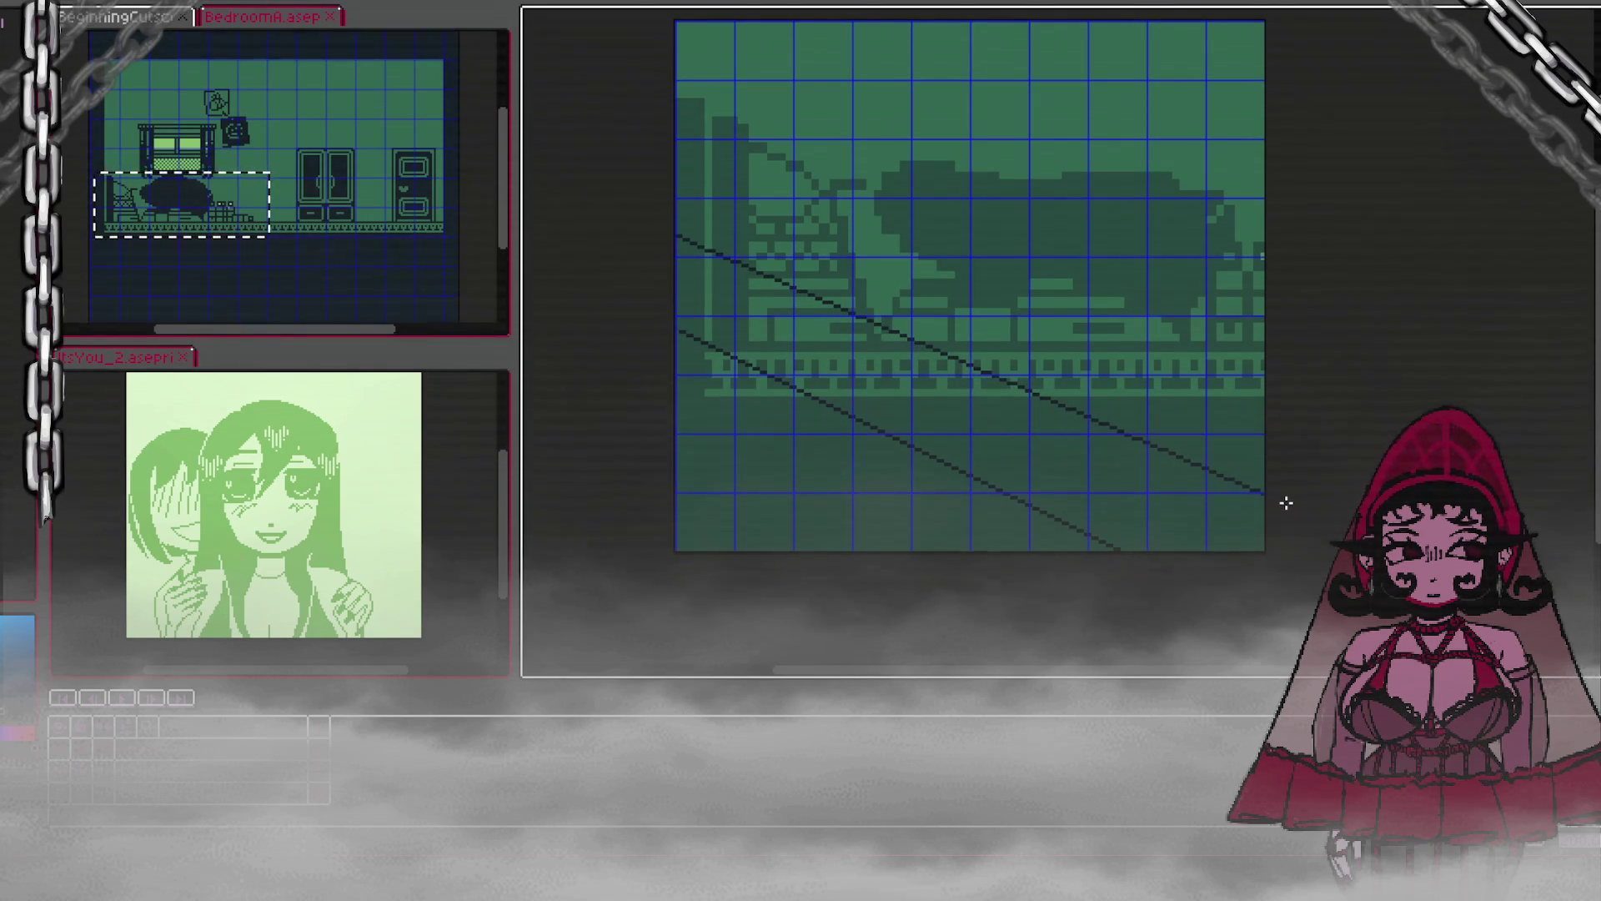
pyautogui.hotkey('ctrl', 'o')
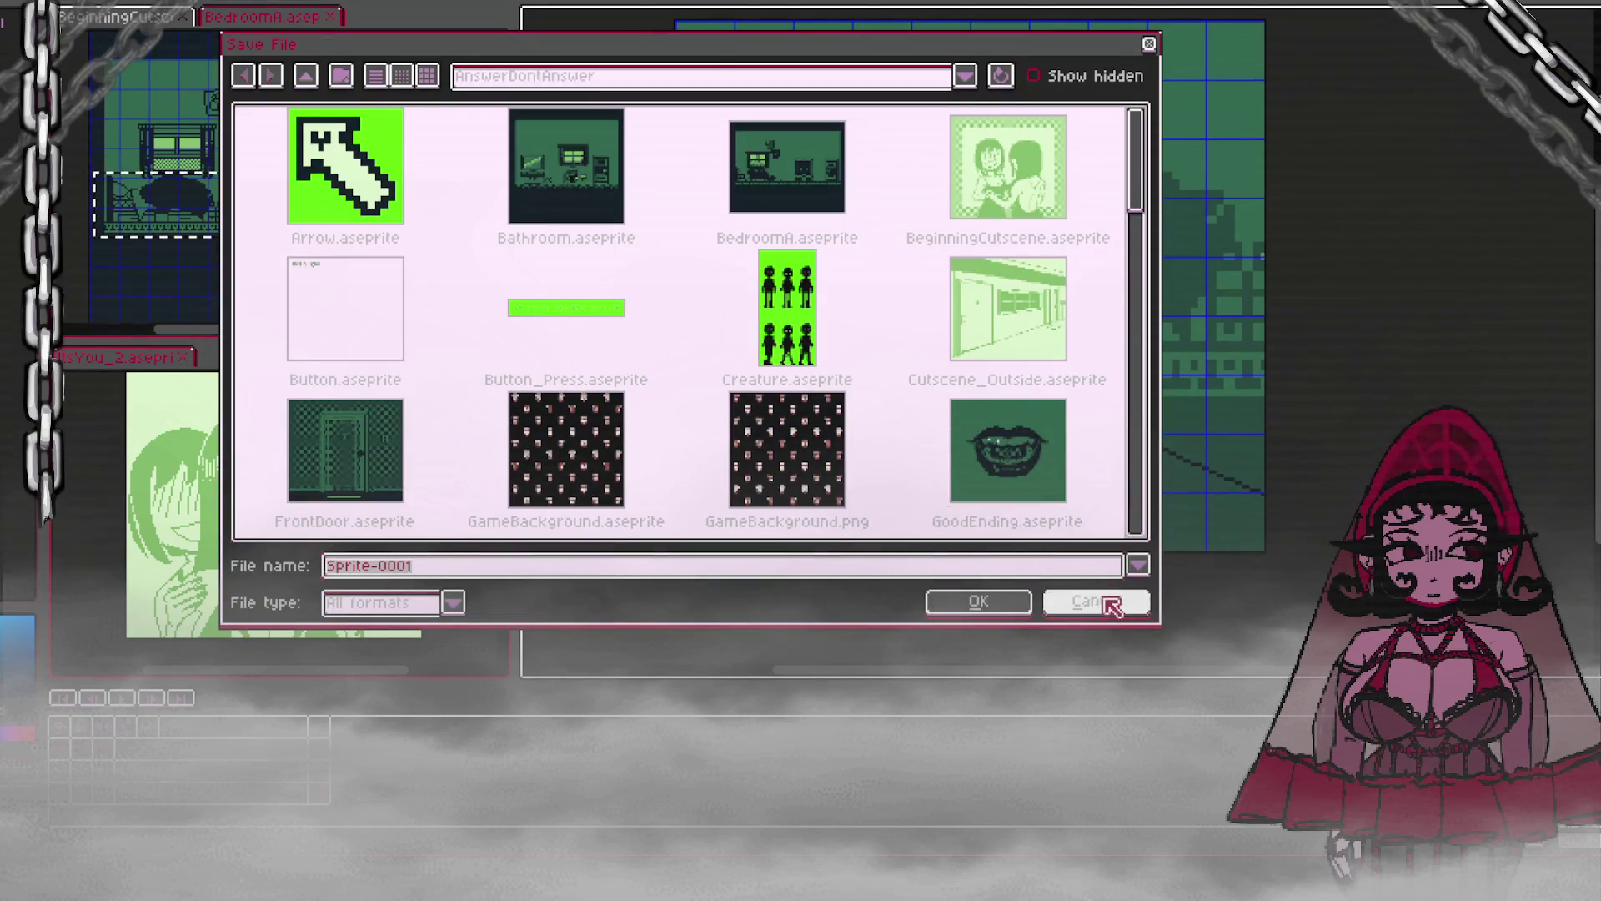
pyautogui.press('Escape')
pyautogui.moveTo(684, 266)
pyautogui.mouseDown()
pyautogui.moveTo(983, 357)
pyautogui.moveTo(1304, 529)
pyautogui.moveTo(1348, 510)
pyautogui.moveTo(1276, 479)
pyautogui.mouseUp()
pyautogui.hotkey('ctrl', 'z')
pyautogui.moveTo(677, 254)
pyautogui.mouseDown()
pyautogui.moveTo(1168, 393)
pyautogui.moveTo(1307, 514)
pyautogui.mouseUp()
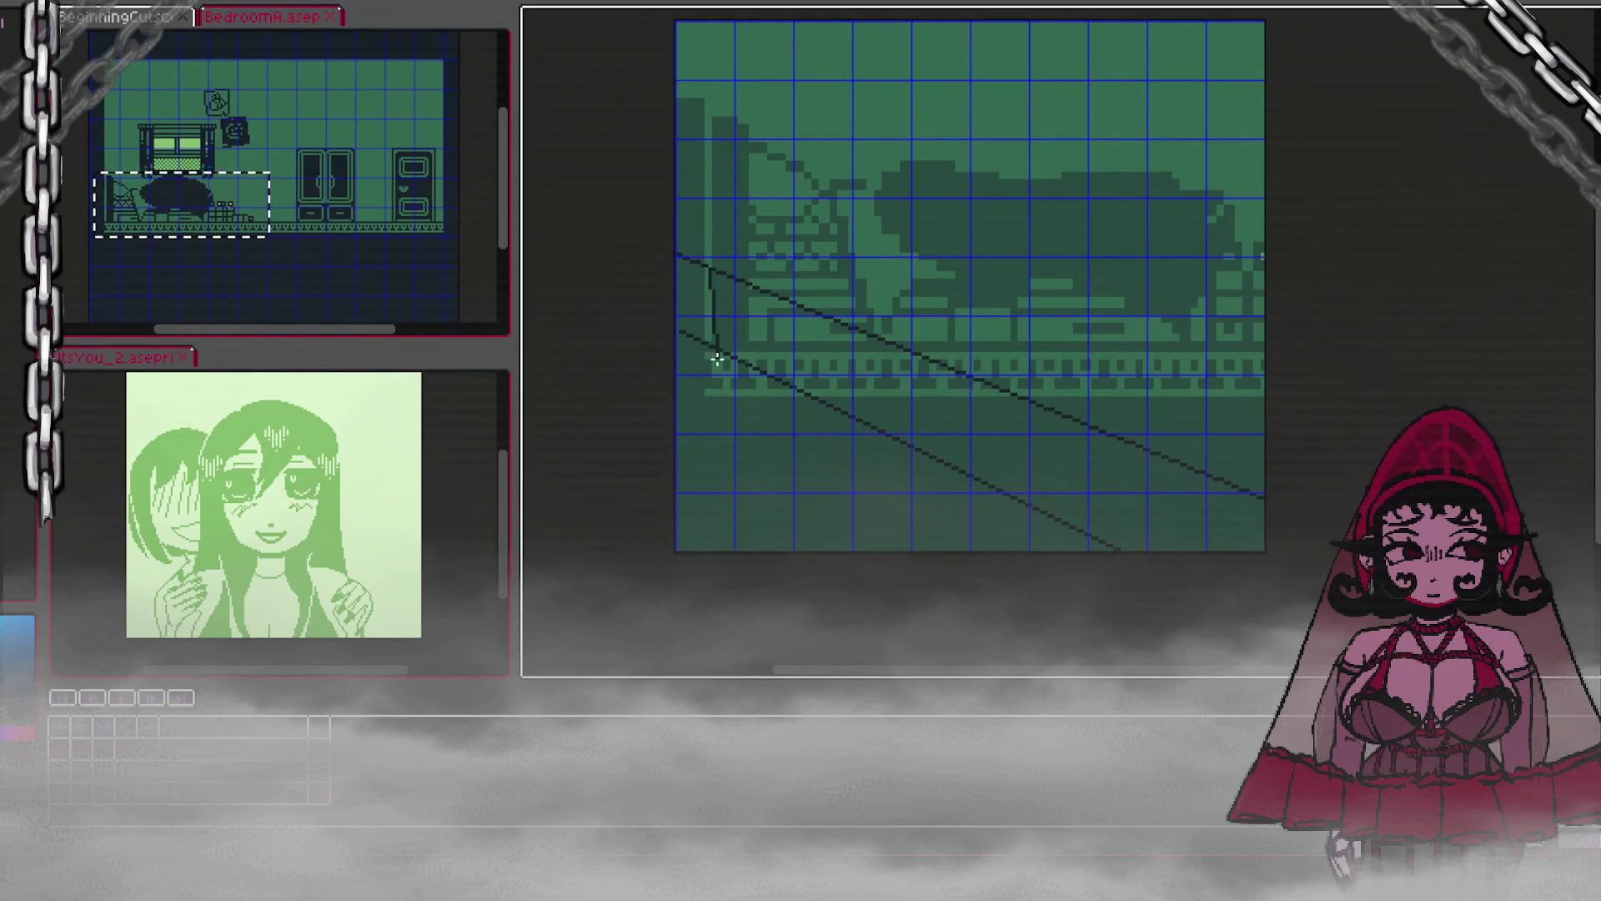
# Step: Draw the bed's corner and lower edges and the headboard's top edge
pyautogui.moveTo(701, 328)
pyautogui.mouseDown()
pyautogui.moveTo(700, 169)
pyautogui.moveTo(1150, 177)
pyautogui.moveTo(914, 175)
pyautogui.moveTo(970, 148)
pyautogui.moveTo(972, 236)
pyautogui.moveTo(1259, 371)
pyautogui.moveTo(1316, 333)
pyautogui.moveTo(1311, 347)
pyautogui.mouseUp()
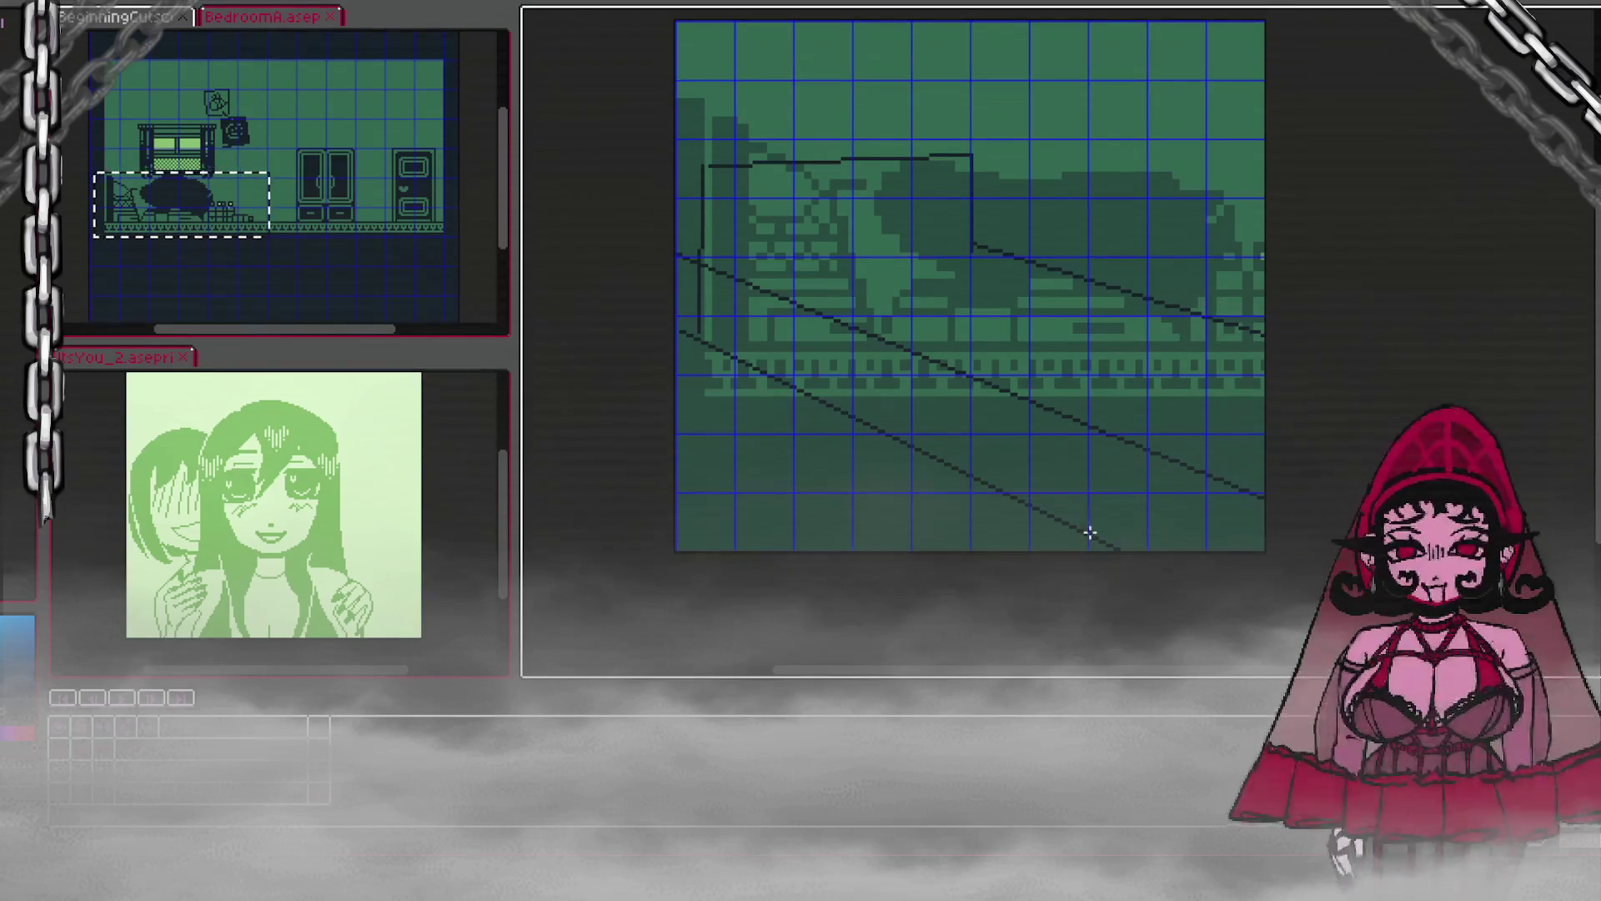
pyautogui.moveTo(1126, 543)
pyautogui.mouseDown()
pyautogui.moveTo(1304, 493)
pyautogui.moveTo(1269, 499)
pyautogui.mouseUp()
pyautogui.moveTo(1117, 546)
pyautogui.mouseDown()
pyautogui.moveTo(1111, 440)
pyautogui.moveTo(1352, 361)
pyautogui.mouseUp()
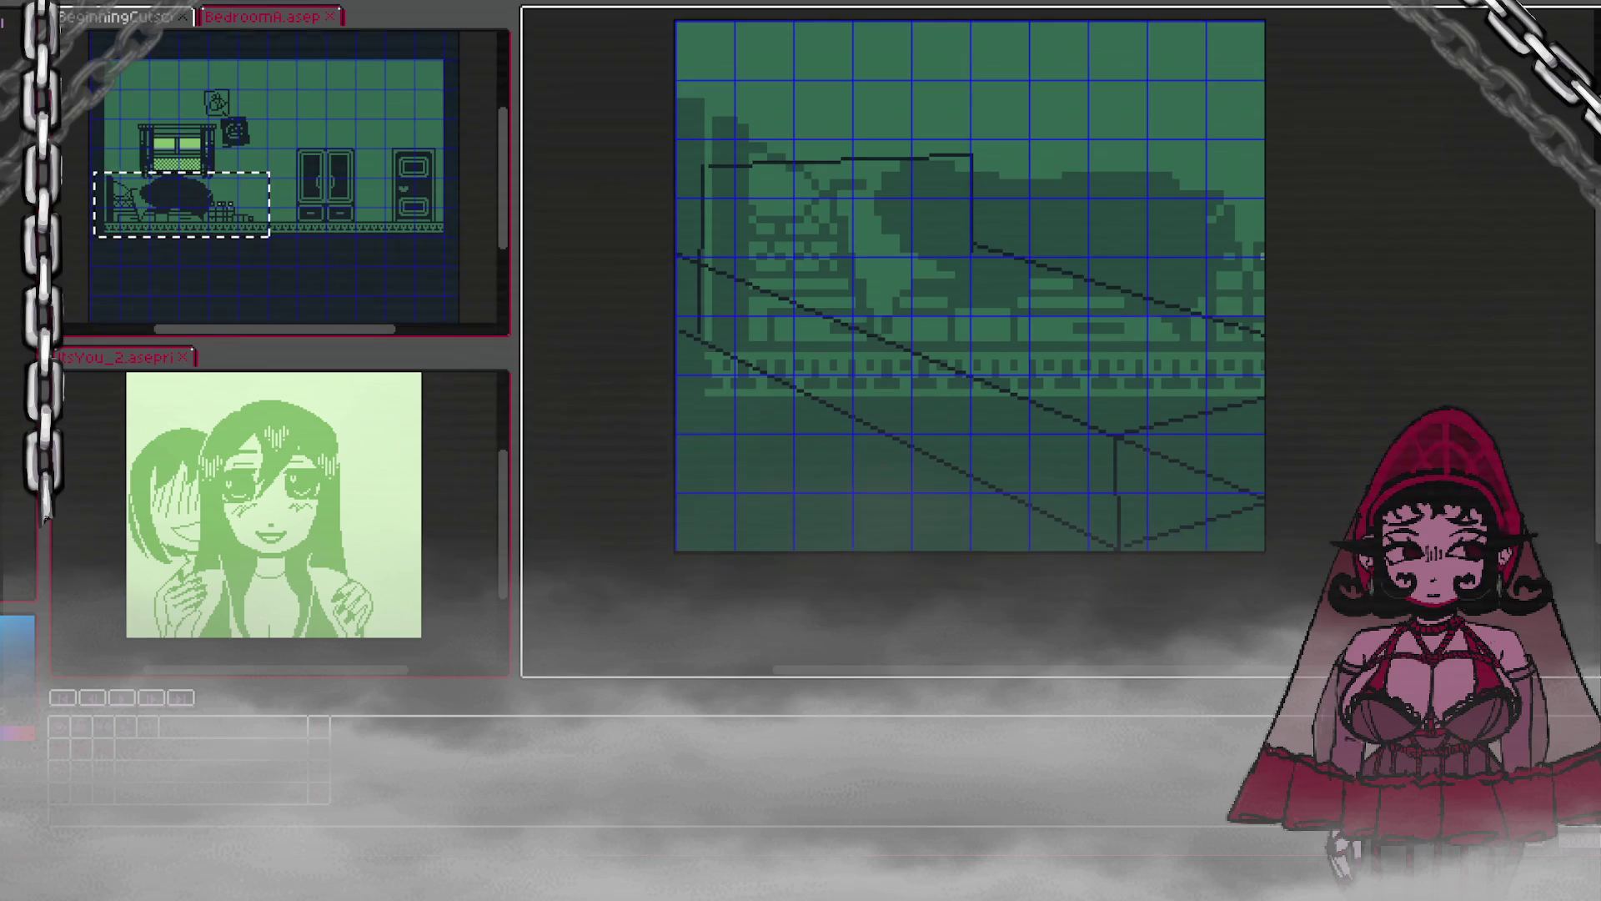
pyautogui.moveTo(721, 267)
pyautogui.mouseDown()
pyautogui.moveTo(1004, 232)
pyautogui.moveTo(972, 244)
pyautogui.mouseUp()
# Step: Pencil-sketch the curves of the figure's round head and hair on the pillow
pyautogui.moveTo(975, 260)
pyautogui.mouseDown()
pyautogui.moveTo(1101, 208)
pyautogui.moveTo(1093, 268)
pyautogui.mouseUp()
pyautogui.hotkey('ctrl', 'z')
pyautogui.moveTo(847, 196)
pyautogui.mouseDown()
pyautogui.moveTo(890, 270)
pyautogui.moveTo(838, 279)
pyautogui.moveTo(892, 193)
pyautogui.moveTo(909, 281)
pyautogui.mouseUp()
pyautogui.hotkey('ctrl', 'z')
pyautogui.hotkey('ctrl', 'z')
pyautogui.hotkey('ctrl', 'z')
pyautogui.moveTo(871, 213)
pyautogui.mouseDown()
pyautogui.moveTo(932, 265)
pyautogui.moveTo(867, 316)
pyautogui.moveTo(934, 196)
pyautogui.moveTo(975, 242)
pyautogui.moveTo(934, 295)
pyautogui.moveTo(972, 257)
pyautogui.moveTo(1037, 300)
pyautogui.moveTo(1043, 371)
pyautogui.moveTo(1206, 386)
pyautogui.mouseUp()
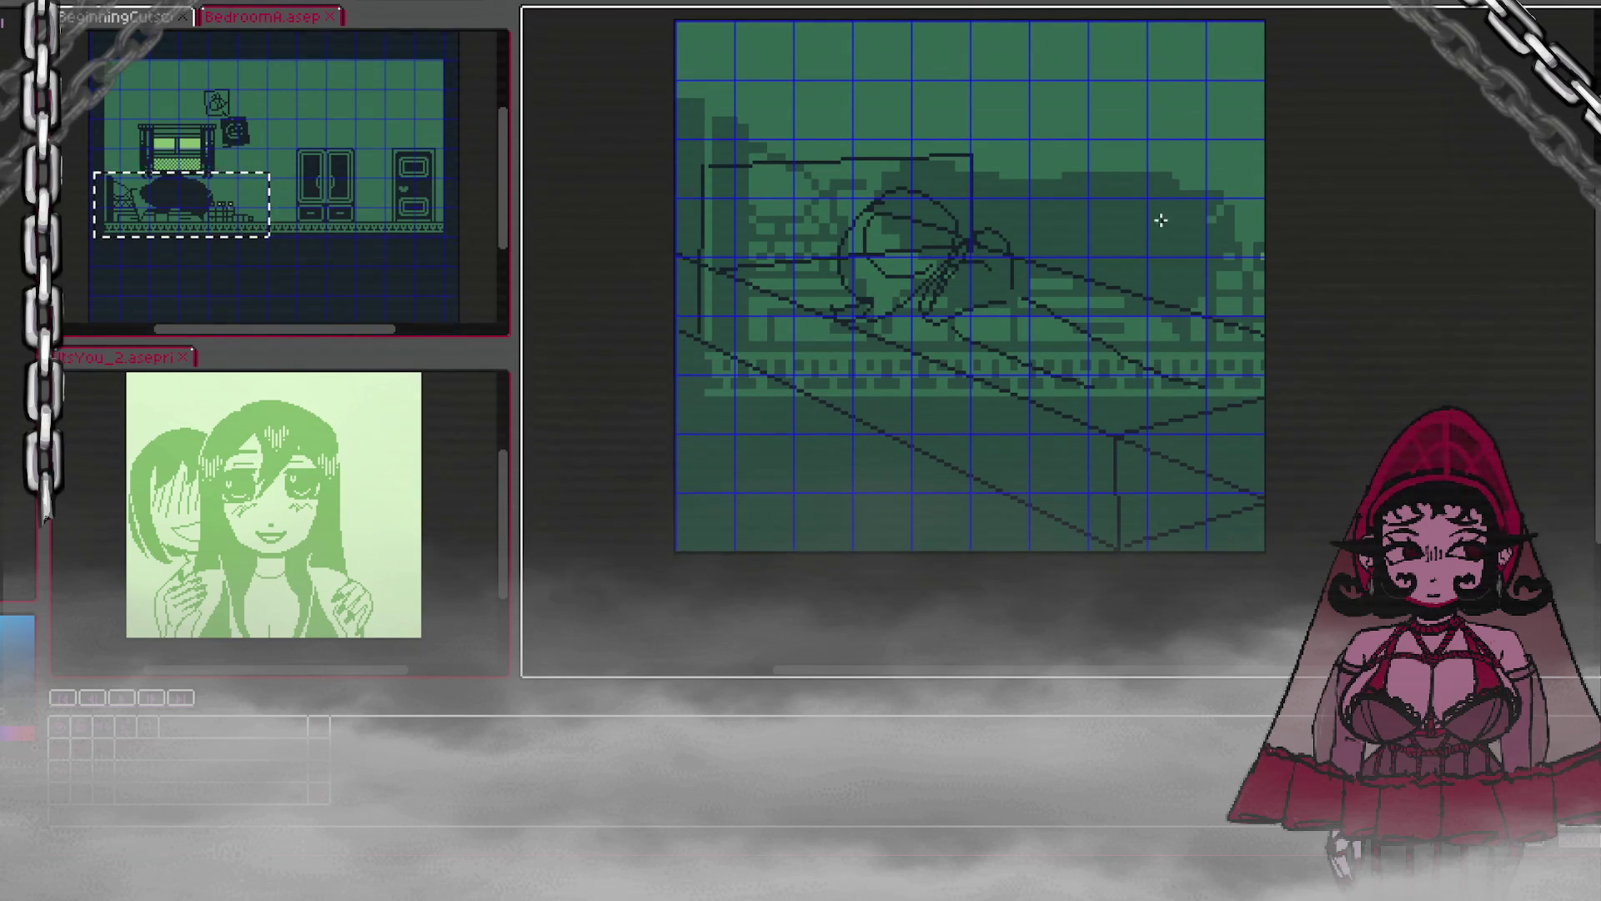
# Step: Redraw the head circle and a long body outline, then fill the body solid dark
pyautogui.hotkey('ctrl', 'z')
pyautogui.hotkey('ctrl', 'z')
pyautogui.hotkey('ctrl', 'z')
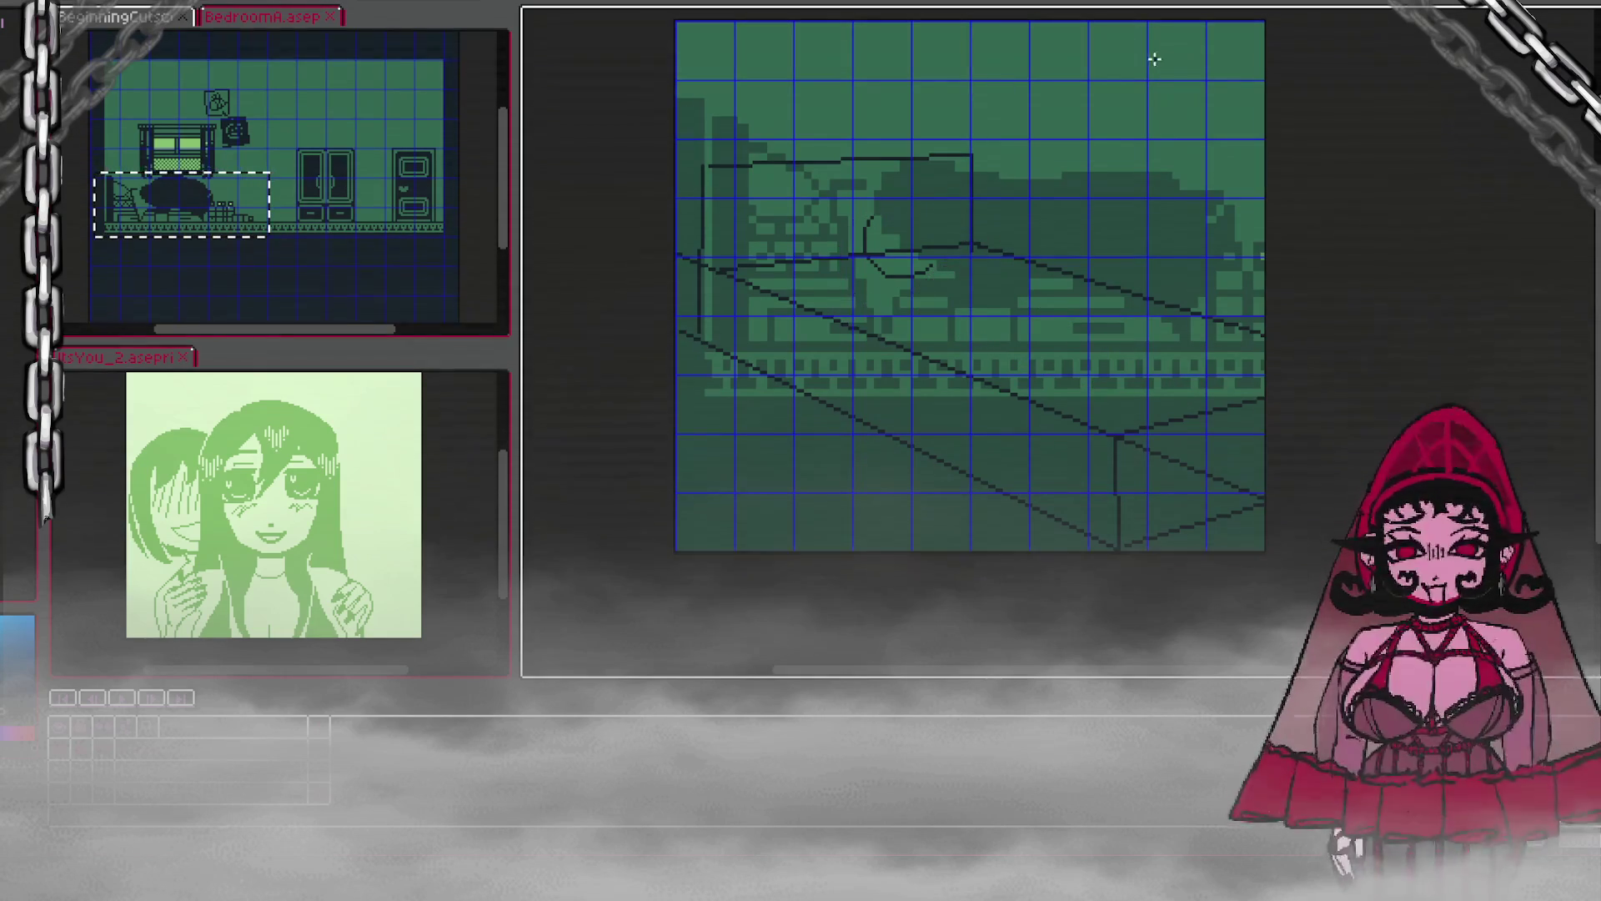
pyautogui.moveTo(866, 202)
pyautogui.mouseDown()
pyautogui.moveTo(908, 226)
pyautogui.moveTo(831, 272)
pyautogui.moveTo(892, 331)
pyautogui.mouseUp()
pyautogui.moveTo(934, 243); pyautogui.dragTo(957, 230)
pyautogui.moveTo(905, 288); pyautogui.dragTo(886, 324)
pyautogui.moveTo(922, 242)
pyautogui.mouseDown()
pyautogui.moveTo(1001, 218)
pyautogui.moveTo(1137, 261)
pyautogui.moveTo(1034, 367)
pyautogui.moveTo(926, 292)
pyautogui.mouseUp()
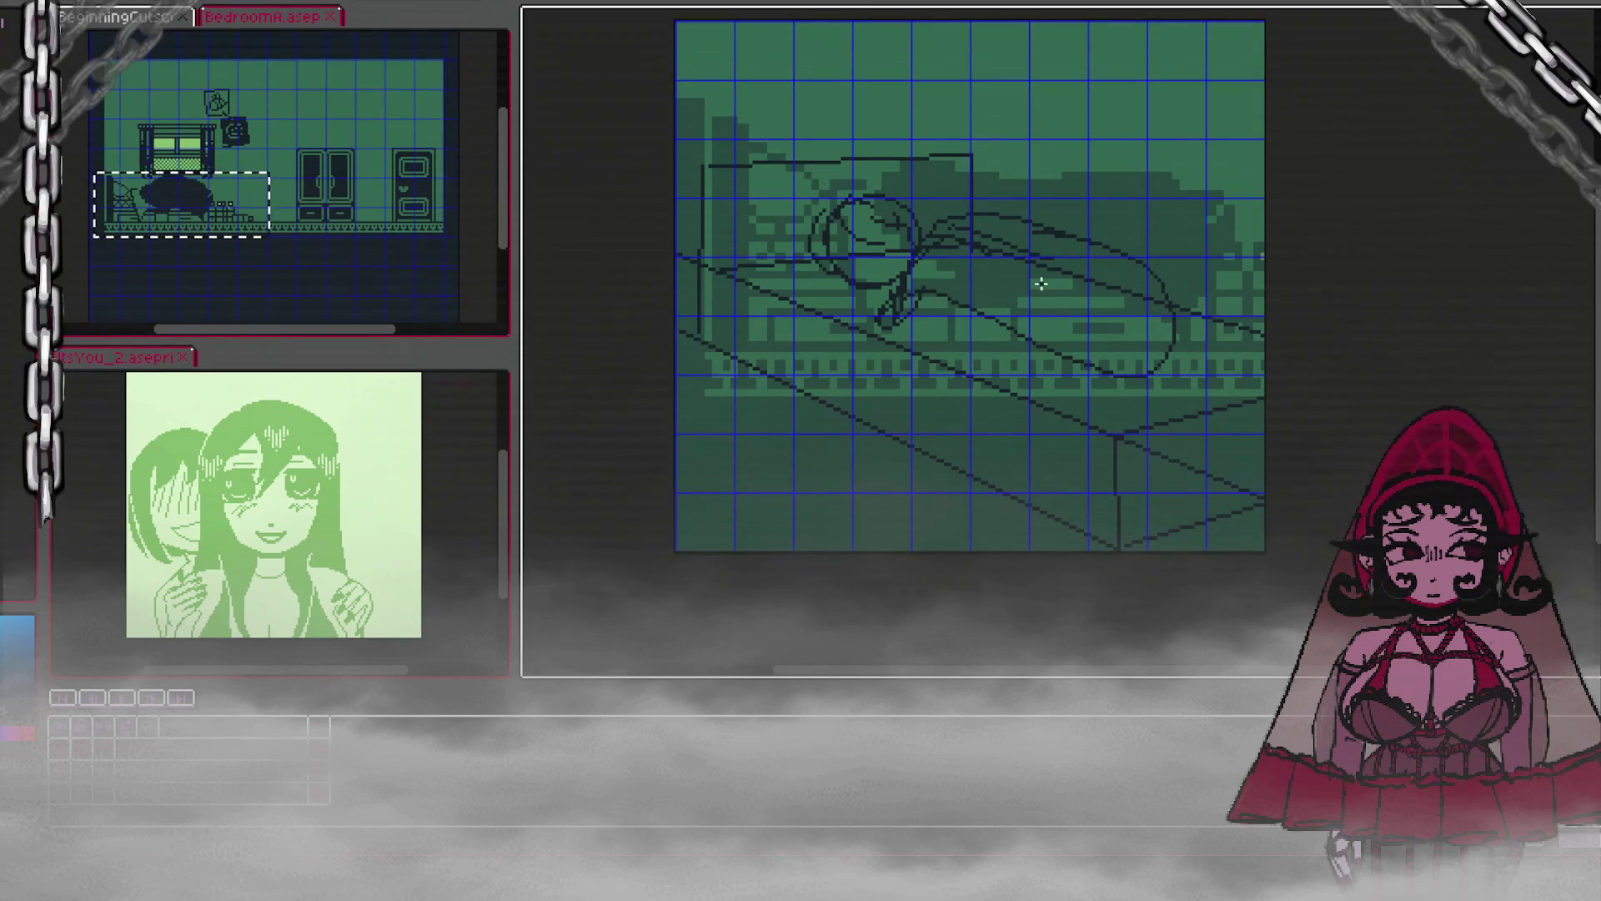
pyautogui.click(1053, 302)
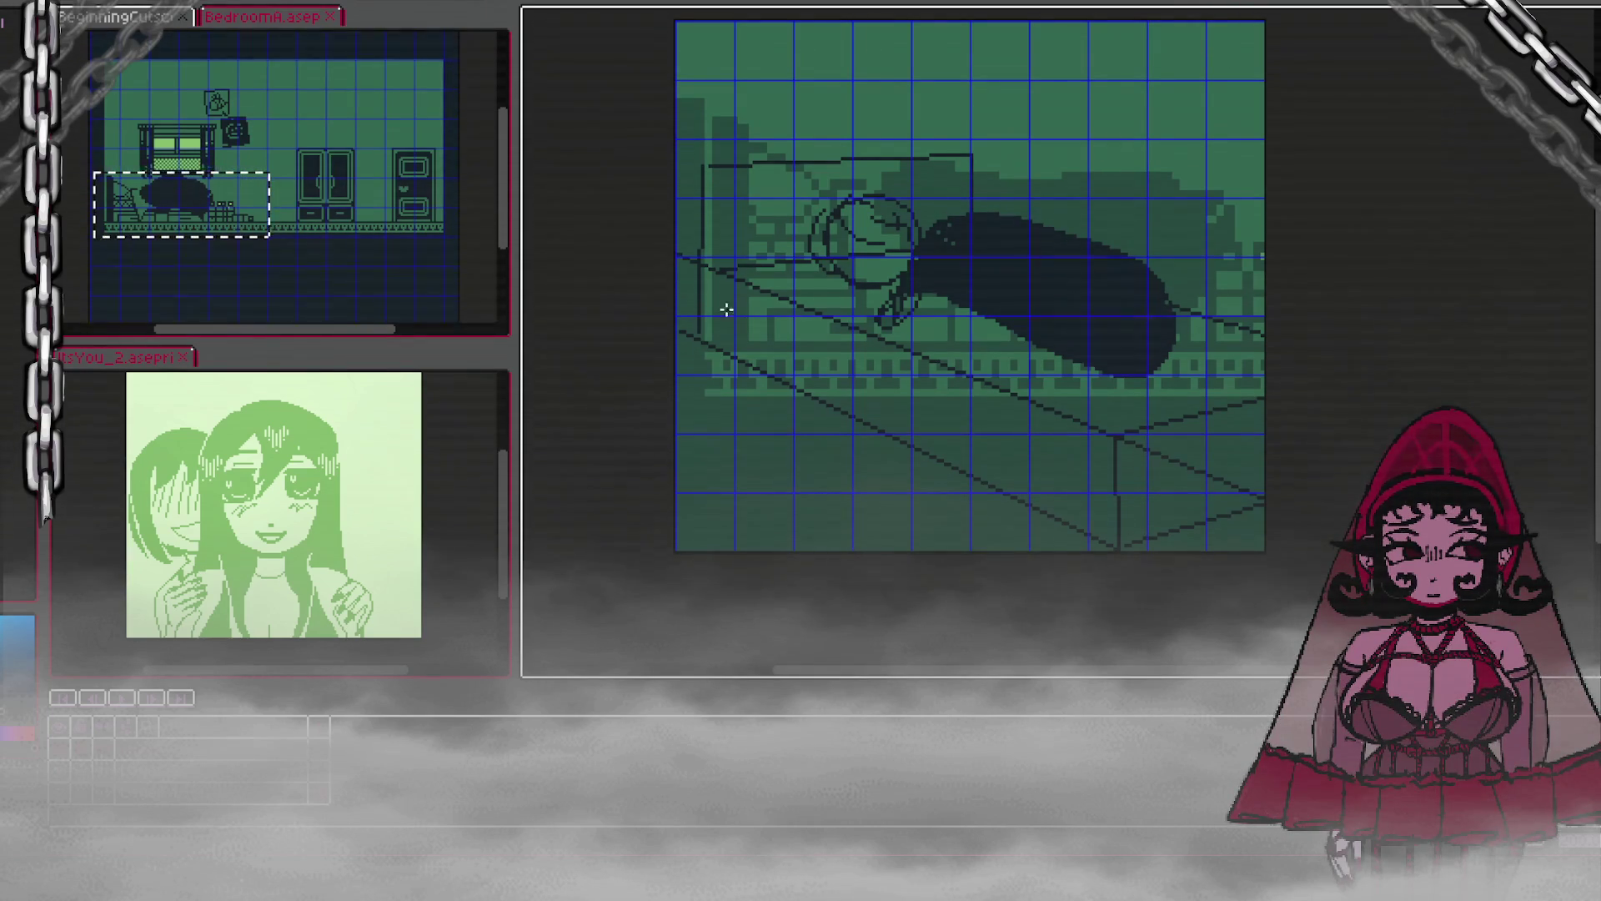
# Step: Draw a short vertical bed-leg stroke and a diagonal edge toward the bed corner
pyautogui.moveTo(722, 300)
pyautogui.mouseDown()
pyautogui.moveTo(723, 344)
pyautogui.moveTo(780, 332)
pyautogui.moveTo(871, 388)
pyautogui.mouseUp()
pyautogui.hotkey('ctrl', 'z')
pyautogui.moveTo(723, 300); pyautogui.dragTo(724, 350)
pyautogui.moveTo(723, 300); pyautogui.dragTo(863, 382)
pyautogui.hotkey('ctrl', 'z')
pyautogui.moveTo(722, 300); pyautogui.dragTo(724, 345)
pyautogui.moveTo(723, 302)
pyautogui.mouseDown()
pyautogui.moveTo(869, 375)
pyautogui.moveTo(862, 412)
pyautogui.moveTo(937, 431)
pyautogui.mouseUp()
pyautogui.hotkey('ctrl', 'z')
# Step: Add two short vertical strokes and a diagonal line beneath the bed outline
pyautogui.moveTo(863, 417)
pyautogui.mouseDown()
pyautogui.moveTo(870, 377)
pyautogui.moveTo(904, 422)
pyautogui.moveTo(965, 418)
pyautogui.moveTo(1043, 450)
pyautogui.moveTo(1049, 487)
pyautogui.mouseUp()
pyautogui.hotkey('ctrl', 'z')
pyautogui.moveTo(910, 438)
pyautogui.mouseDown()
pyautogui.moveTo(907, 392)
pyautogui.moveTo(1061, 458)
pyautogui.moveTo(1057, 517)
pyautogui.mouseUp()
pyautogui.hotkey('ctrl', 'z')
pyautogui.moveTo(1062, 461); pyautogui.dragTo(1059, 521)
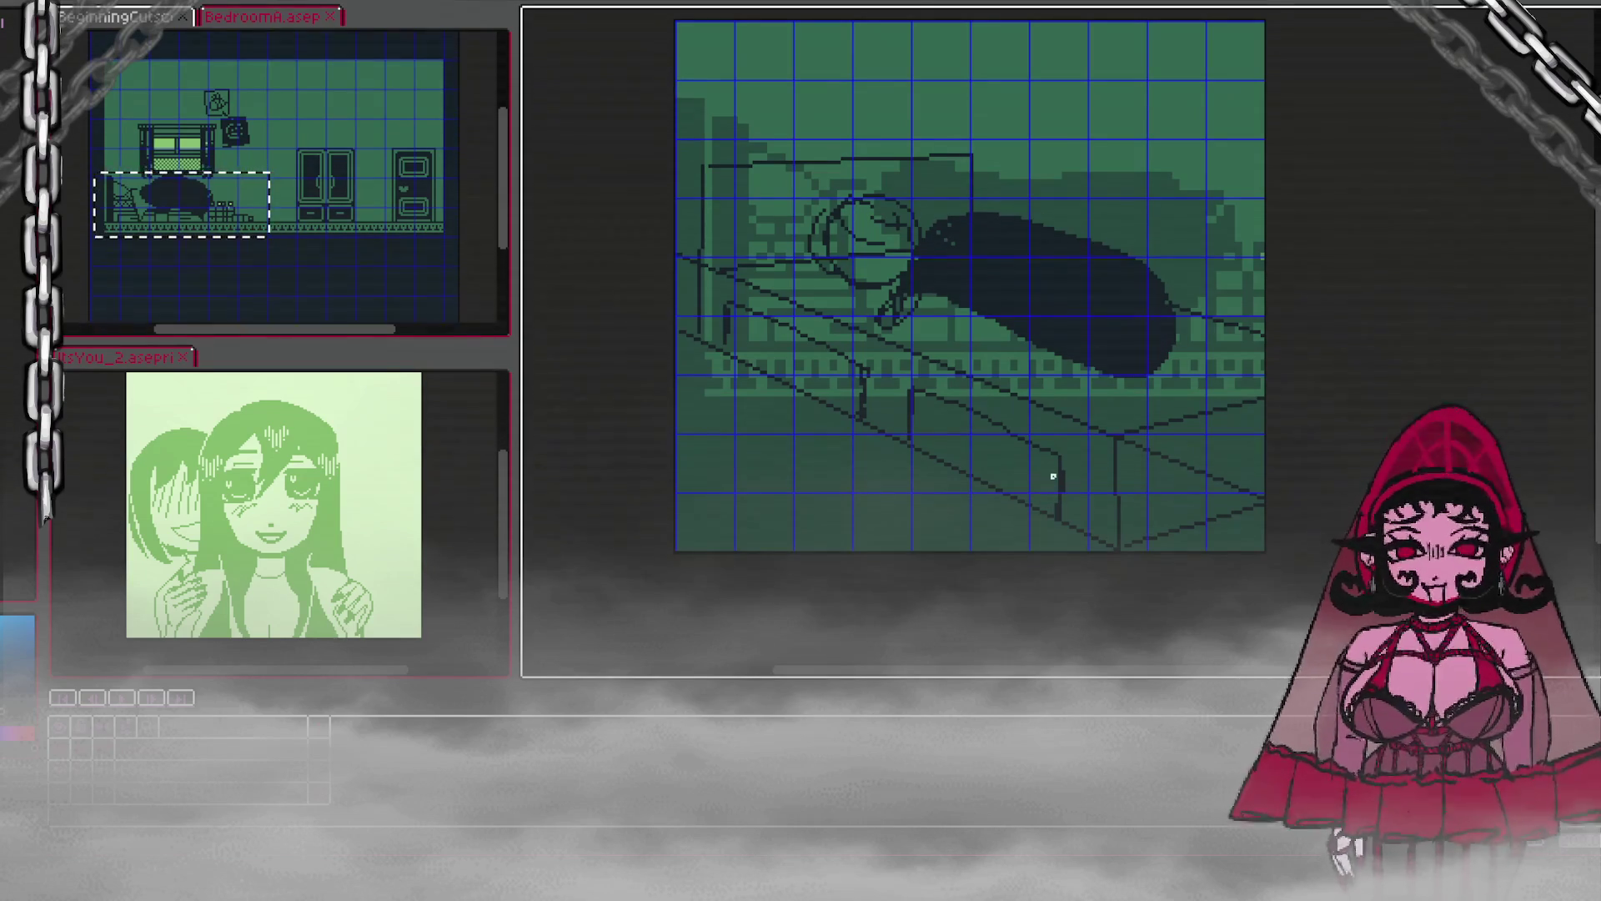
pyautogui.moveTo(1048, 460); pyautogui.dragTo(1046, 510)
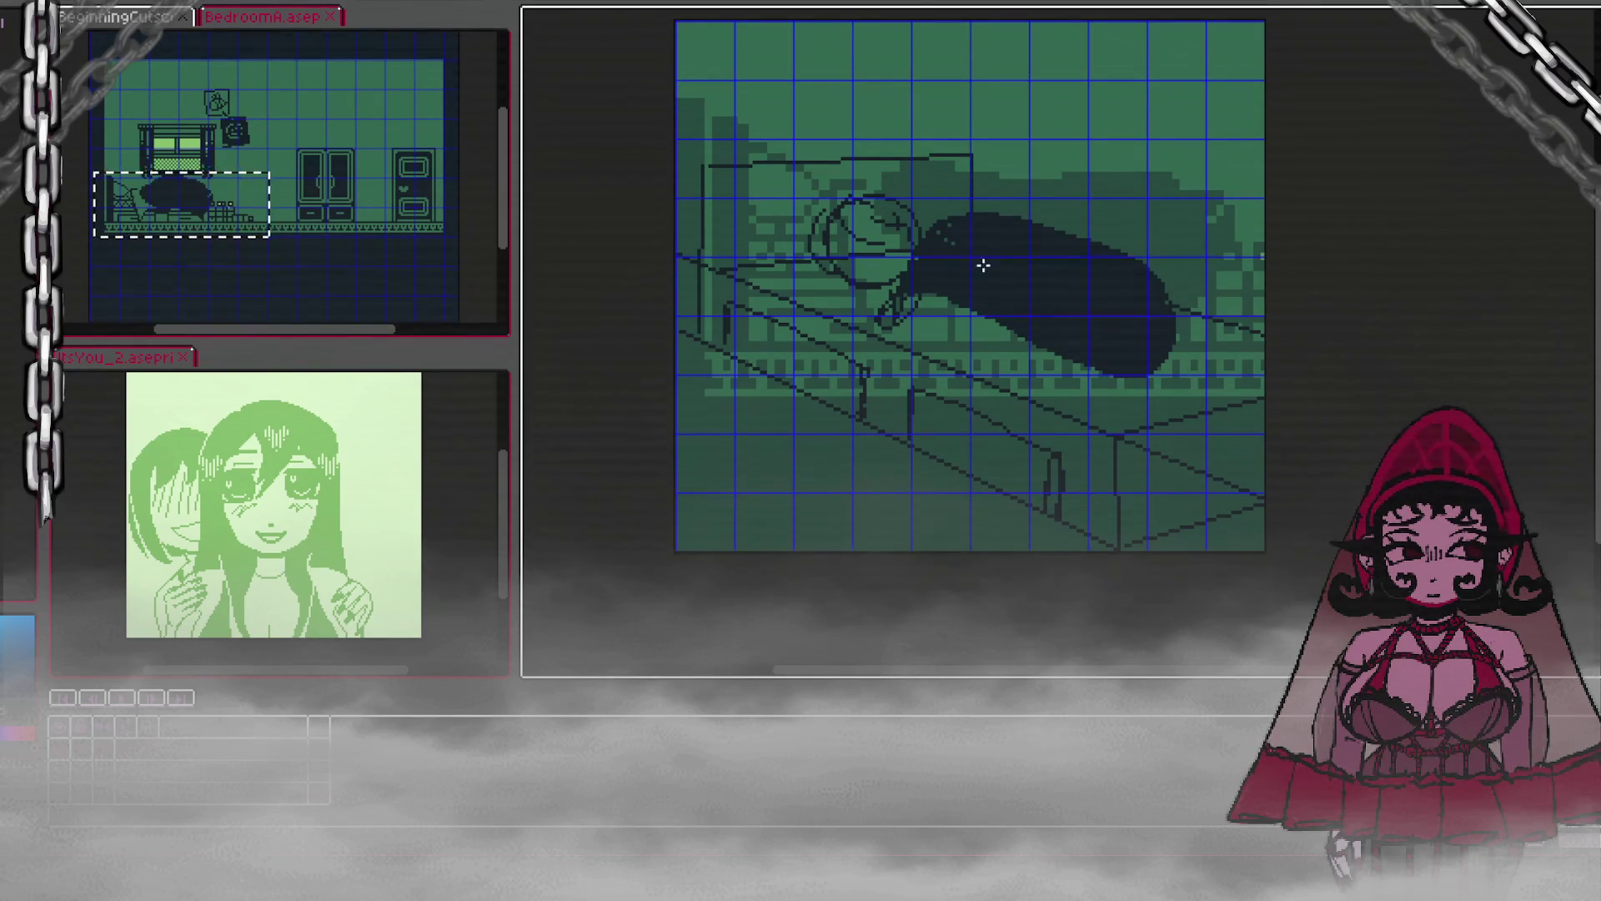
pyautogui.moveTo(951, 409); pyautogui.dragTo(1053, 454)
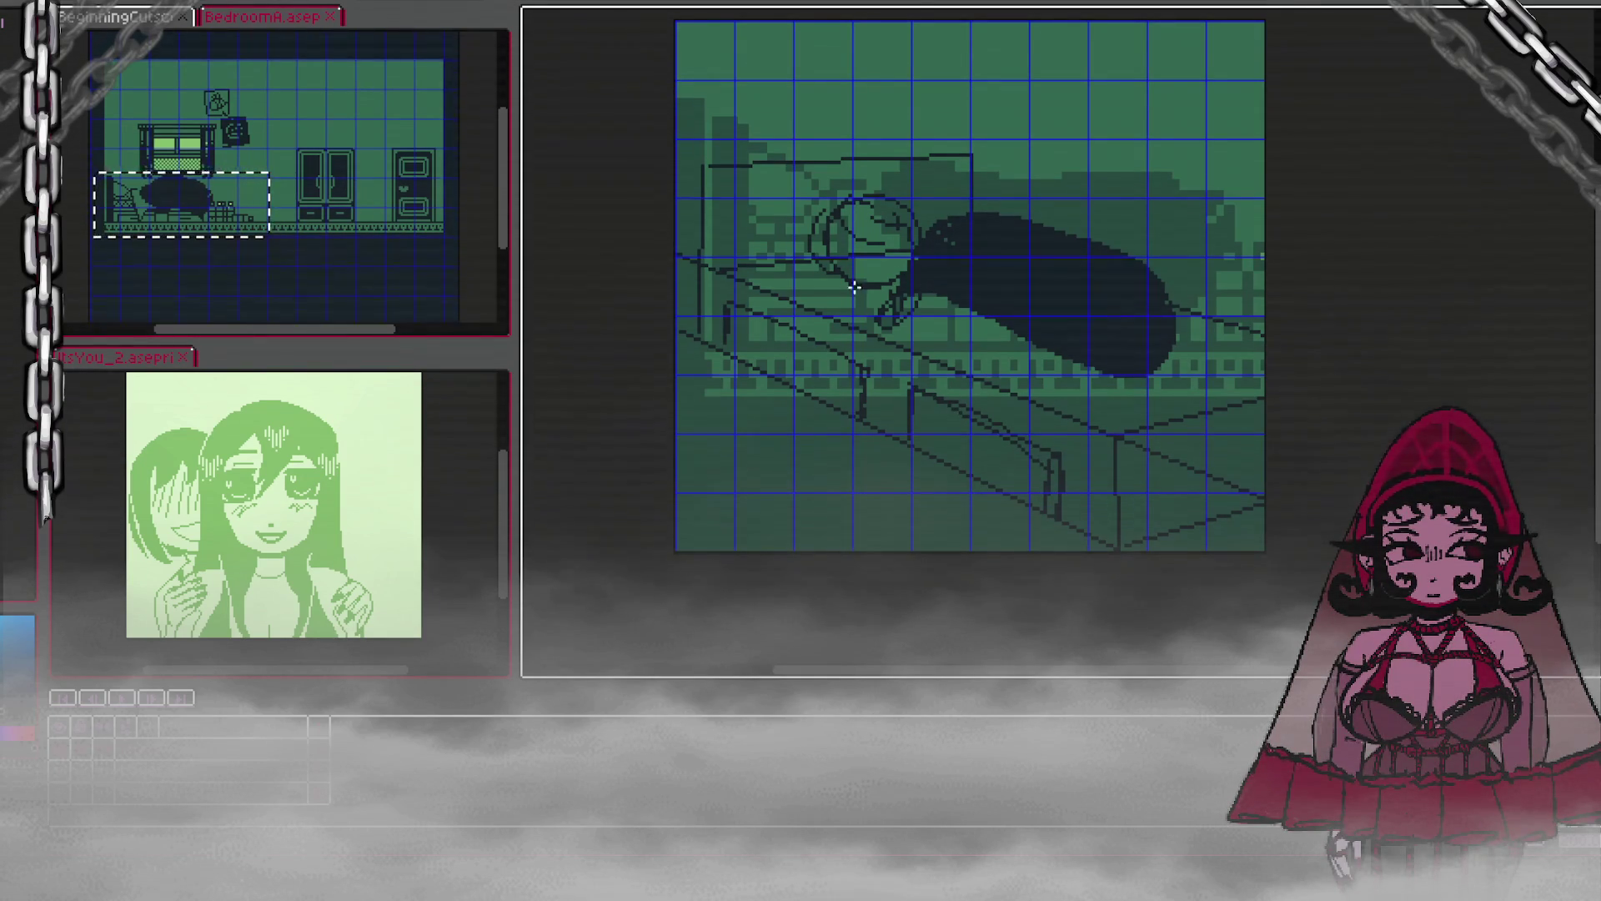
# Step: Outline a bigger lower edge for the hair, then switch to the game project
pyautogui.press('ctrl')
pyautogui.moveTo(921, 315)
pyautogui.mouseDown()
pyautogui.moveTo(958, 346)
pyautogui.moveTo(1209, 385)
pyautogui.moveTo(1159, 313)
pyautogui.mouseUp()
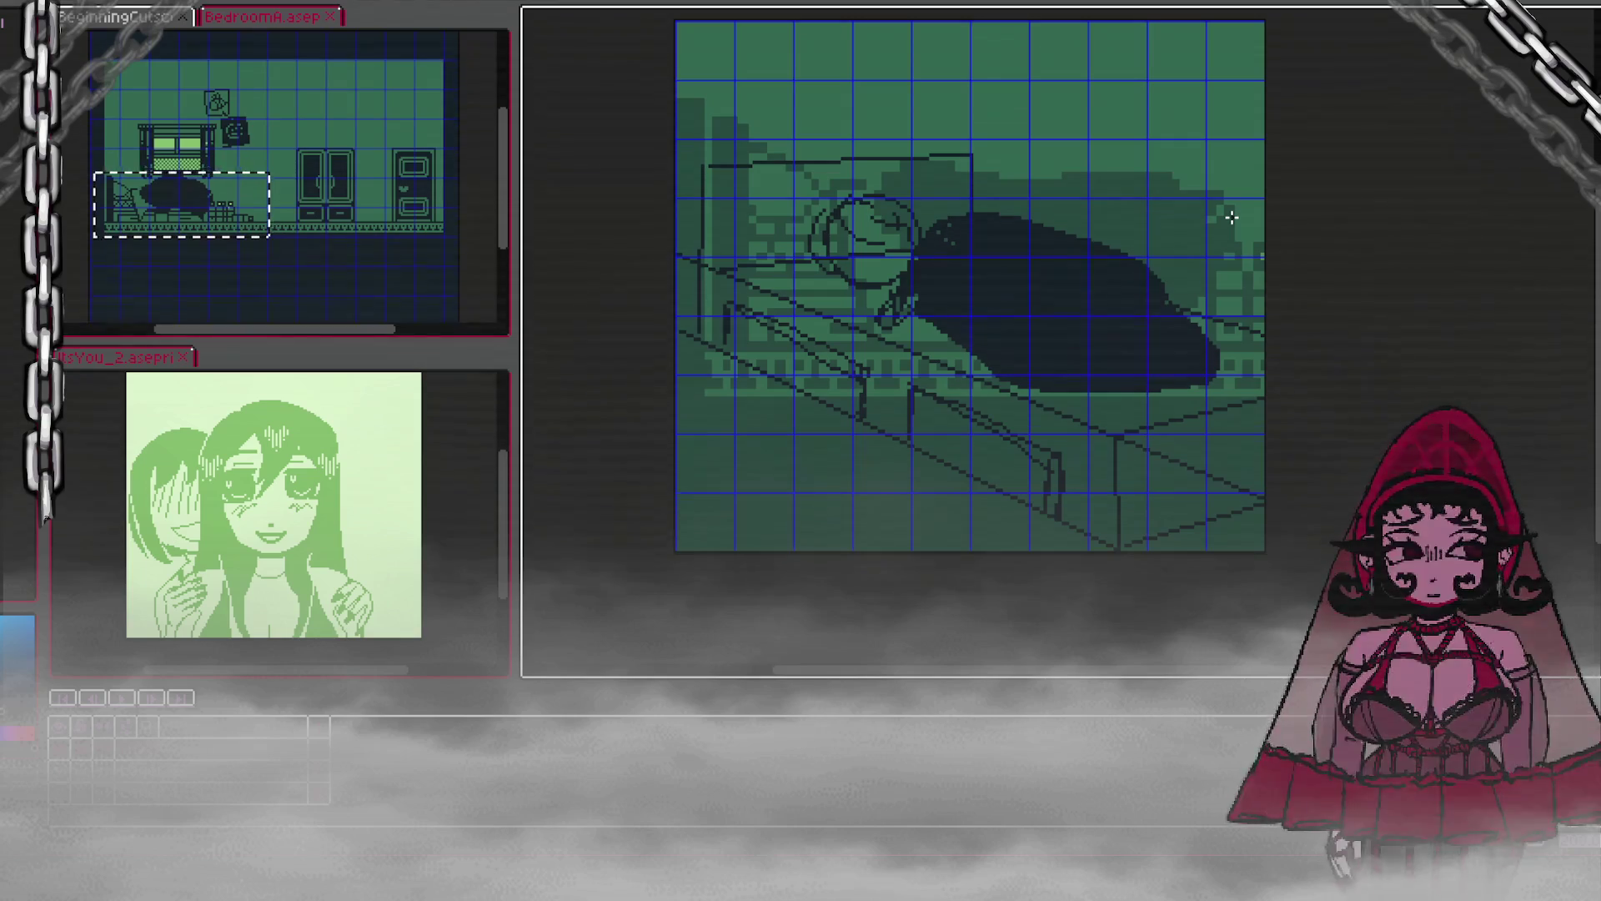
pyautogui.hotkey('alt', 'Tab')
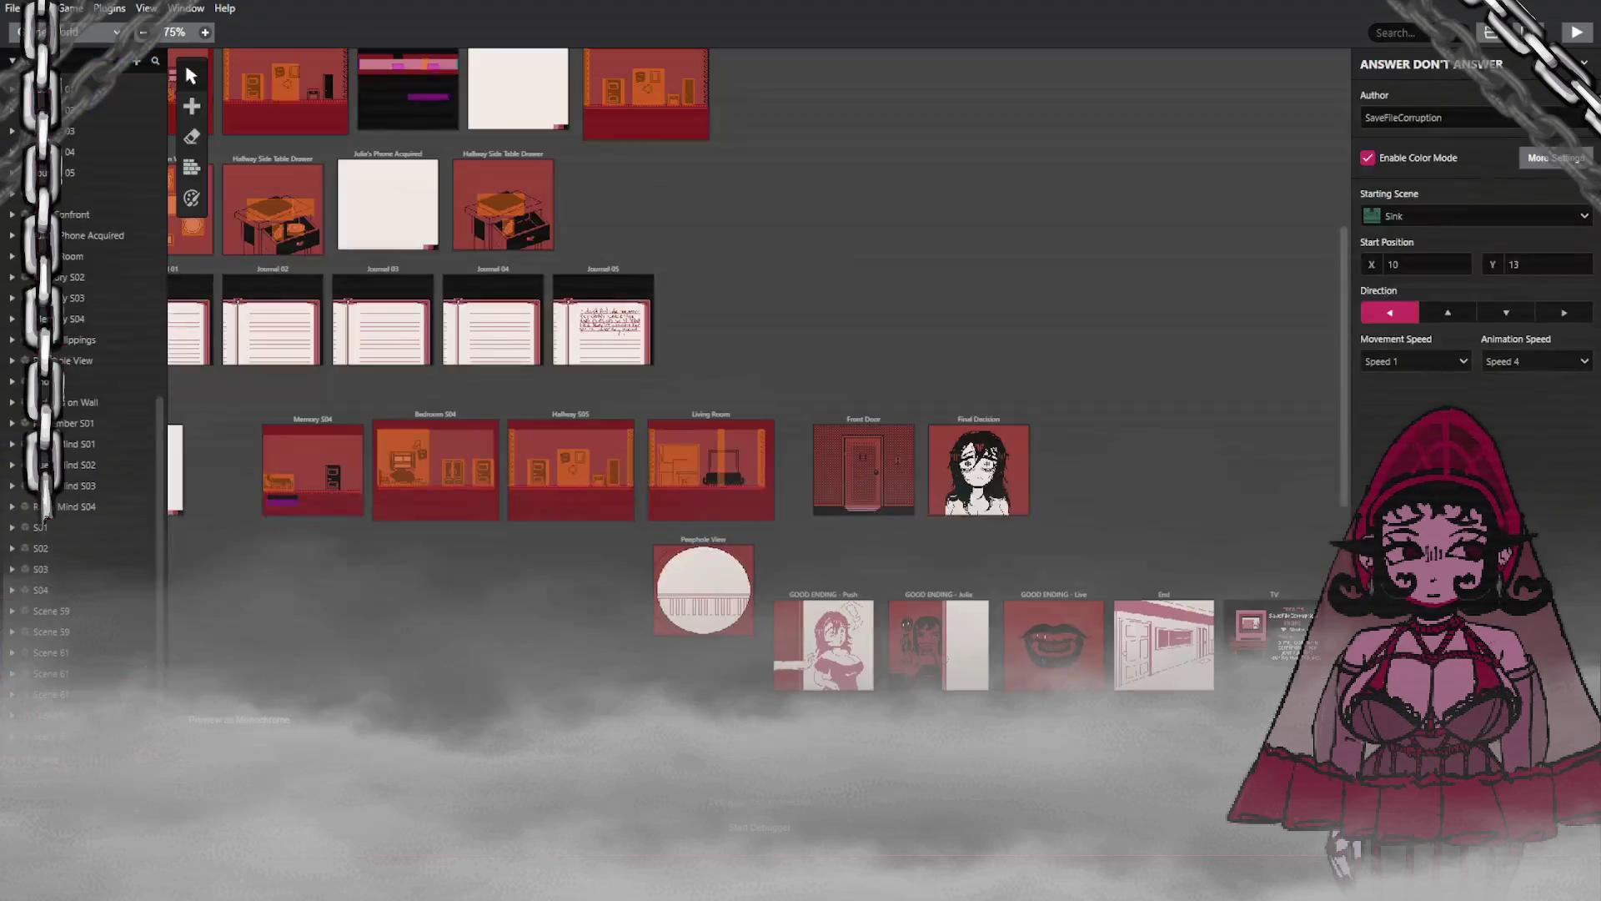
# Step: Pan the GB Studio world view to locate the blank Scene 59 and select it
pyautogui.scroll(-2, 905, 198)
pyautogui.scroll(4, 959, 376)
pyautogui.hscroll(-10, 522, 733)
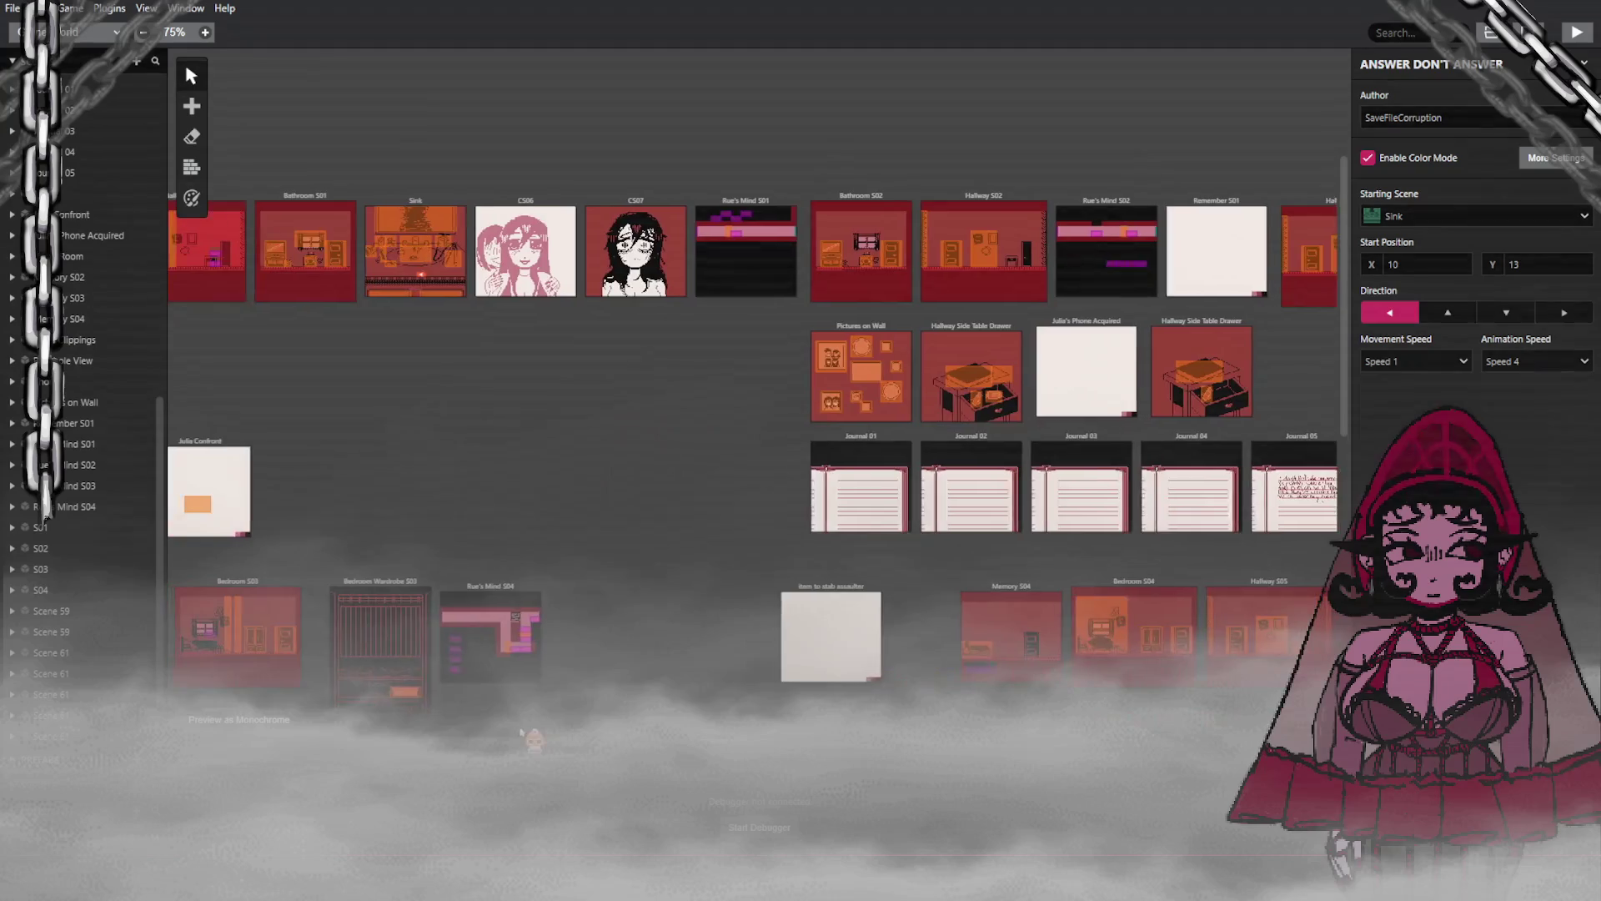
pyautogui.hscroll(-4, 521, 734)
pyautogui.scroll(-6, 699, 521)
pyautogui.scroll(3, 699, 525)
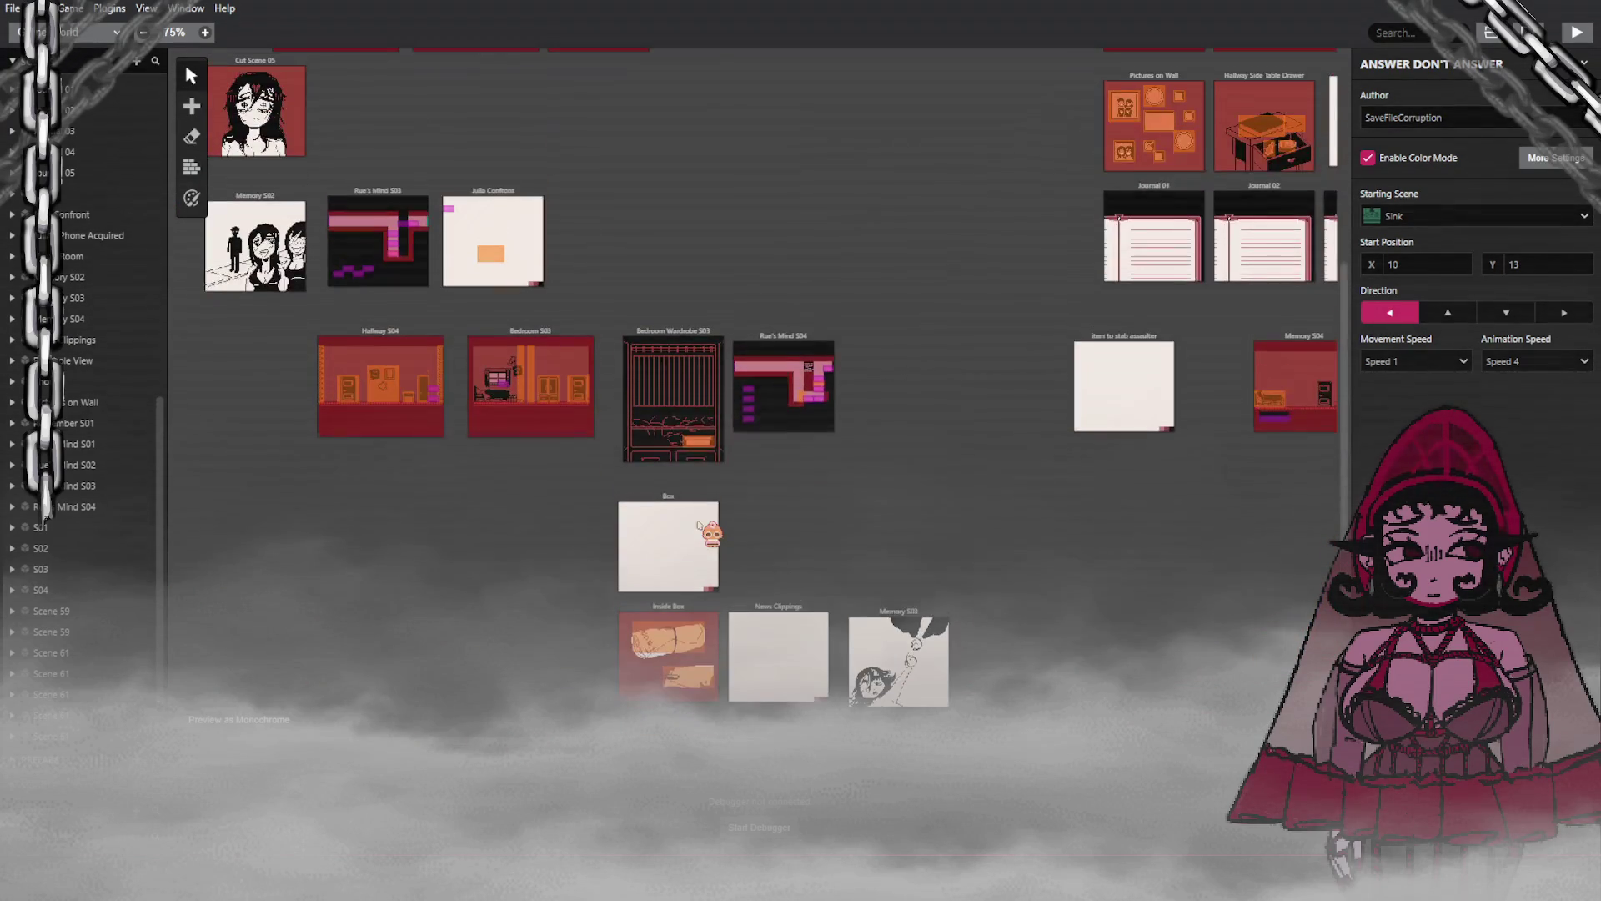
pyautogui.scroll(2, 700, 525)
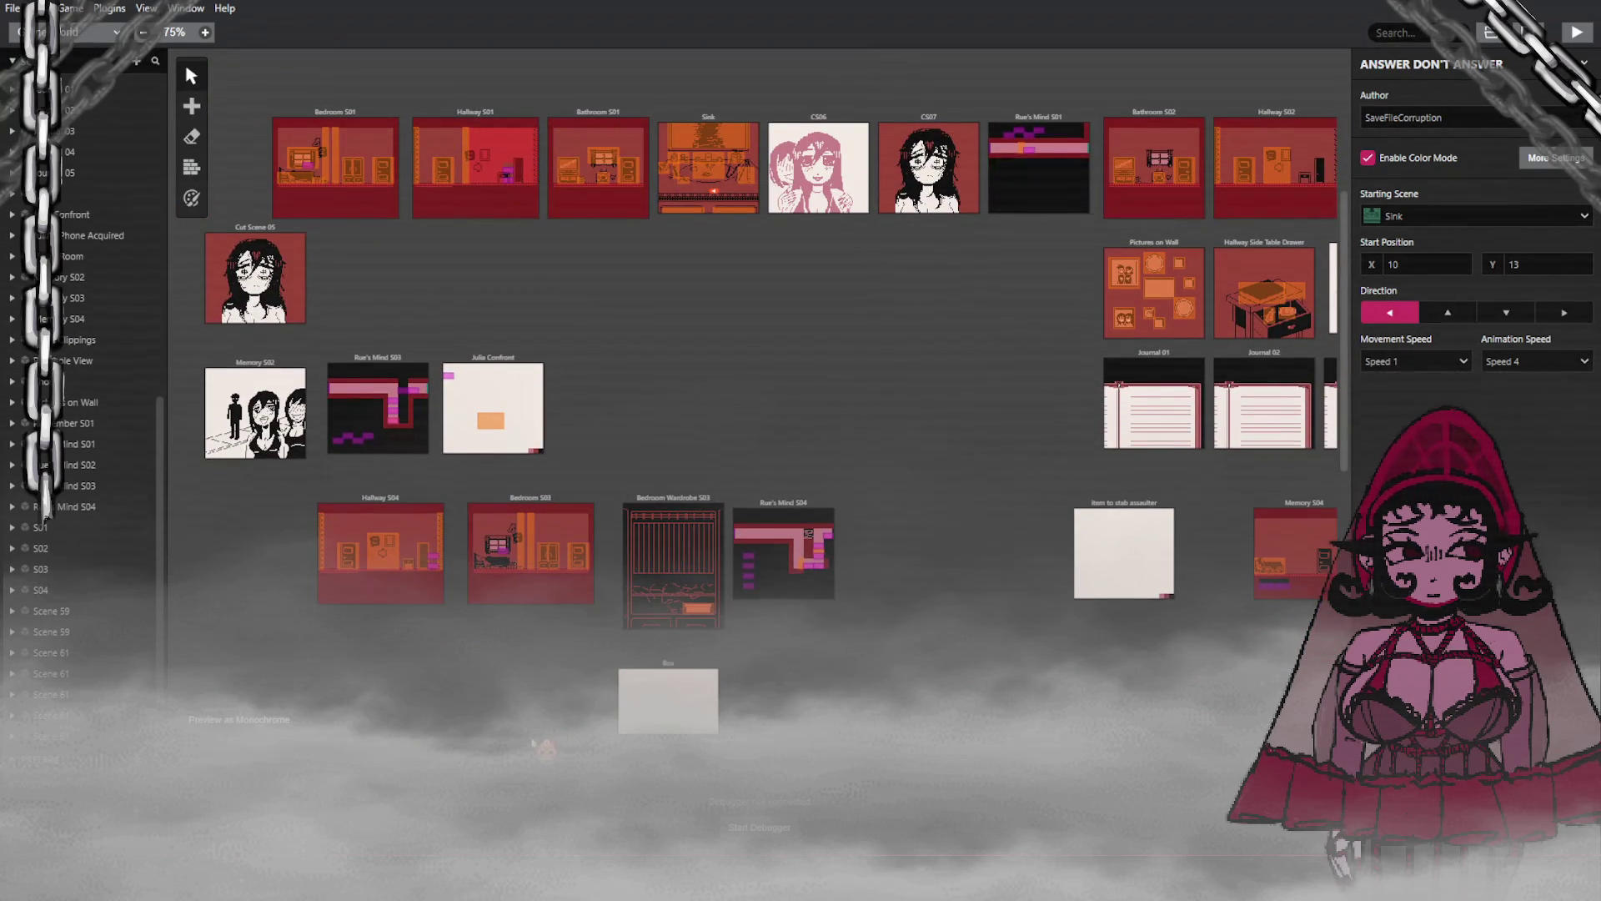
pyautogui.hscroll(12, 534, 741)
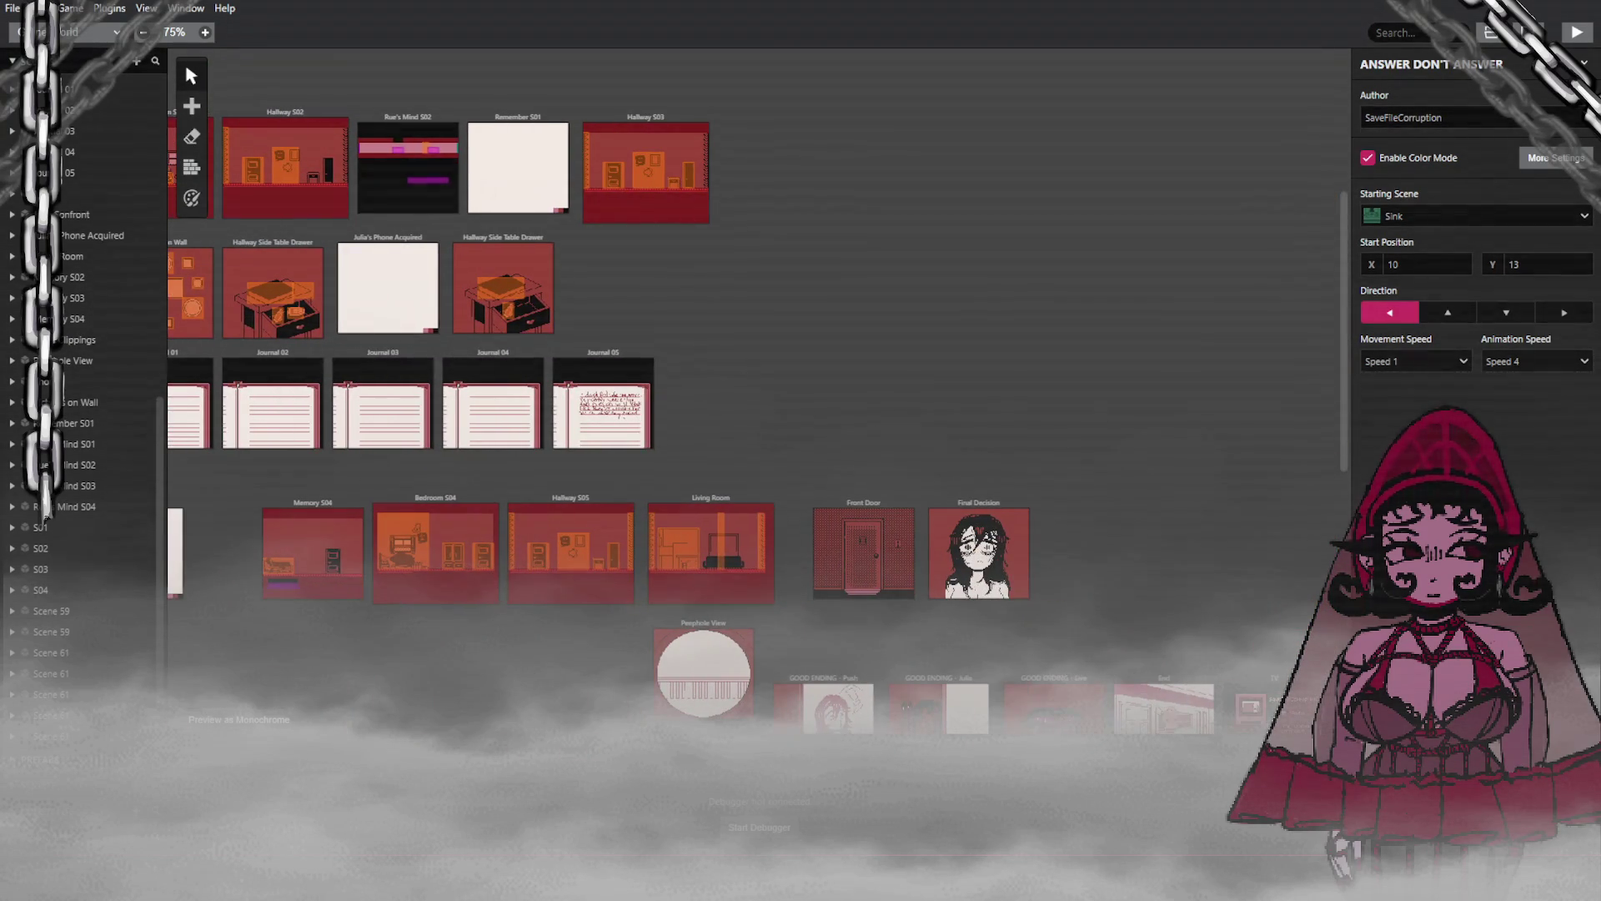
pyautogui.scroll(-1, 1143, 589)
pyautogui.scroll(3, 1136, 572)
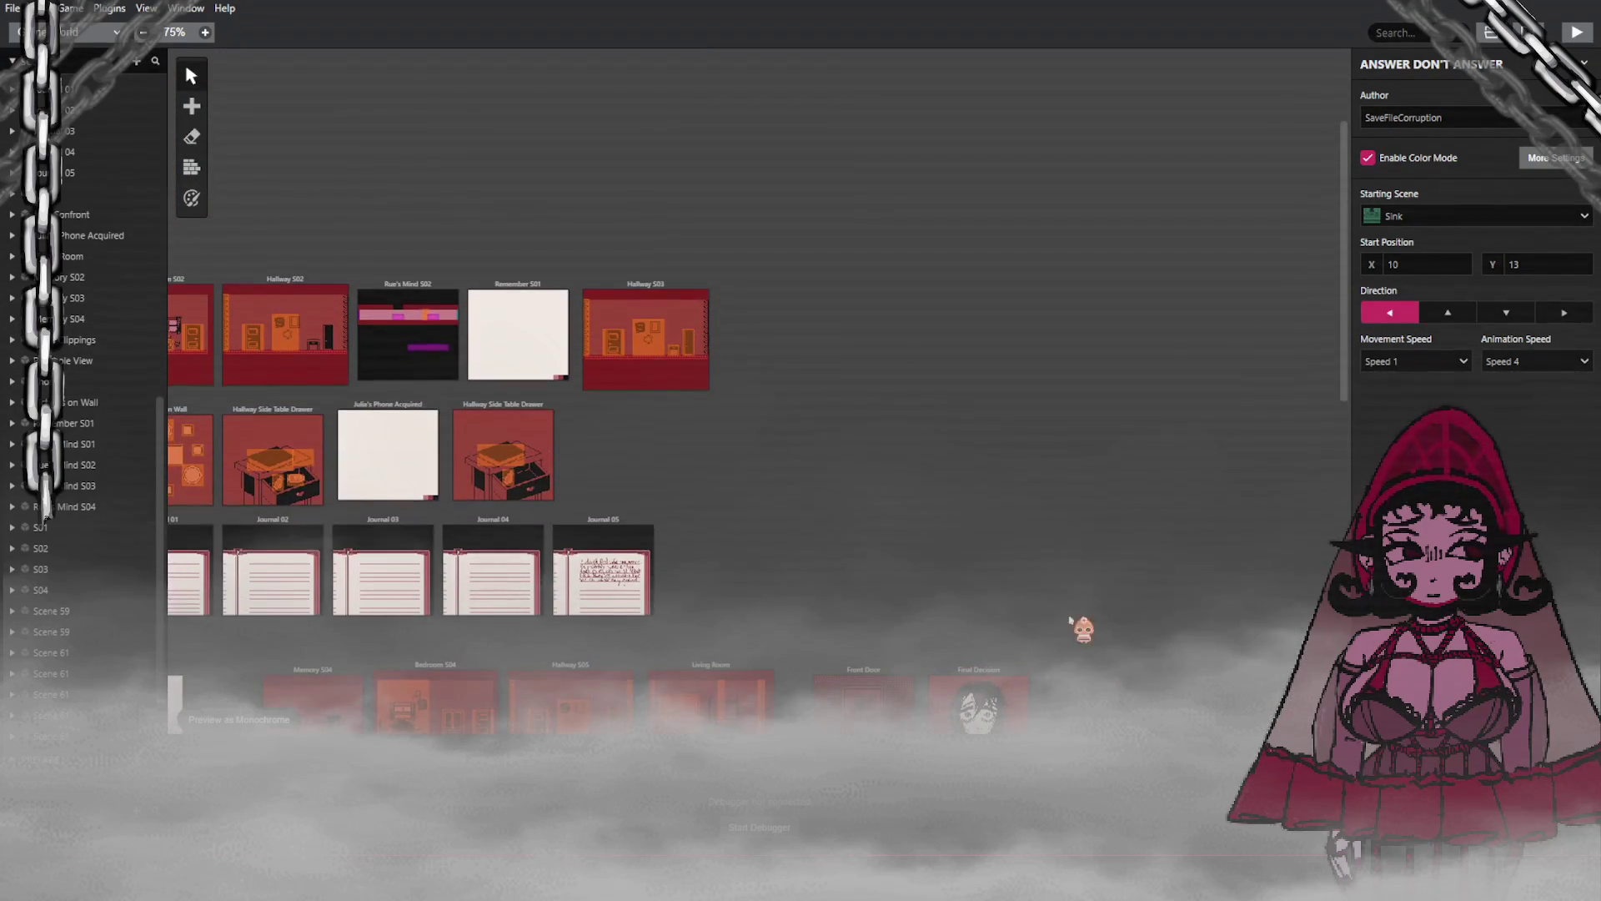
pyautogui.hscroll(-7, 1087, 596)
pyautogui.hscroll(-3, 751, 500)
pyautogui.hscroll(3, 750, 500)
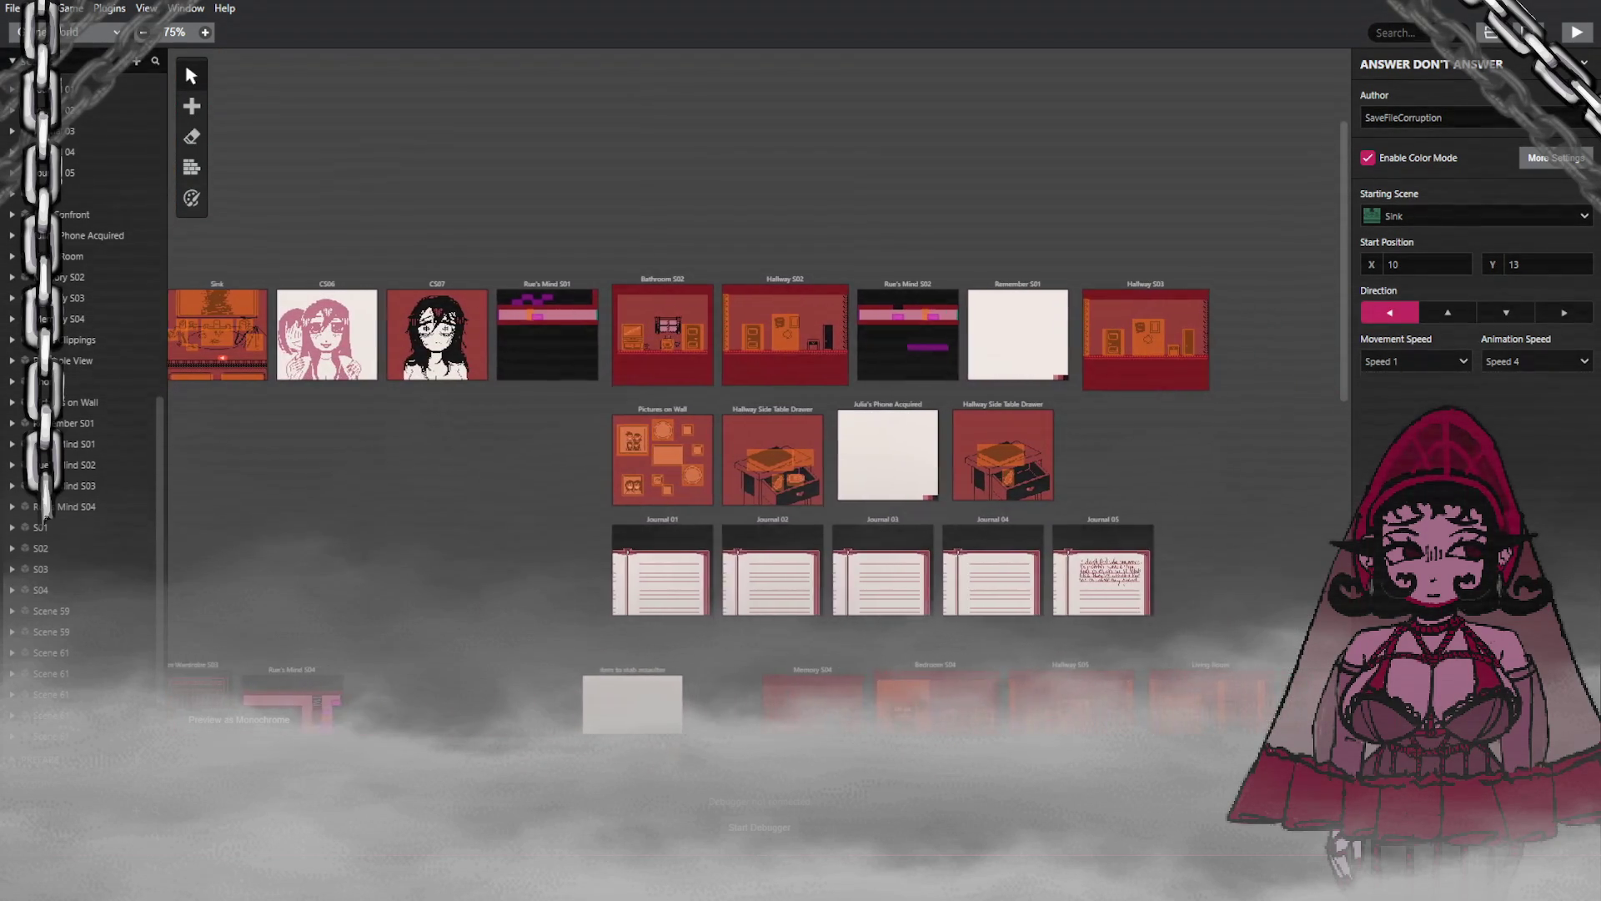
pyautogui.hscroll(-3, 799, 611)
pyautogui.hscroll(4, 799, 611)
pyautogui.scroll(-1, 798, 611)
pyautogui.scroll(-3, 799, 611)
pyautogui.scroll(6, 625, 579)
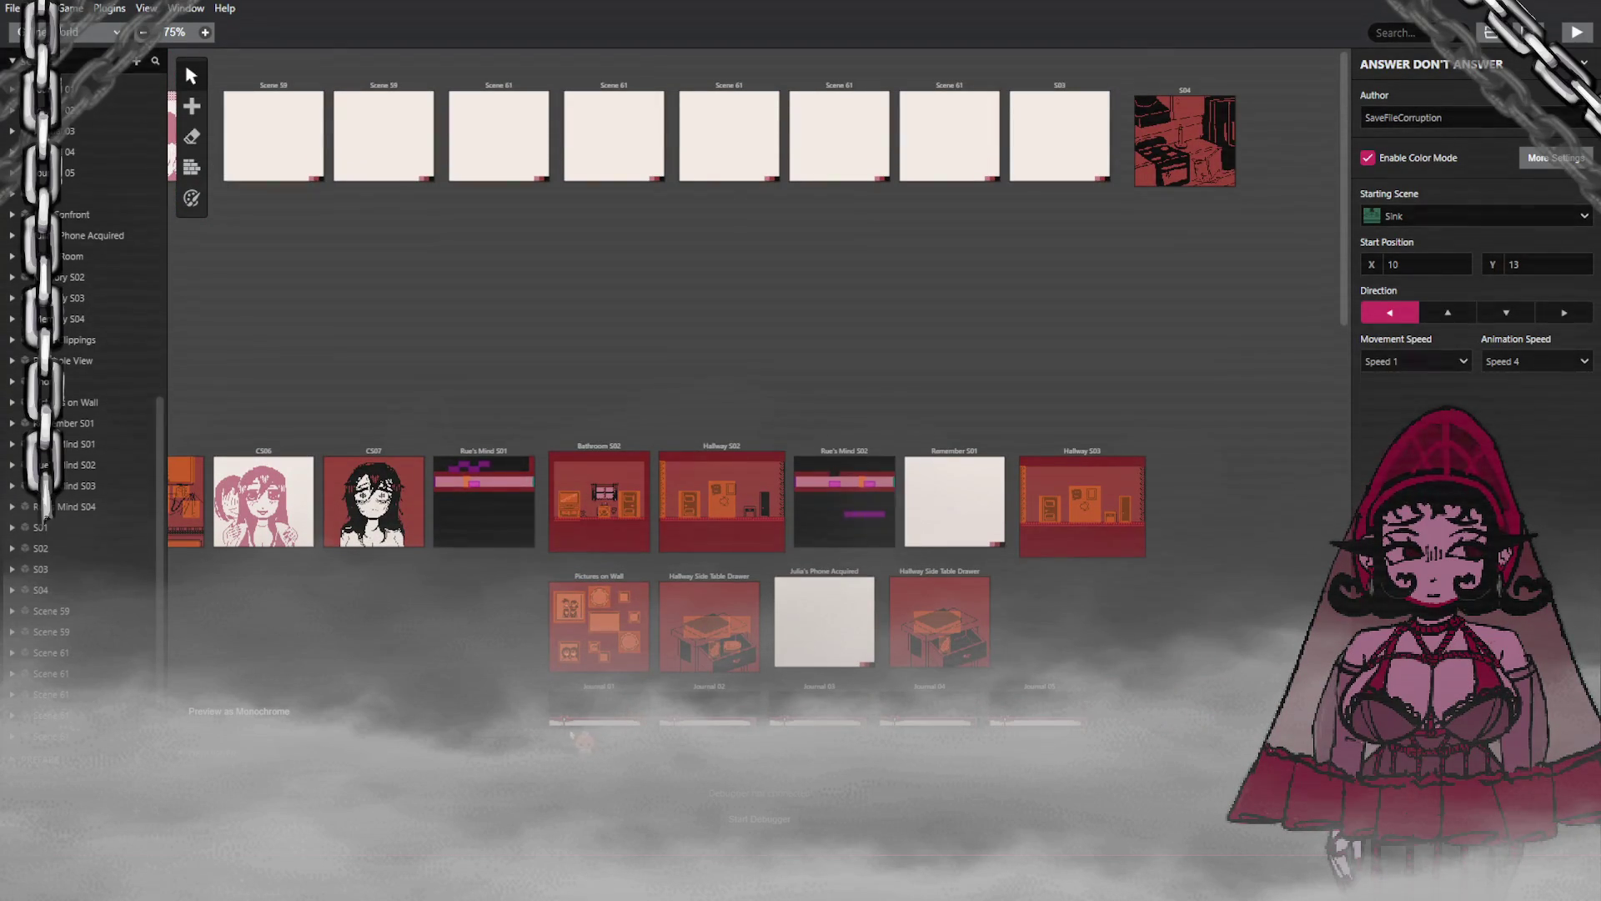
pyautogui.hscroll(-3, 583, 740)
pyautogui.click(1113, 150)
pyautogui.moveTo(1107, 141)
pyautogui.mouseDown()
pyautogui.moveTo(1125, 112)
pyautogui.moveTo(886, 148)
pyautogui.moveTo(500, 162)
pyautogui.mouseUp()
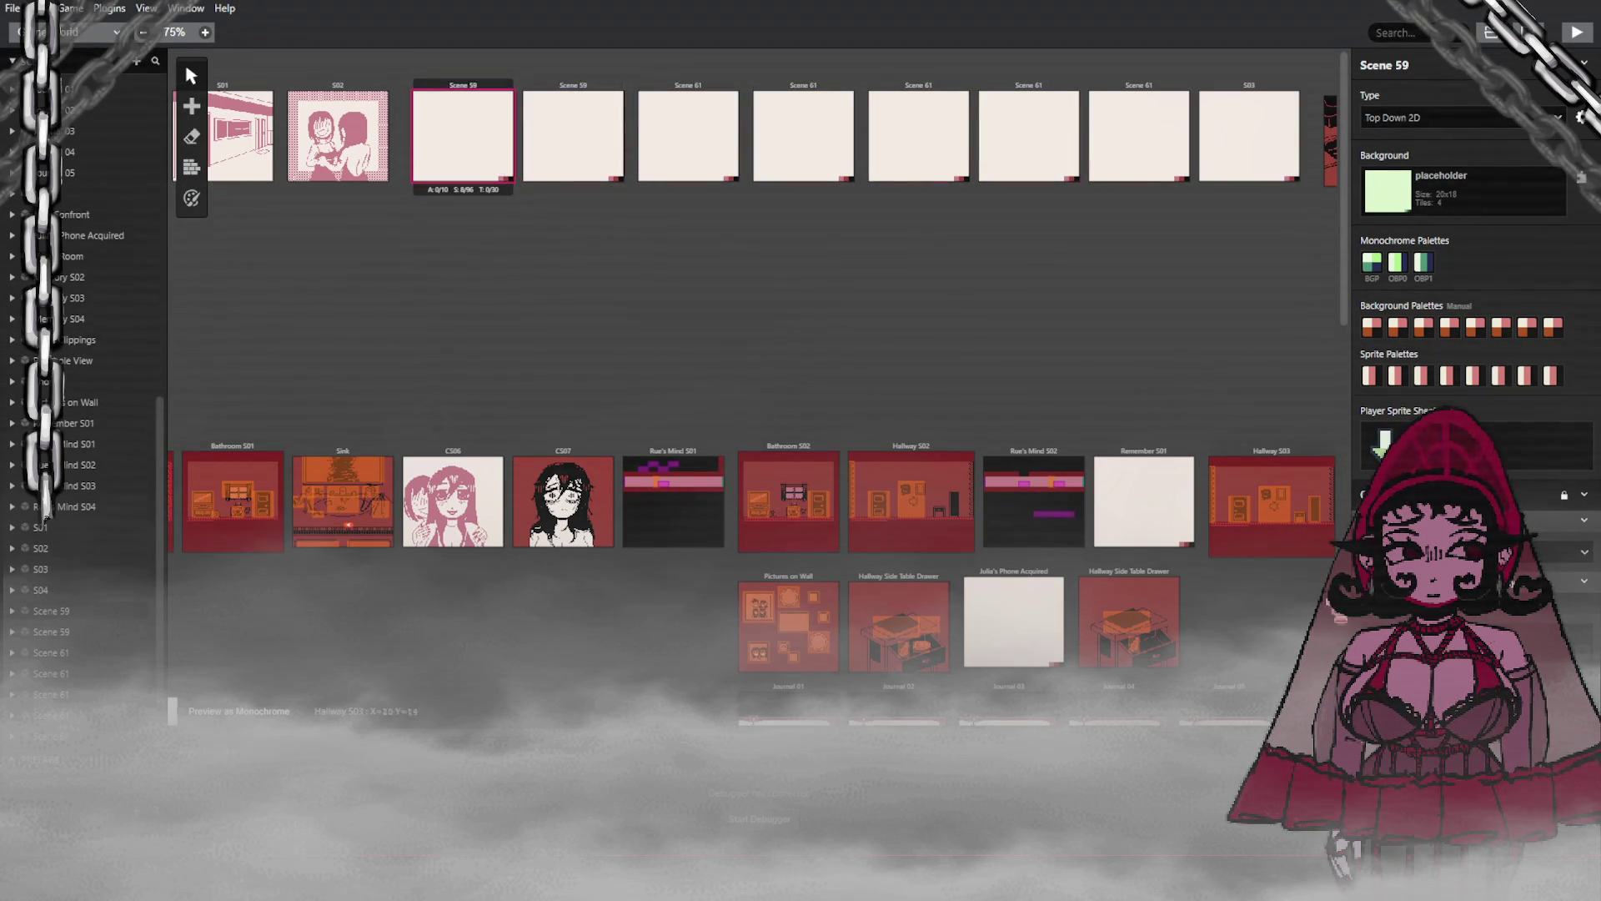
# Step: Add a Change Scene event to Scene 59 that targets Hallway Side Table Drawer
pyautogui.click(1472, 755)
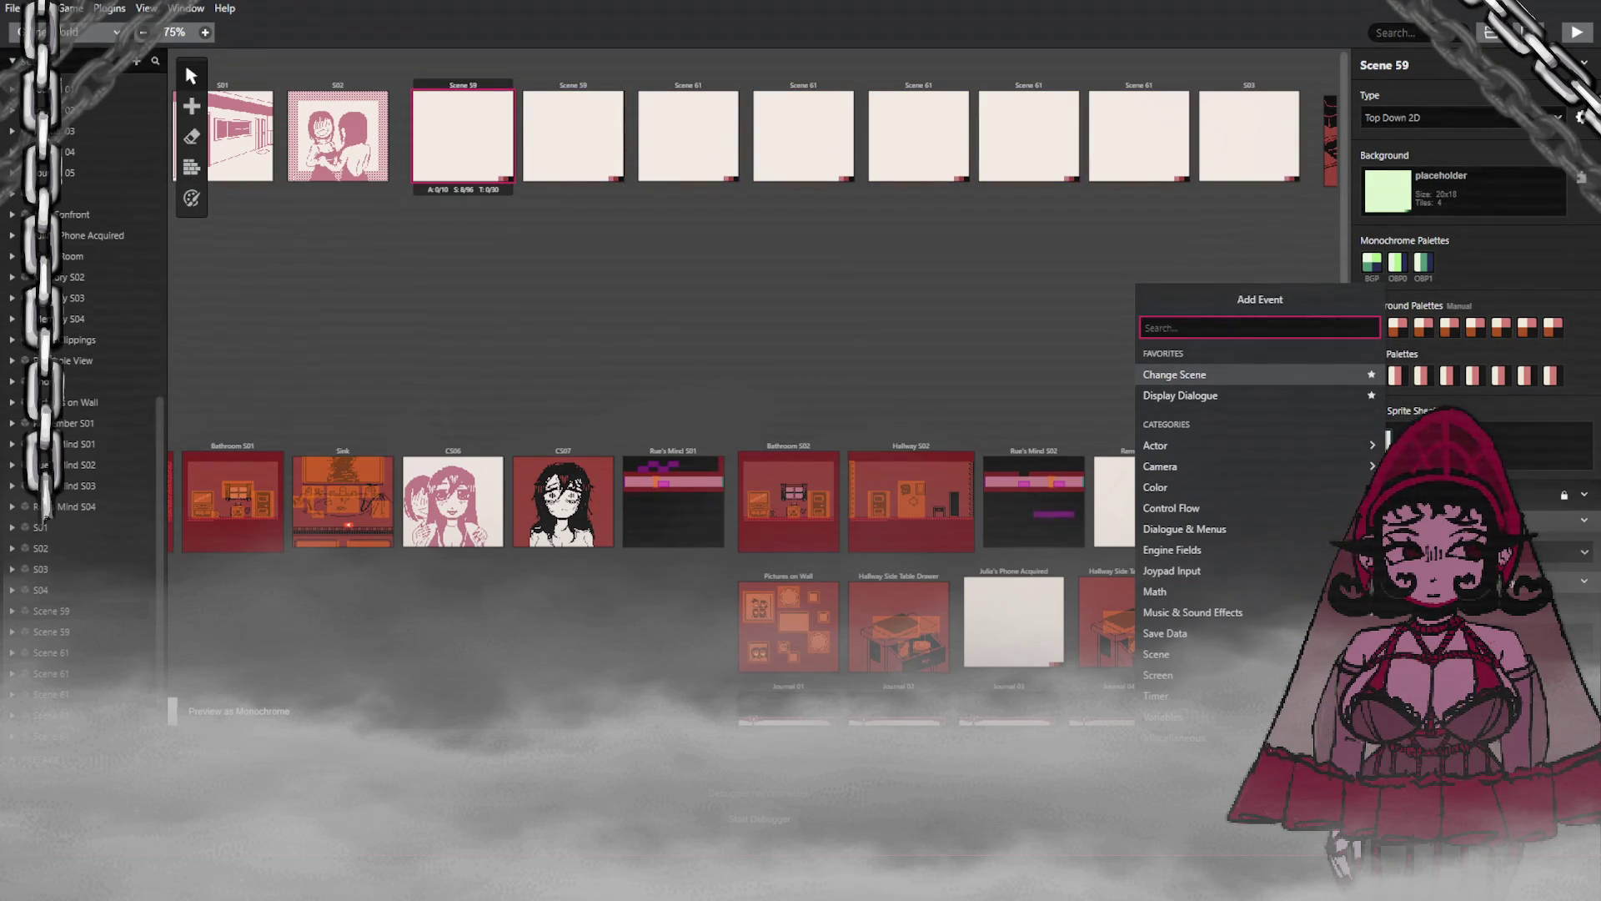
pyautogui.write('cha')
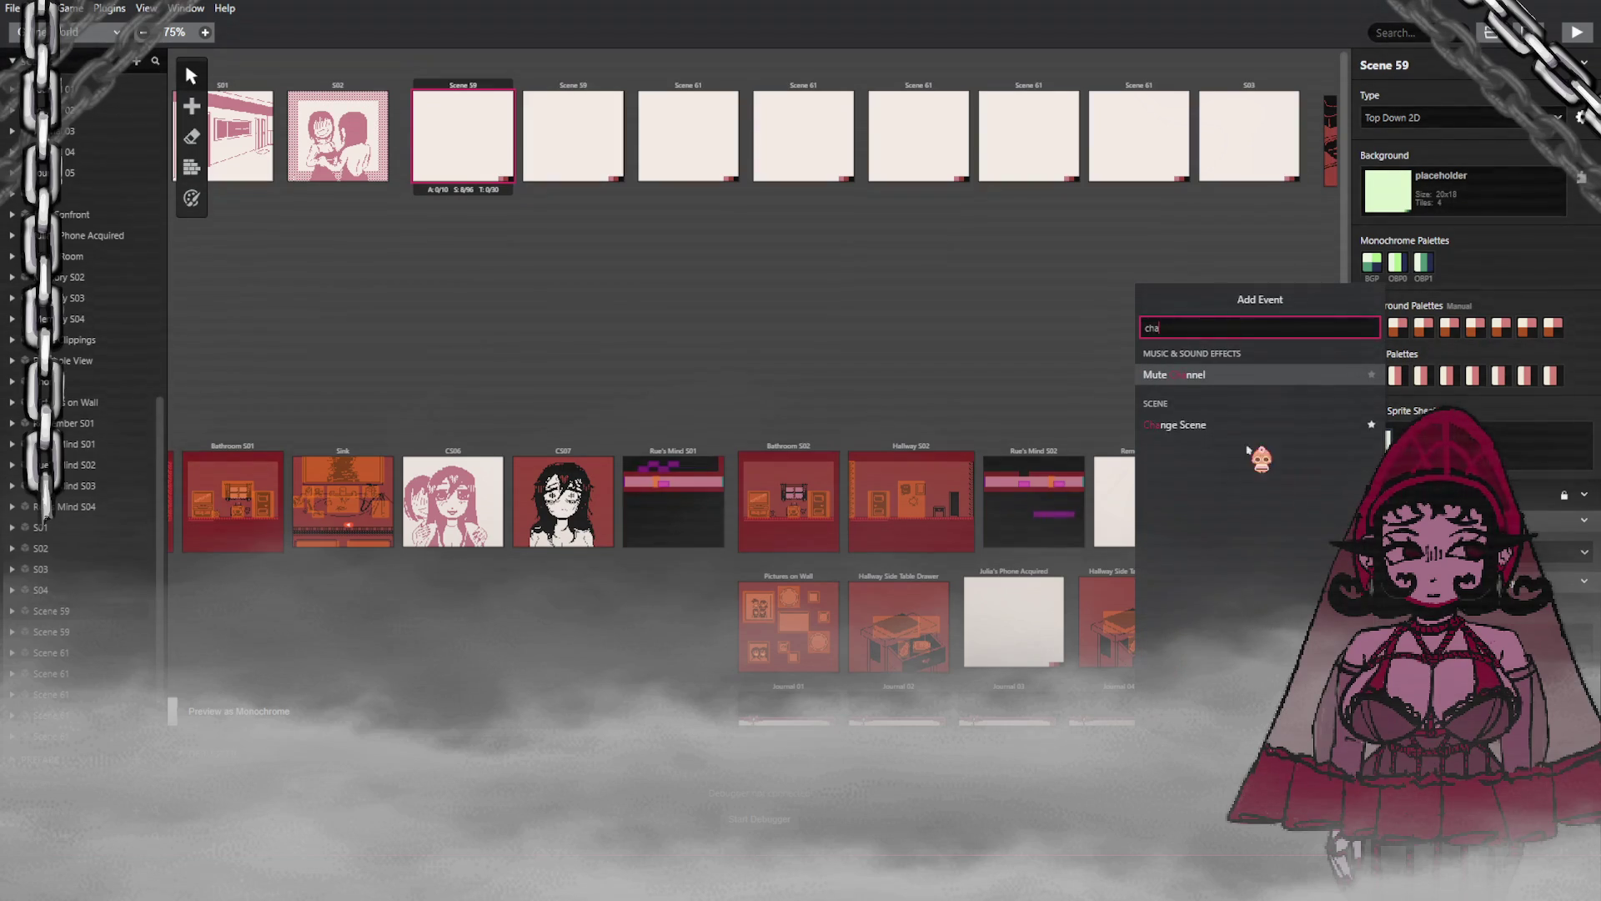
pyautogui.click(1184, 423)
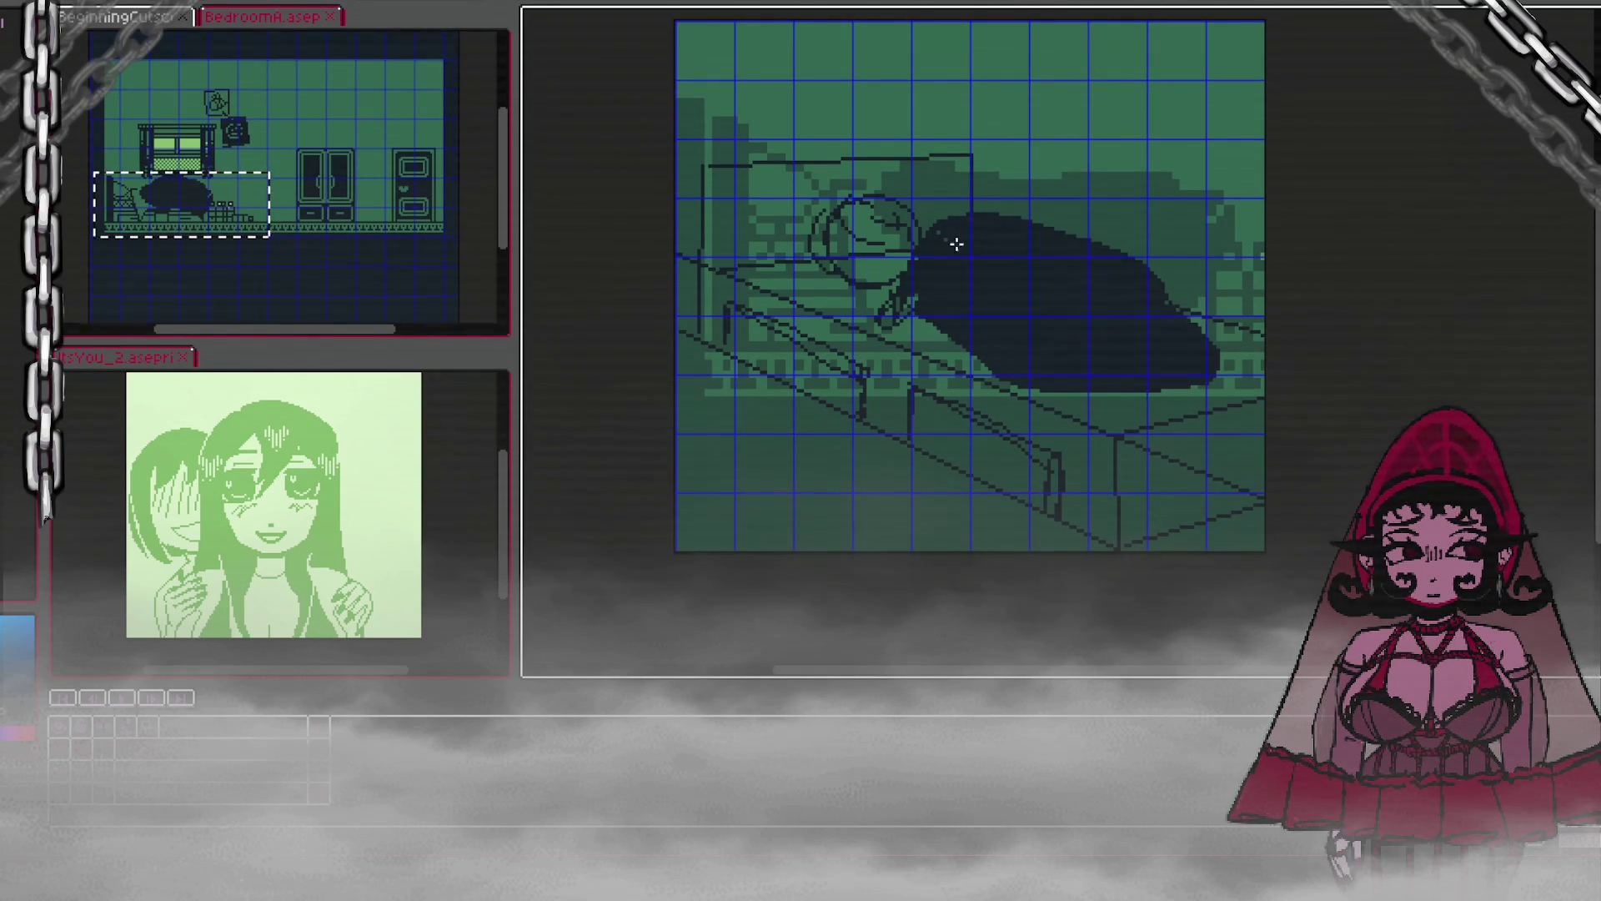
# Step: Fill dark hair spilling below the bed edge and over the head's top, plus the lower-right floor
pyautogui.moveTo(937, 372); pyautogui.dragTo(1061, 386)
pyautogui.click(980, 392)
pyautogui.click(965, 354)
pyautogui.click(962, 425)
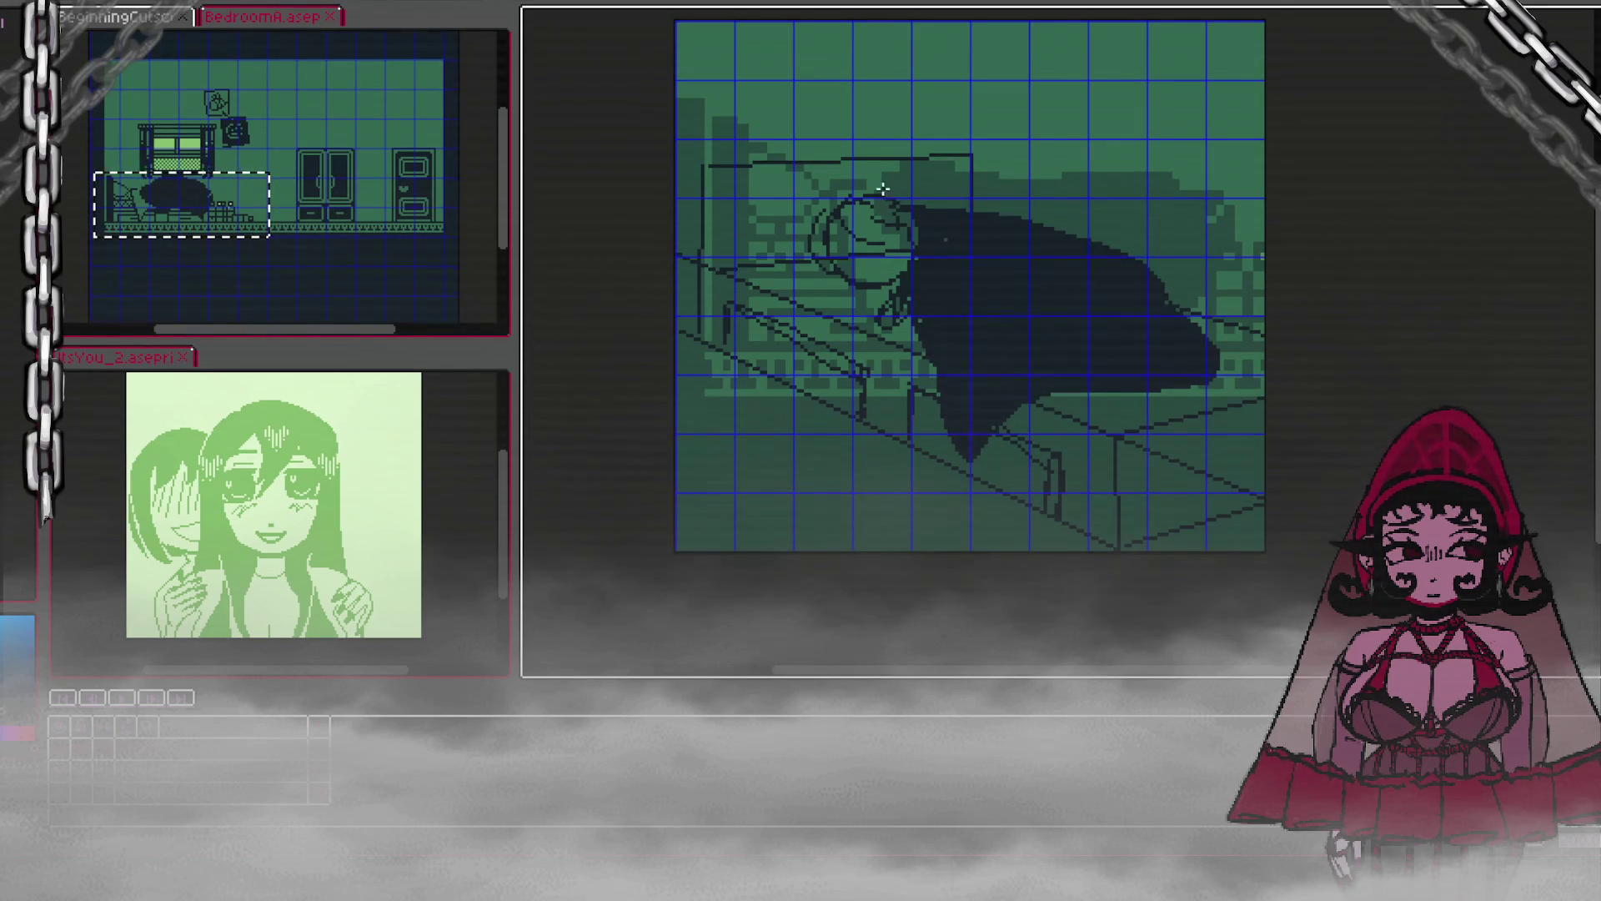
pyautogui.moveTo(848, 196)
pyautogui.mouseDown()
pyautogui.moveTo(963, 193)
pyautogui.moveTo(858, 192)
pyautogui.mouseUp()
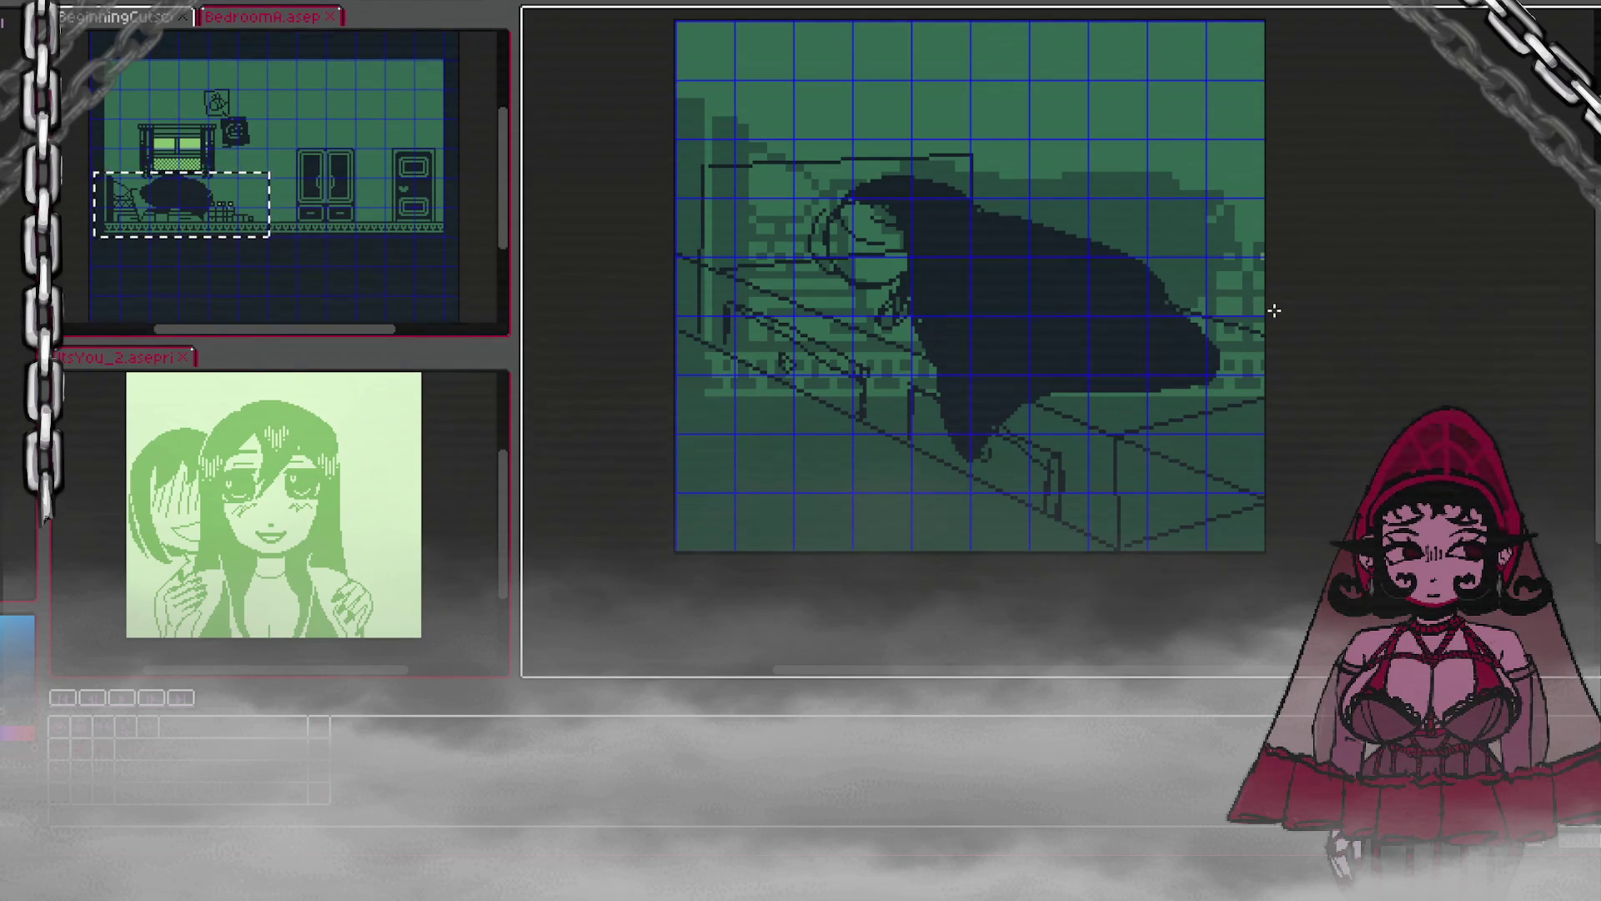
pyautogui.click(1198, 452)
# Step: Fill the area right of the bed post and the headboard block dark, and redraw the head curve lighter
pyautogui.click(1211, 429)
pyautogui.hotkey('ctrl', 'z')
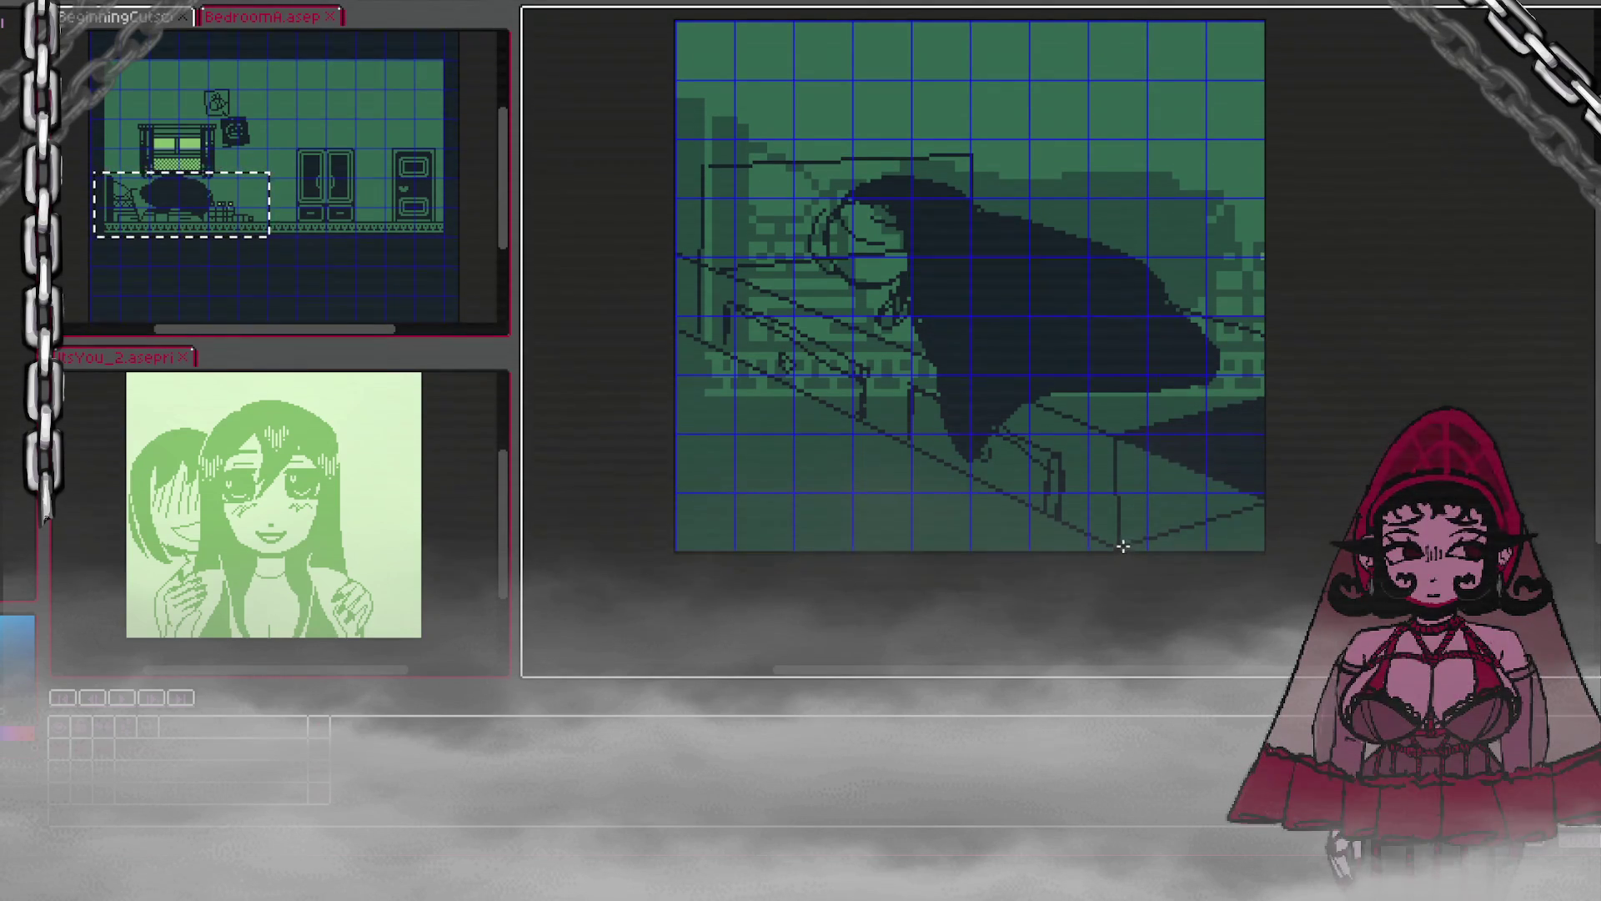
pyautogui.click(1151, 512)
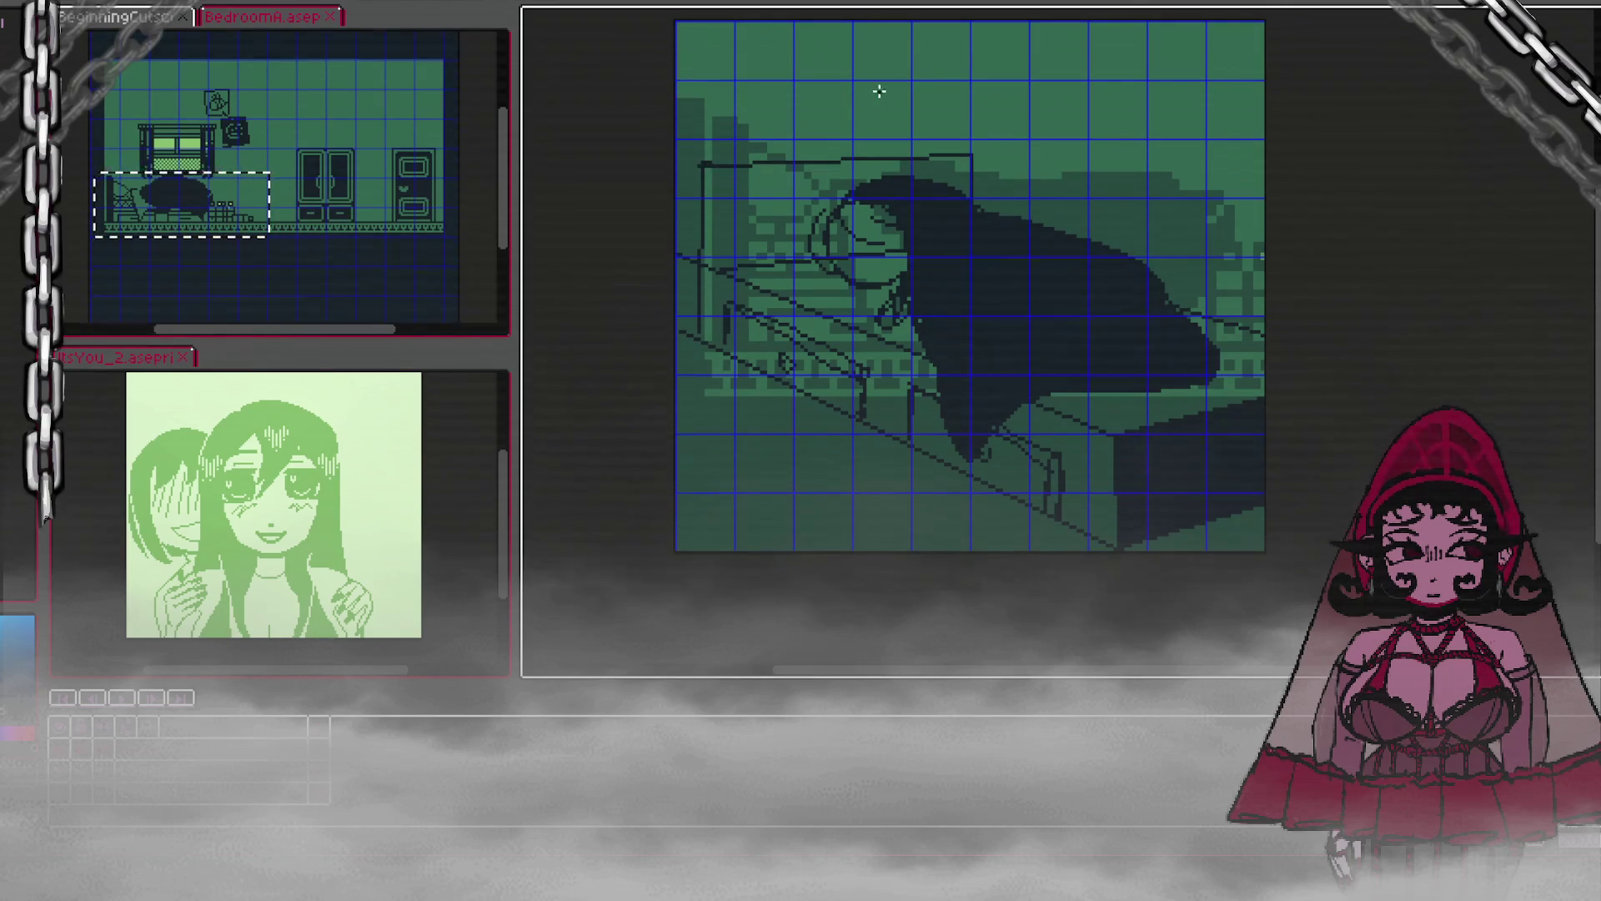
pyautogui.click(810, 176)
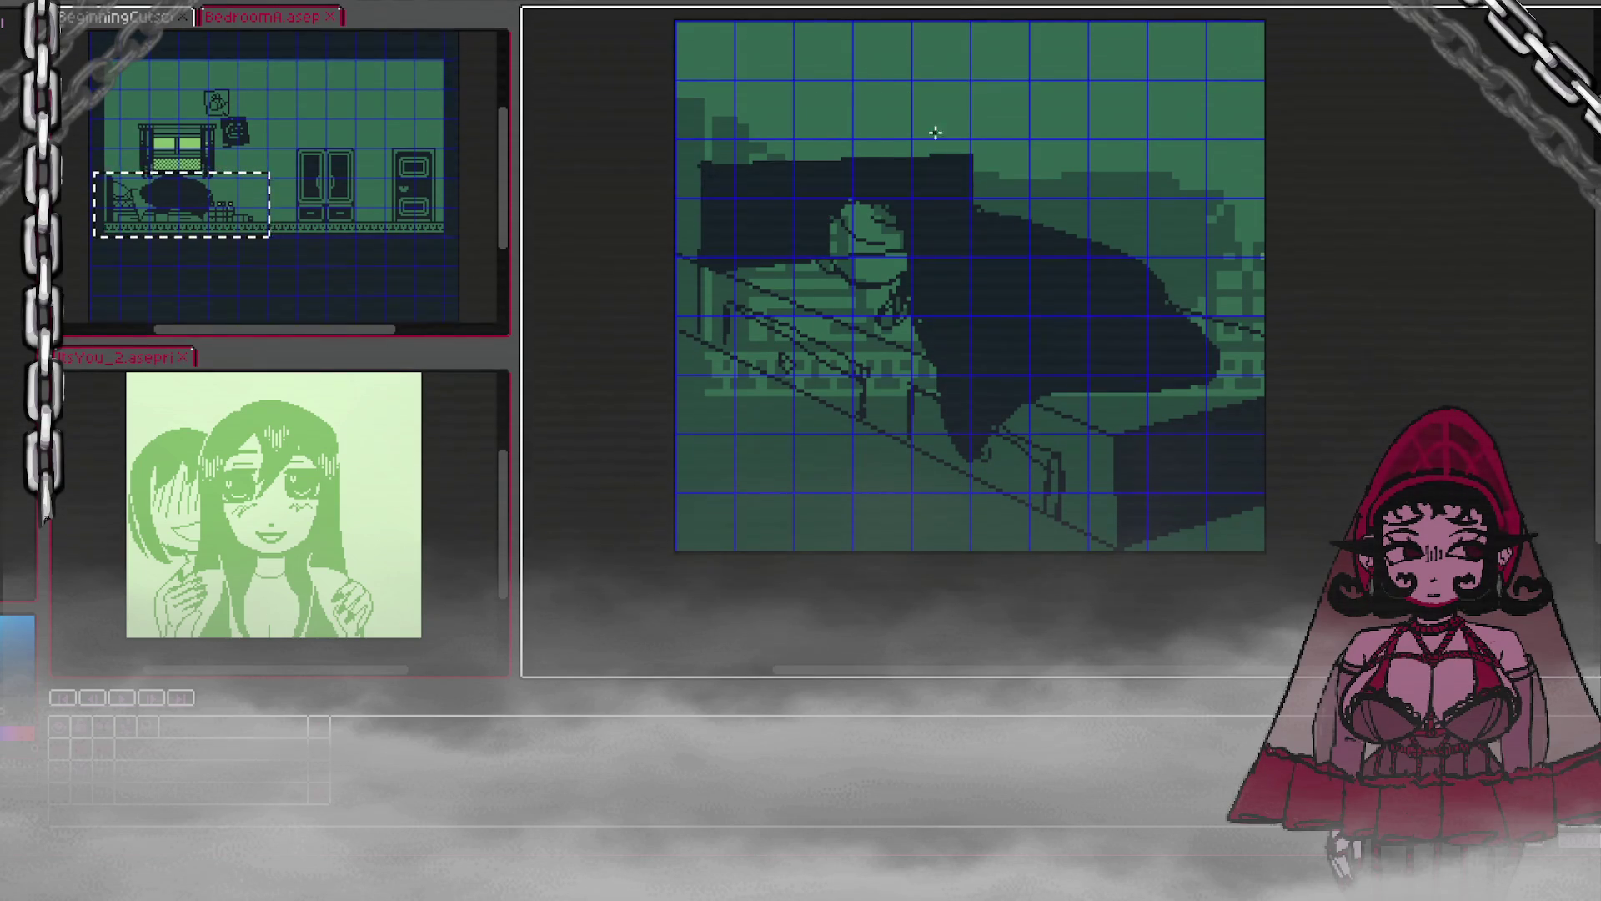
pyautogui.moveTo(939, 189)
pyautogui.mouseDown()
pyautogui.moveTo(824, 187)
pyautogui.moveTo(805, 241)
pyautogui.mouseUp()
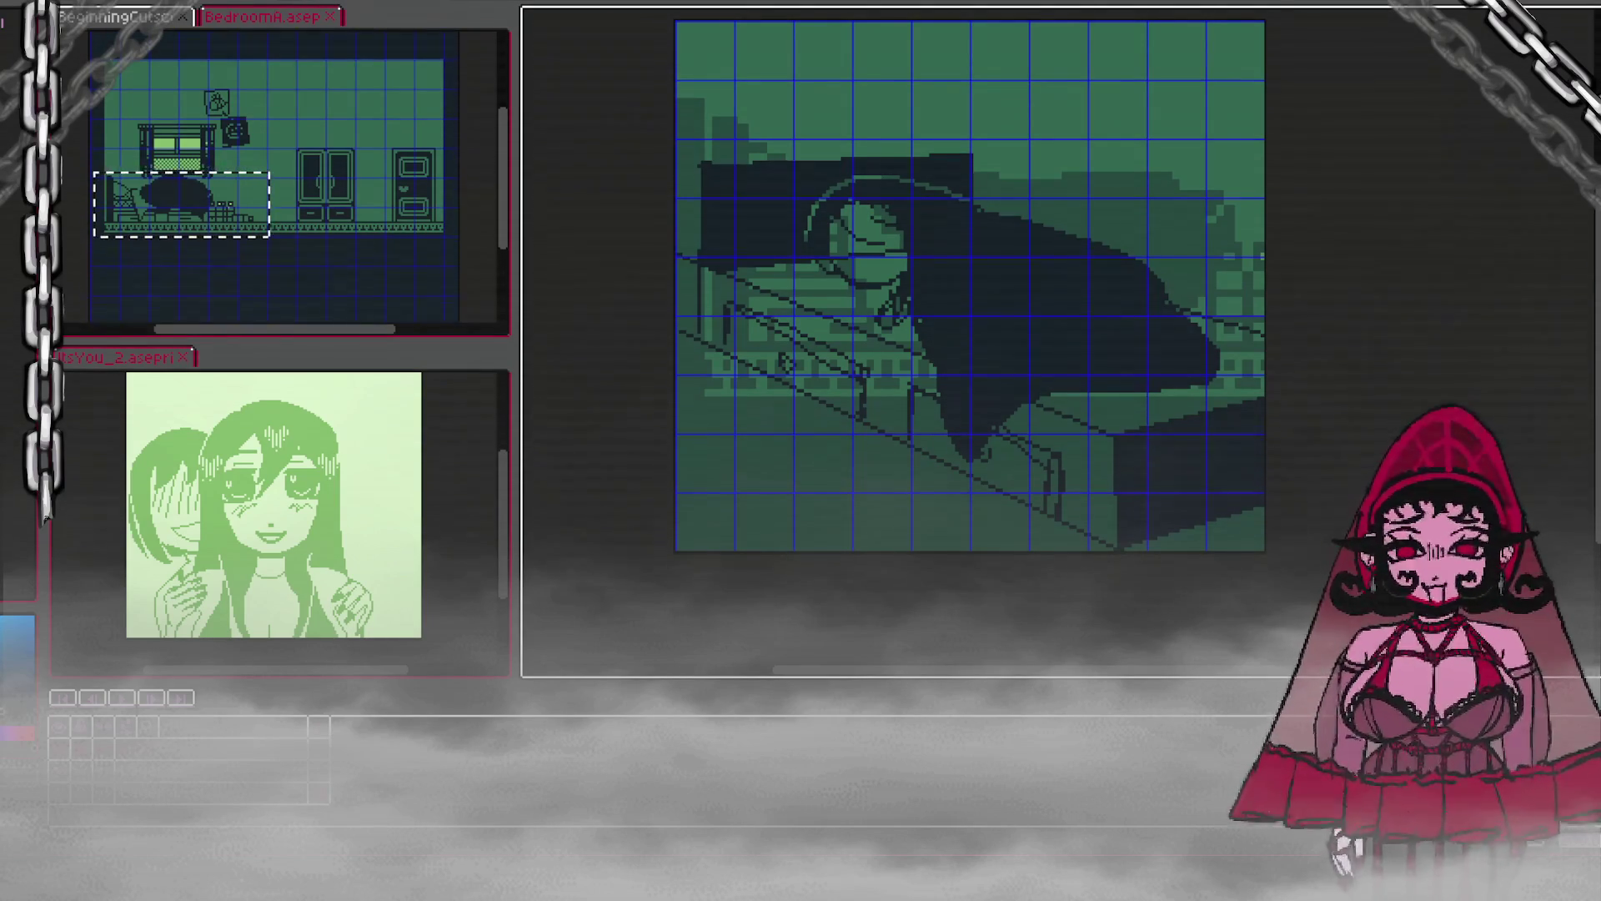
pyautogui.scroll(-2, 970, 284)
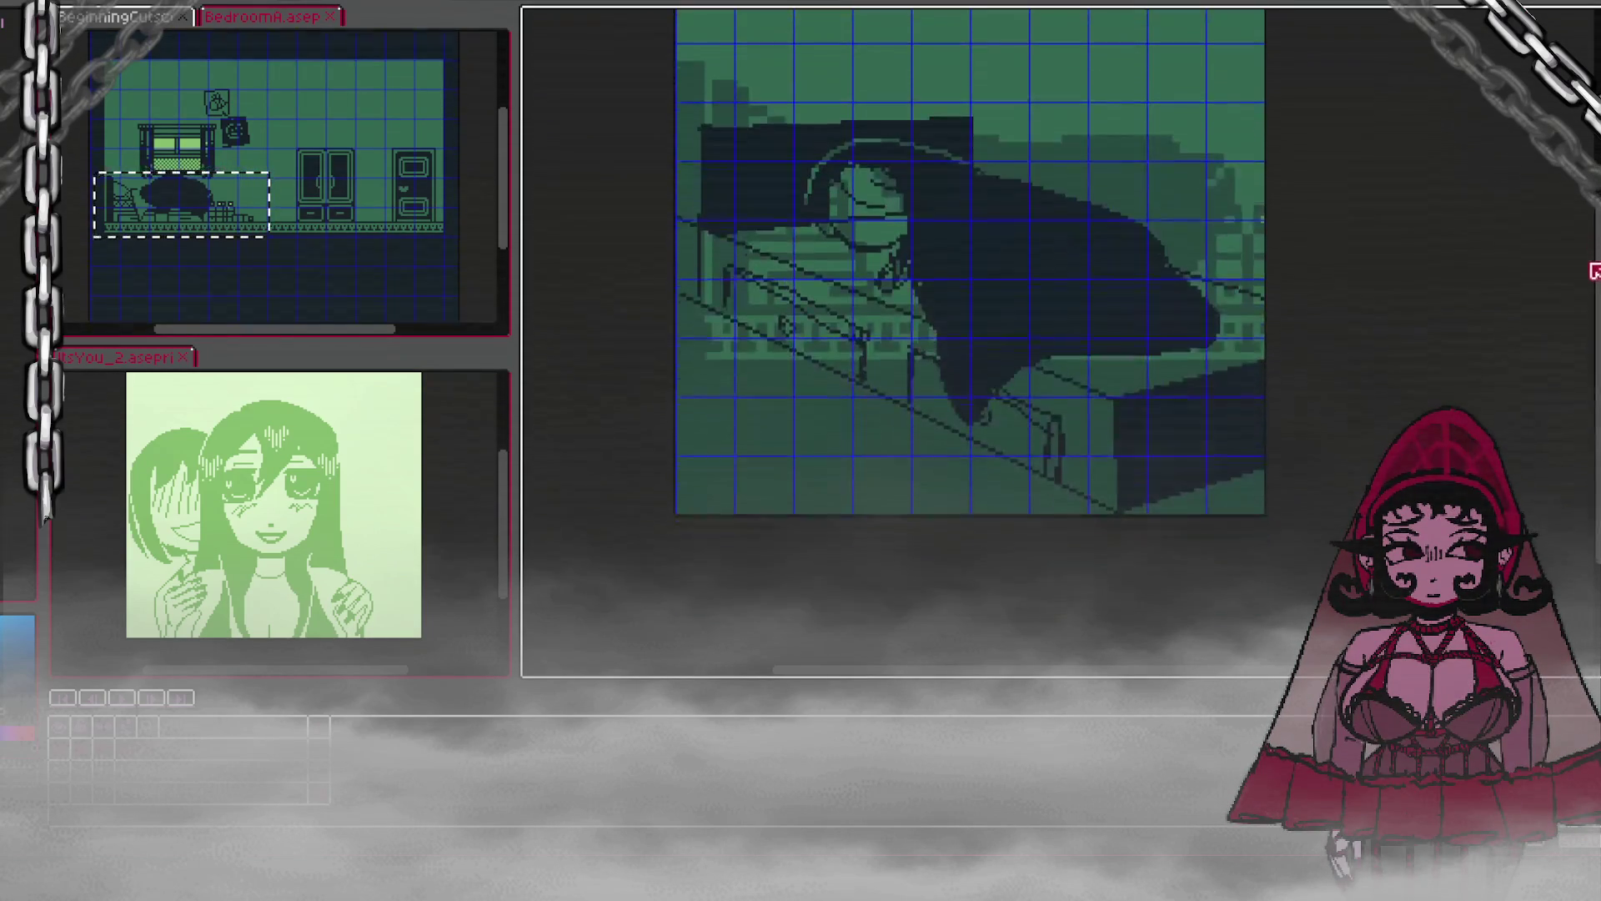
# Step: Scroll around the canvas to review the whole bed close-up sprite
pyautogui.scroll(-1, 1404, 119)
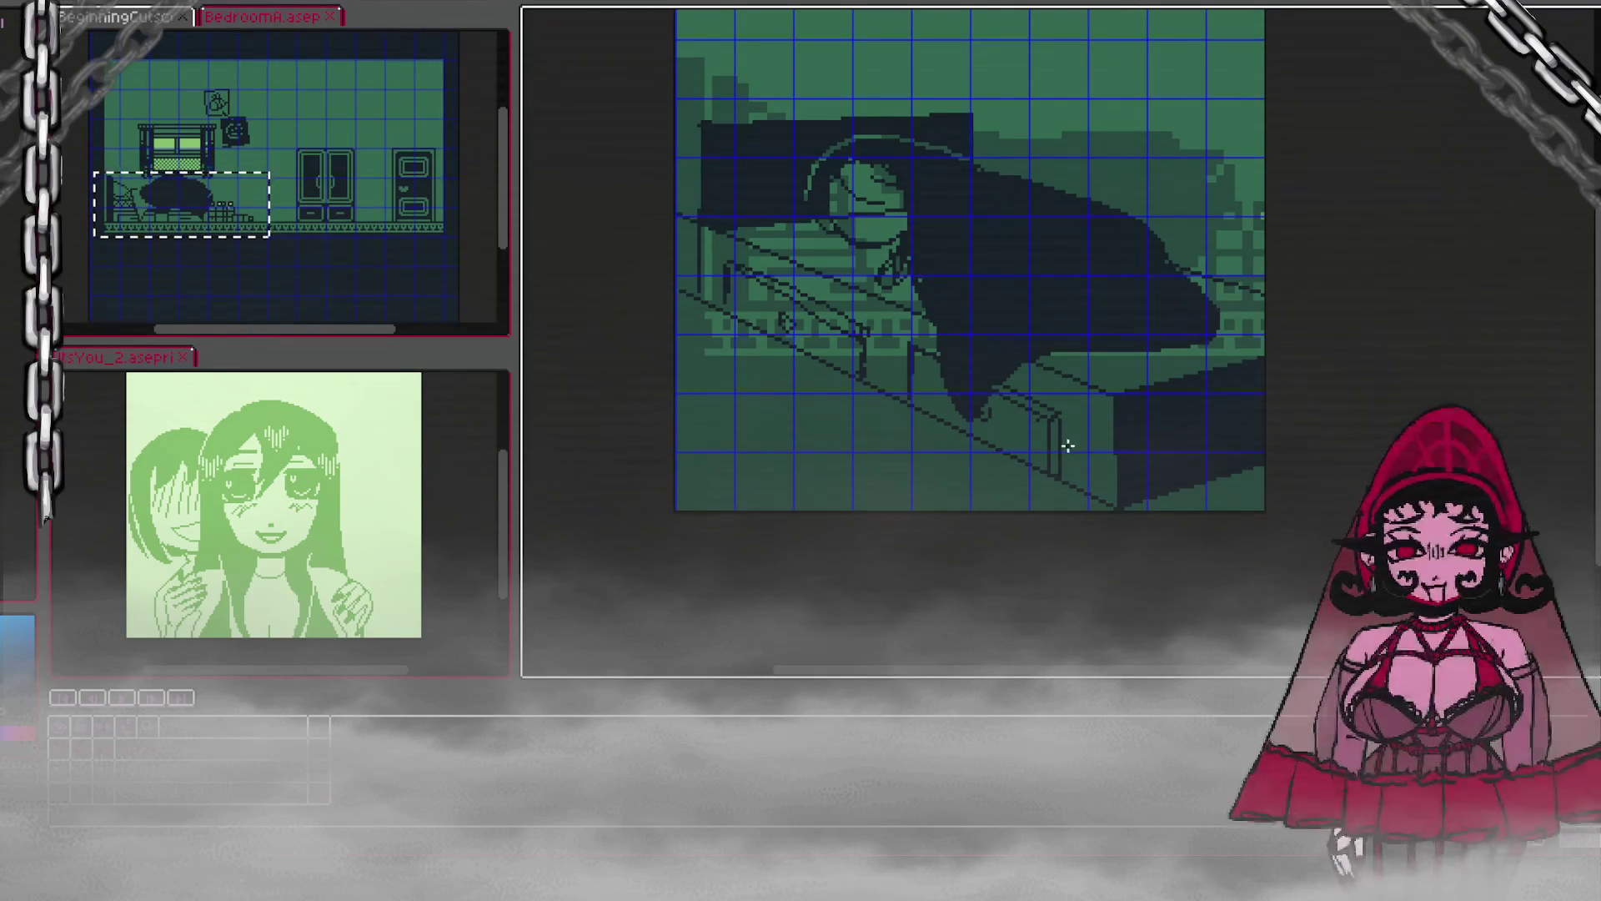
pyautogui.scroll(2, 1063, 436)
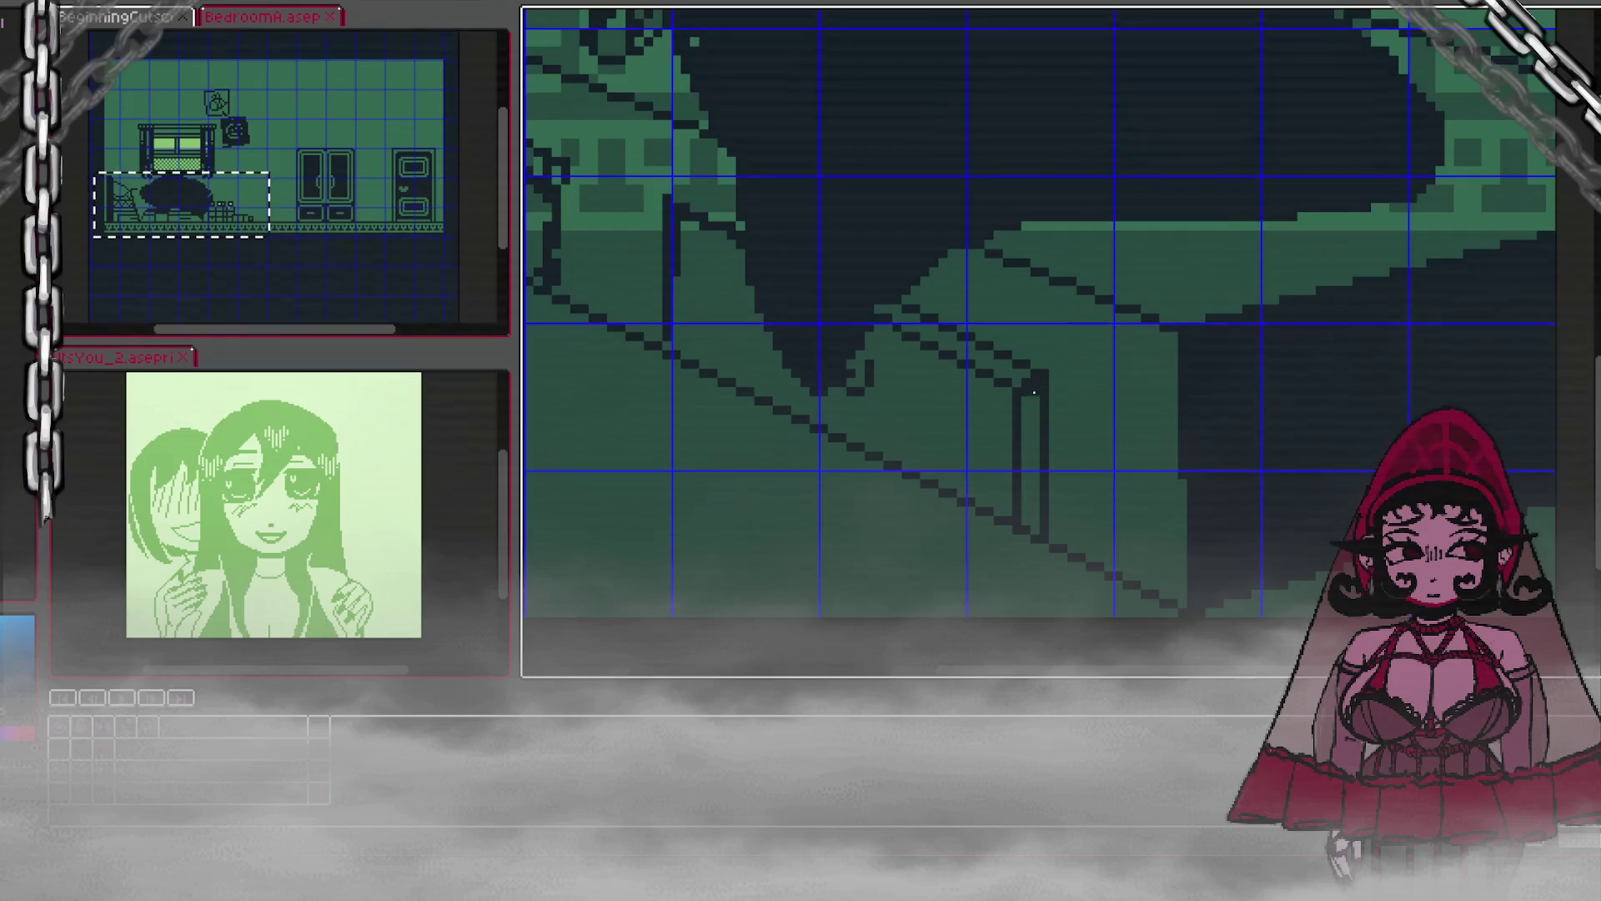
pyautogui.scroll(-1, 1063, 346)
pyautogui.scroll(1, 1059, 350)
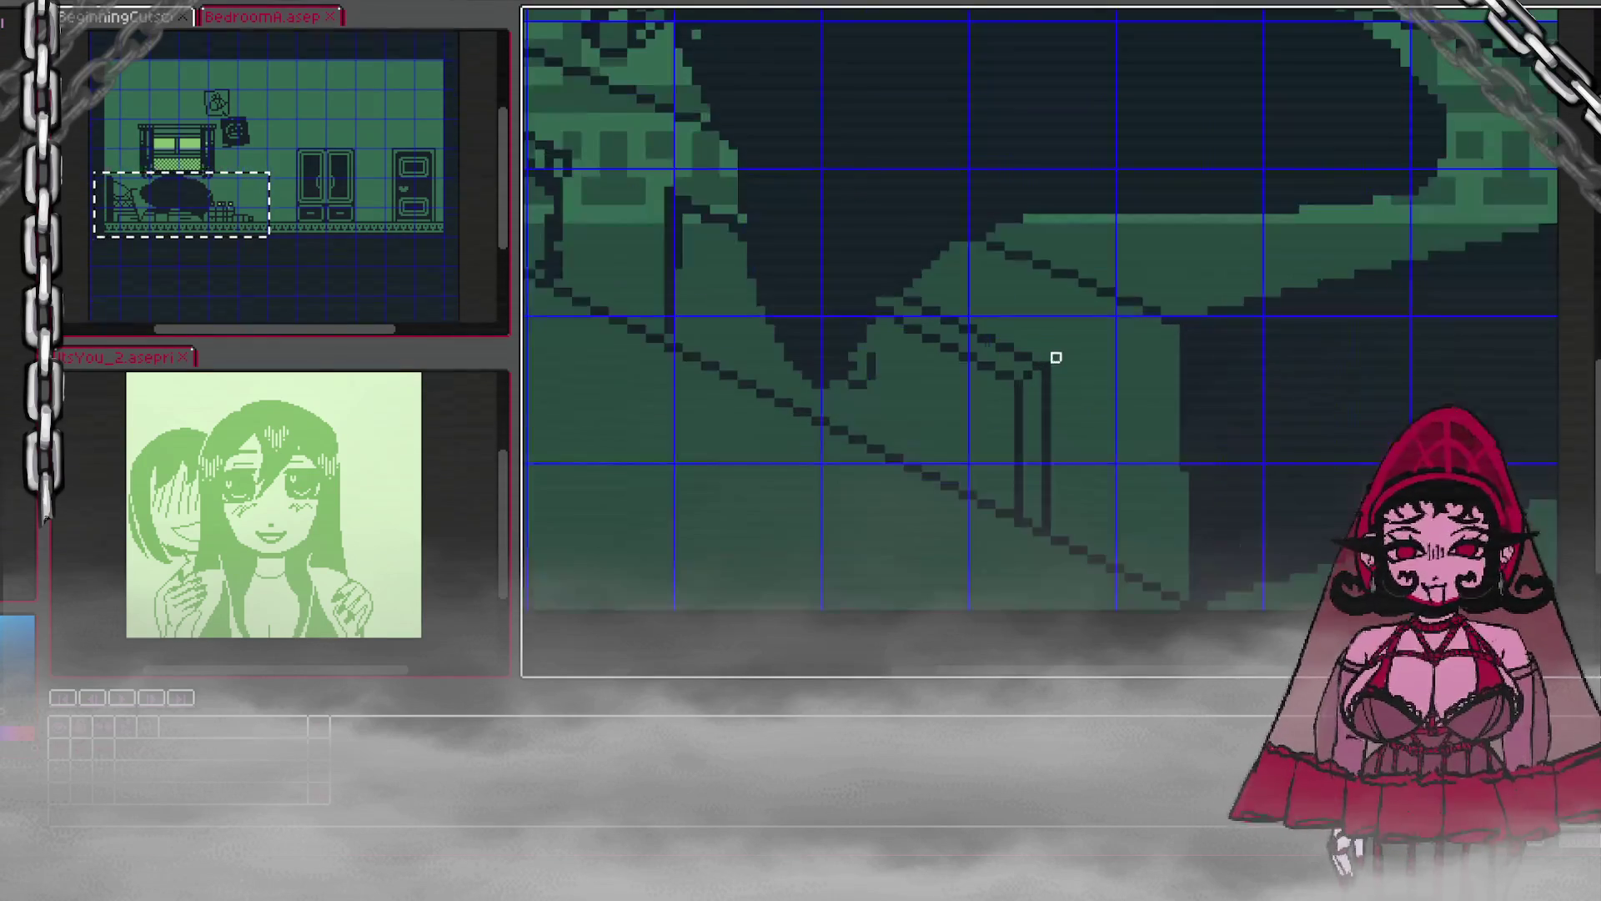
pyautogui.scroll(-1, 1047, 313)
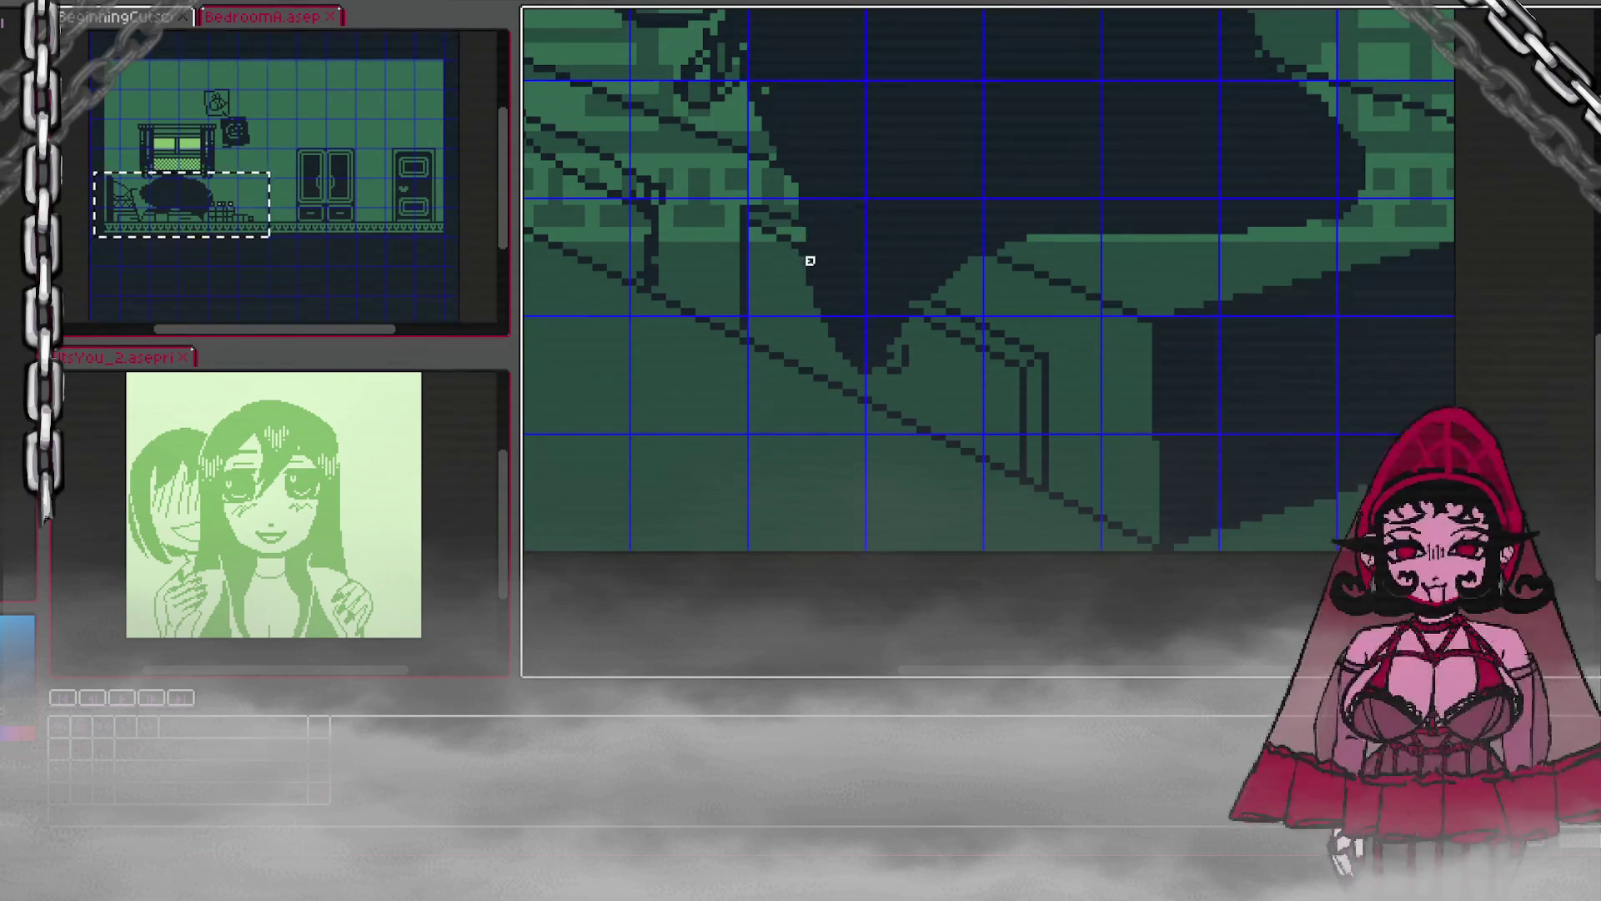
pyautogui.scroll(-2, 832, 225)
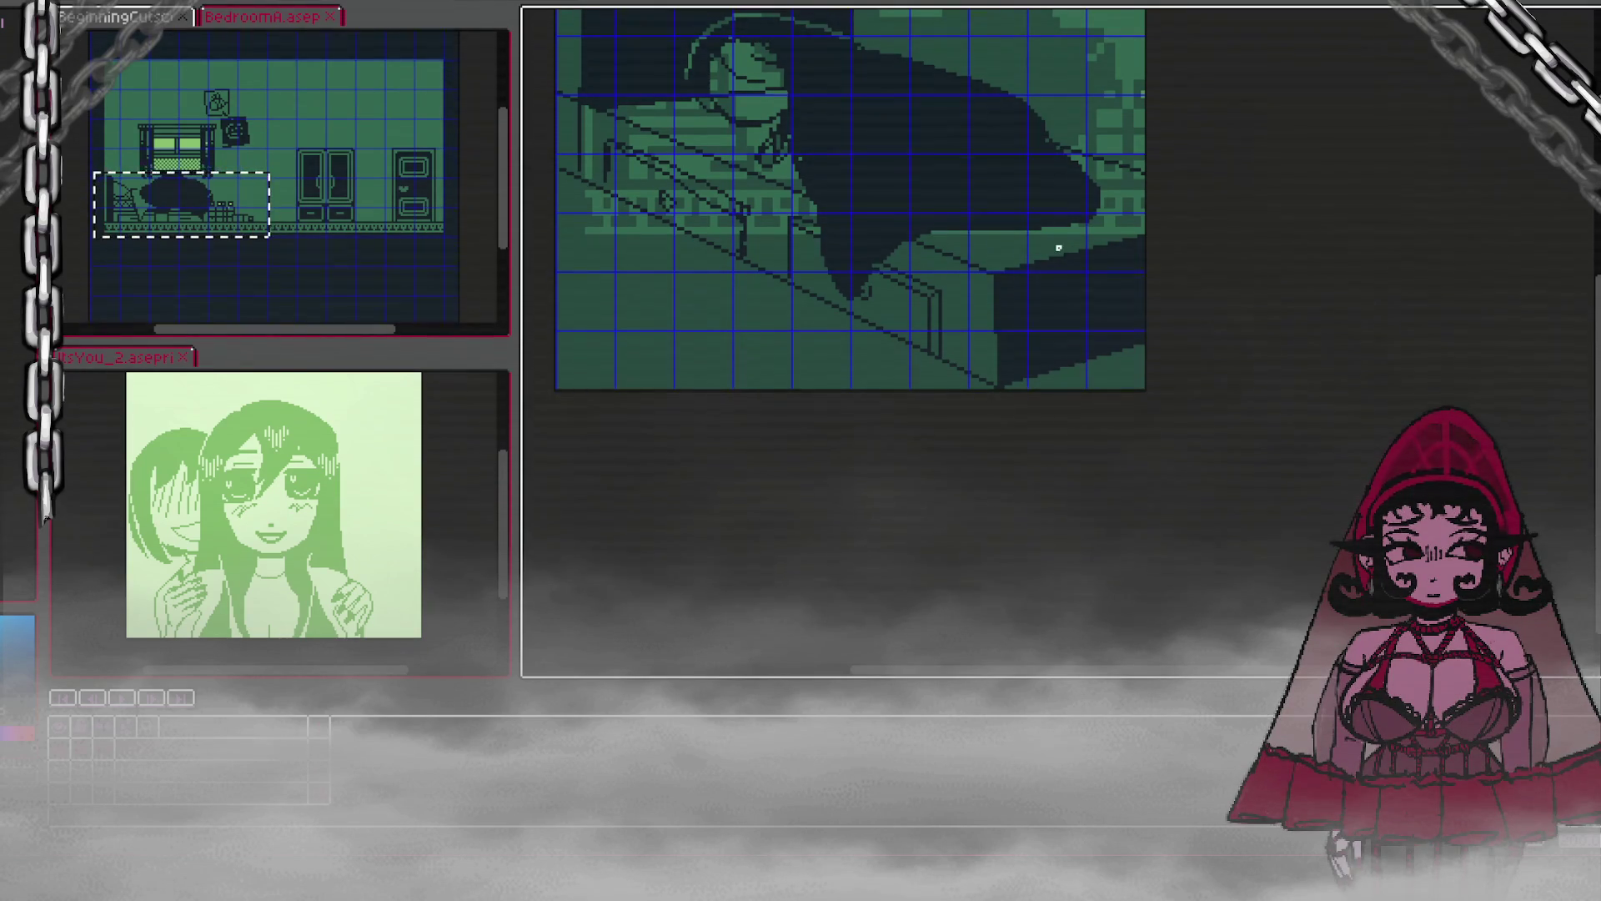
pyautogui.scroll(5, 1548, 343)
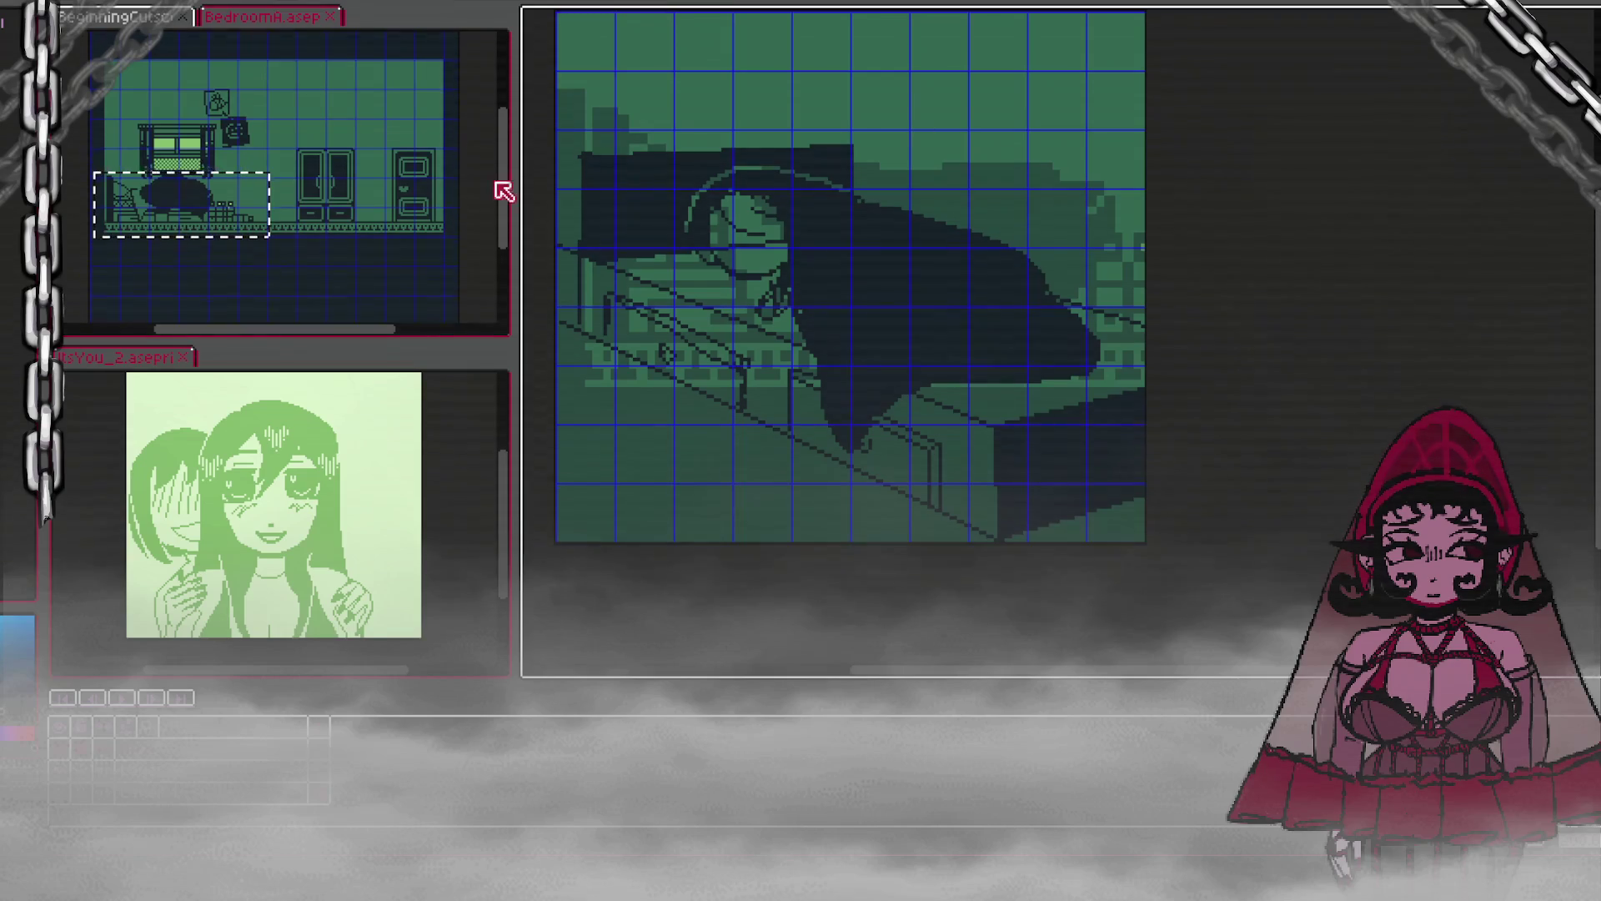
# Step: Select and delete the dark blocks at the bed's lower right and the canvas's right edge
pyautogui.scroll(2, 150, 279)
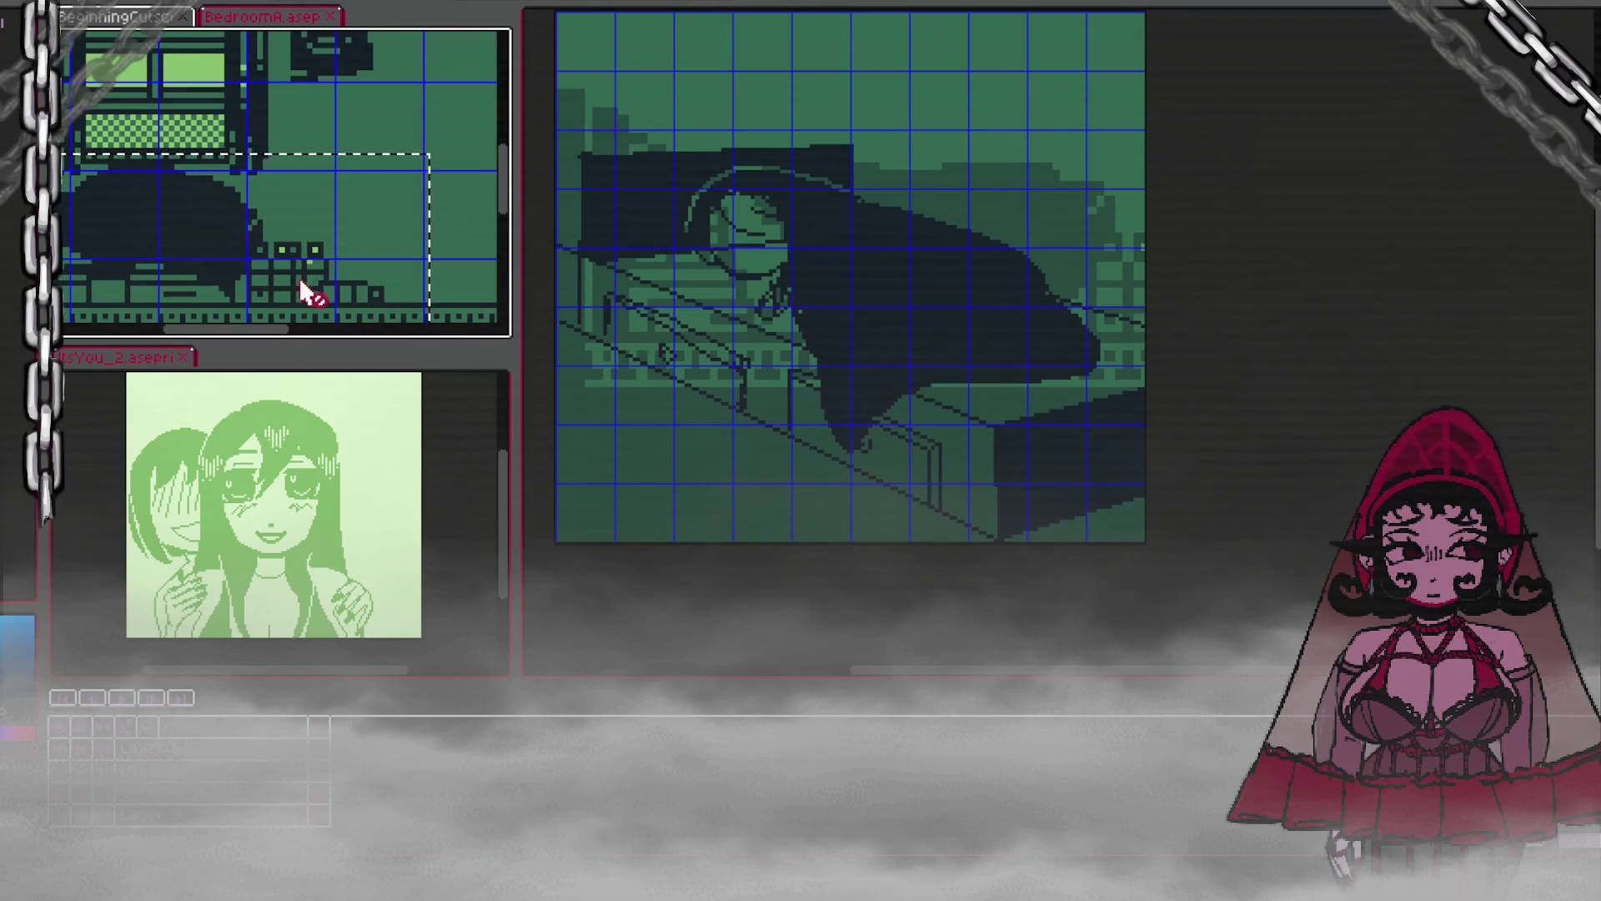
pyautogui.scroll(-2, 289, 305)
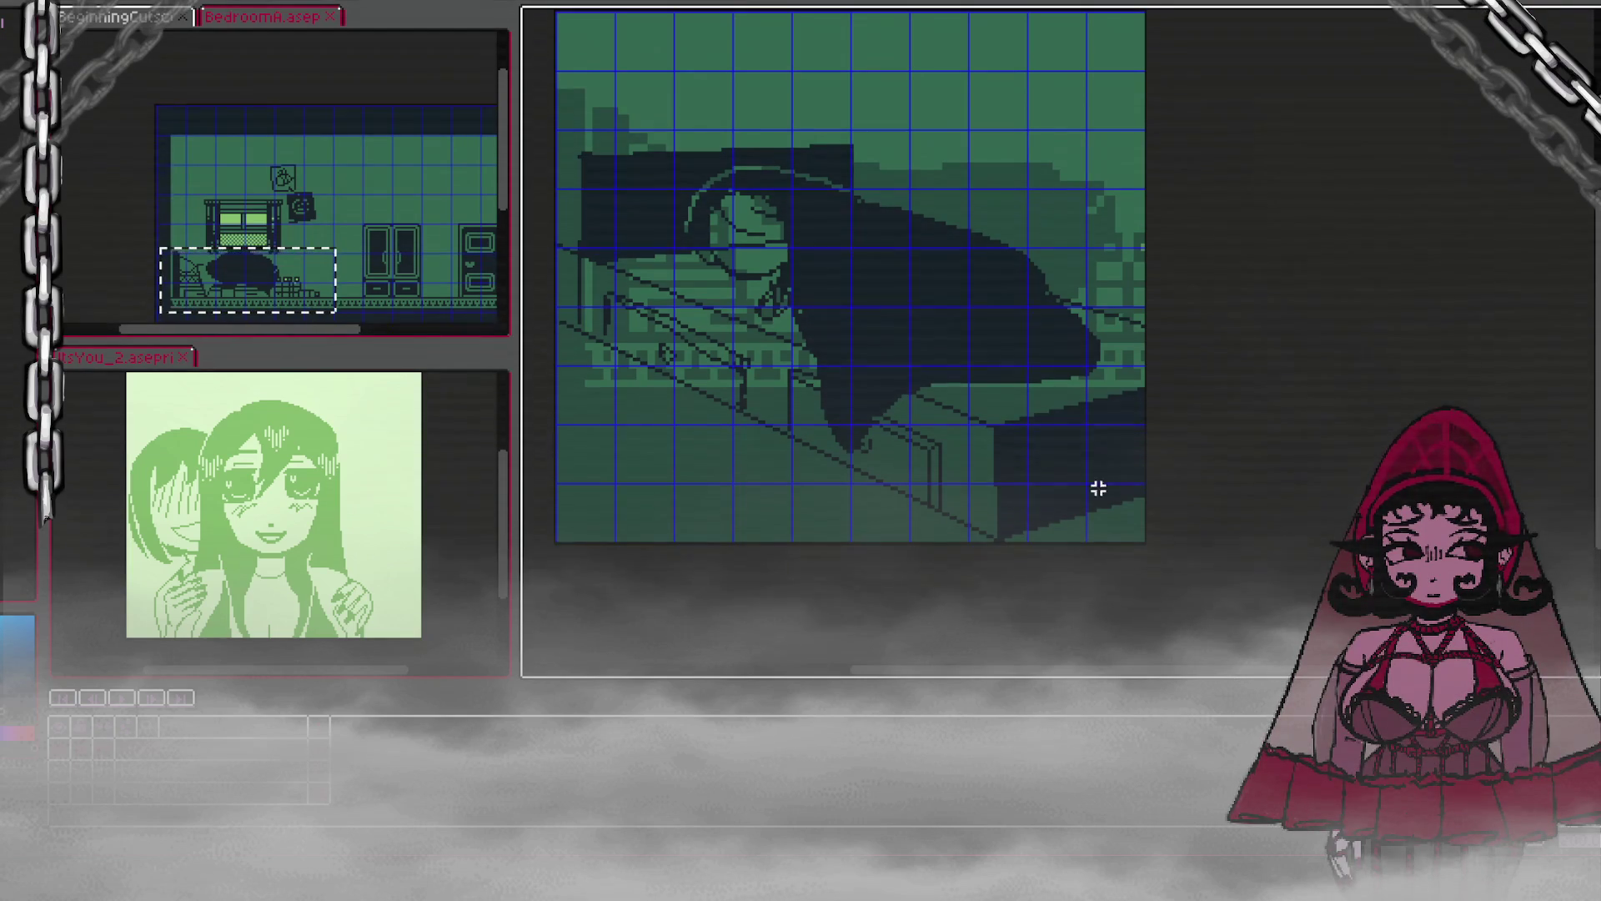
pyautogui.press('w')
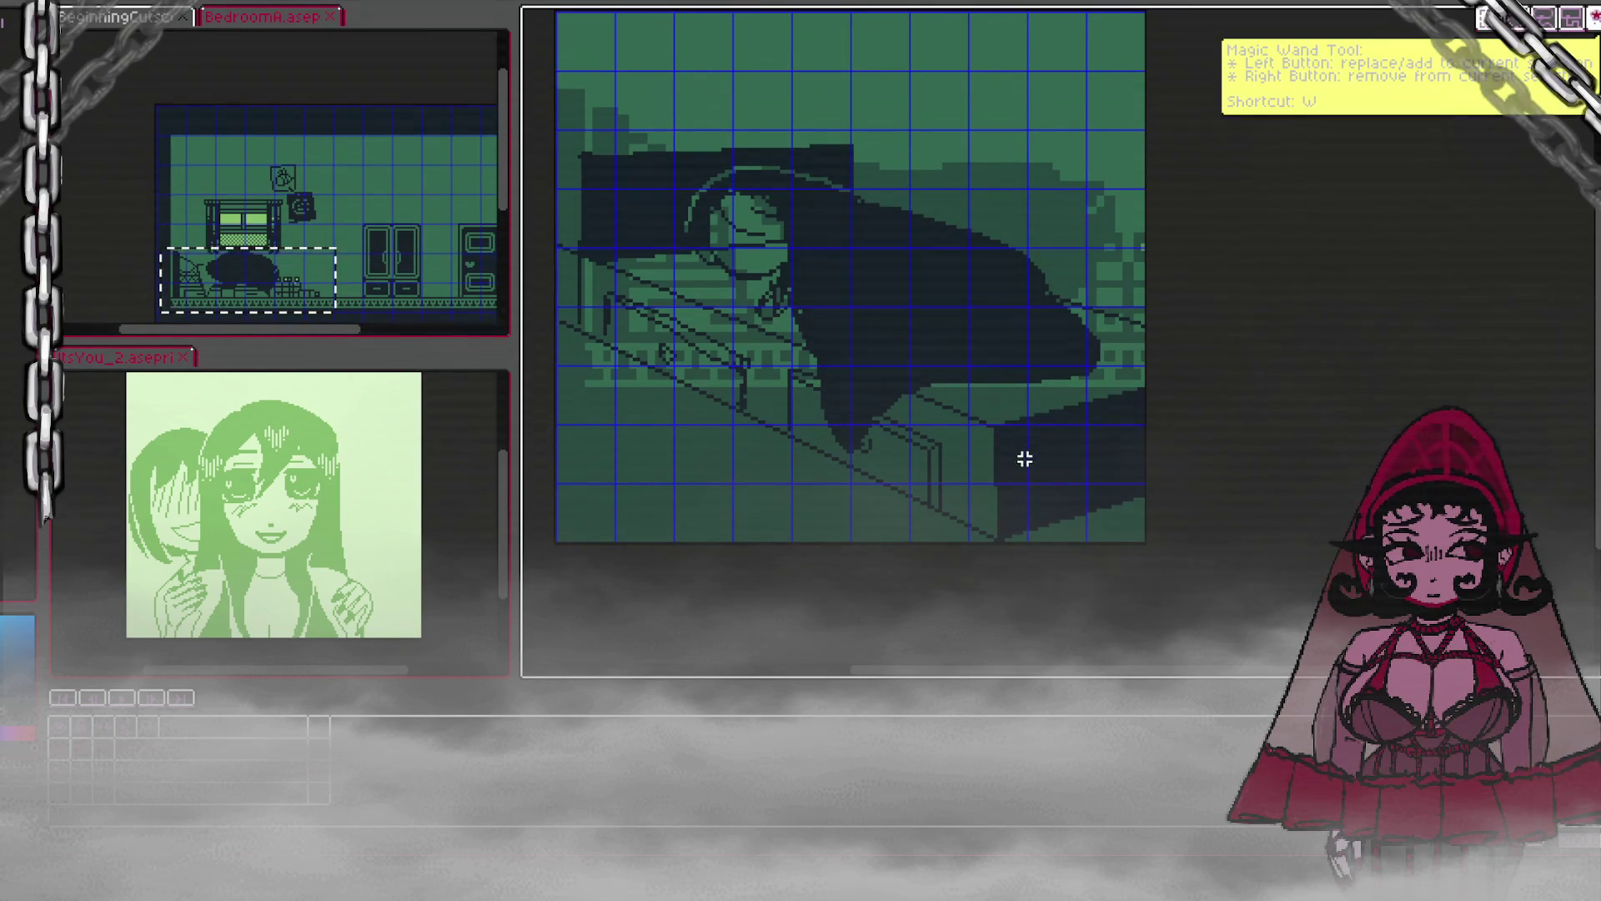
pyautogui.moveTo(1007, 406); pyautogui.dragTo(1175, 462)
pyautogui.press('Delete')
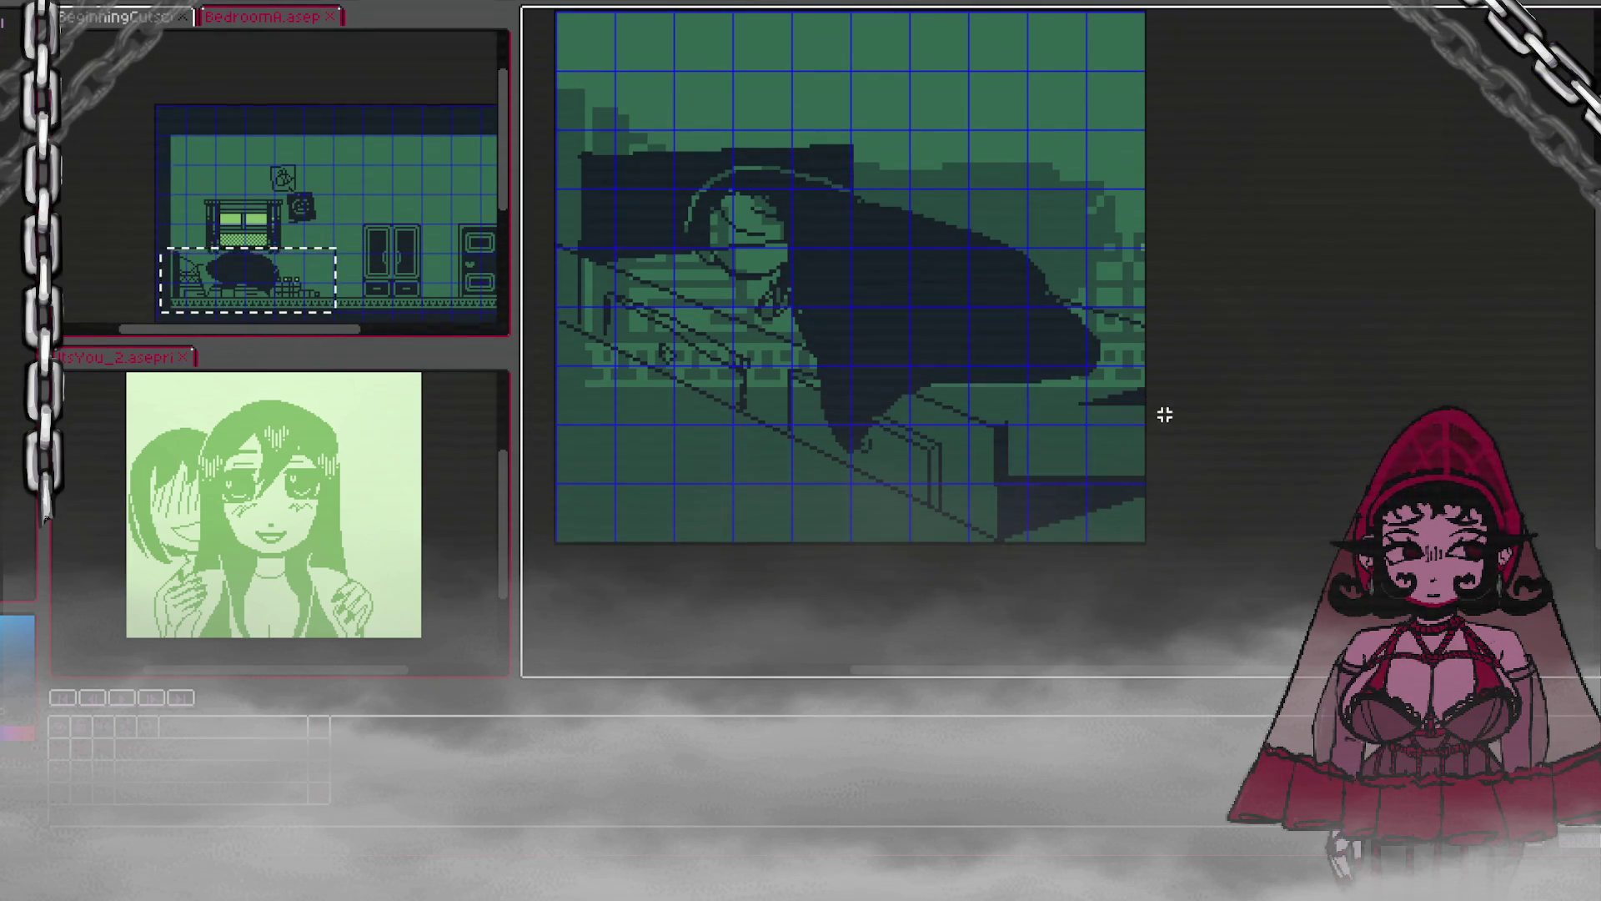
pyautogui.moveTo(1064, 384); pyautogui.dragTo(1179, 439)
pyautogui.press('Delete')
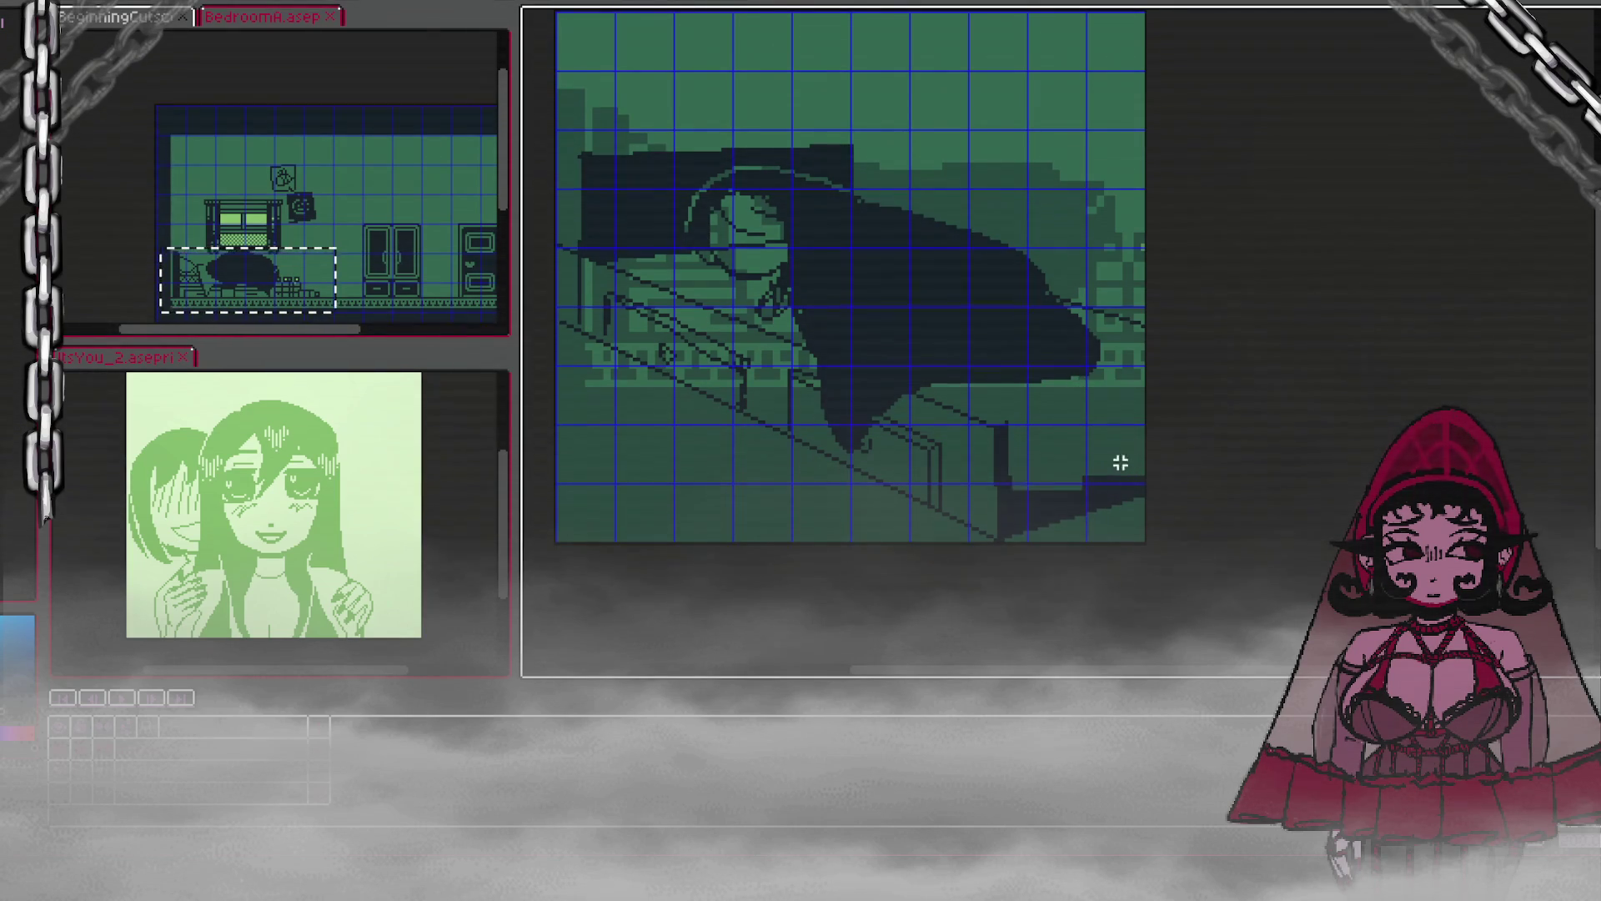
# Step: Repaint the lower-right shading lighter and add thin vertical bed-edge lines
pyautogui.moveTo(1012, 480); pyautogui.dragTo(1054, 515)
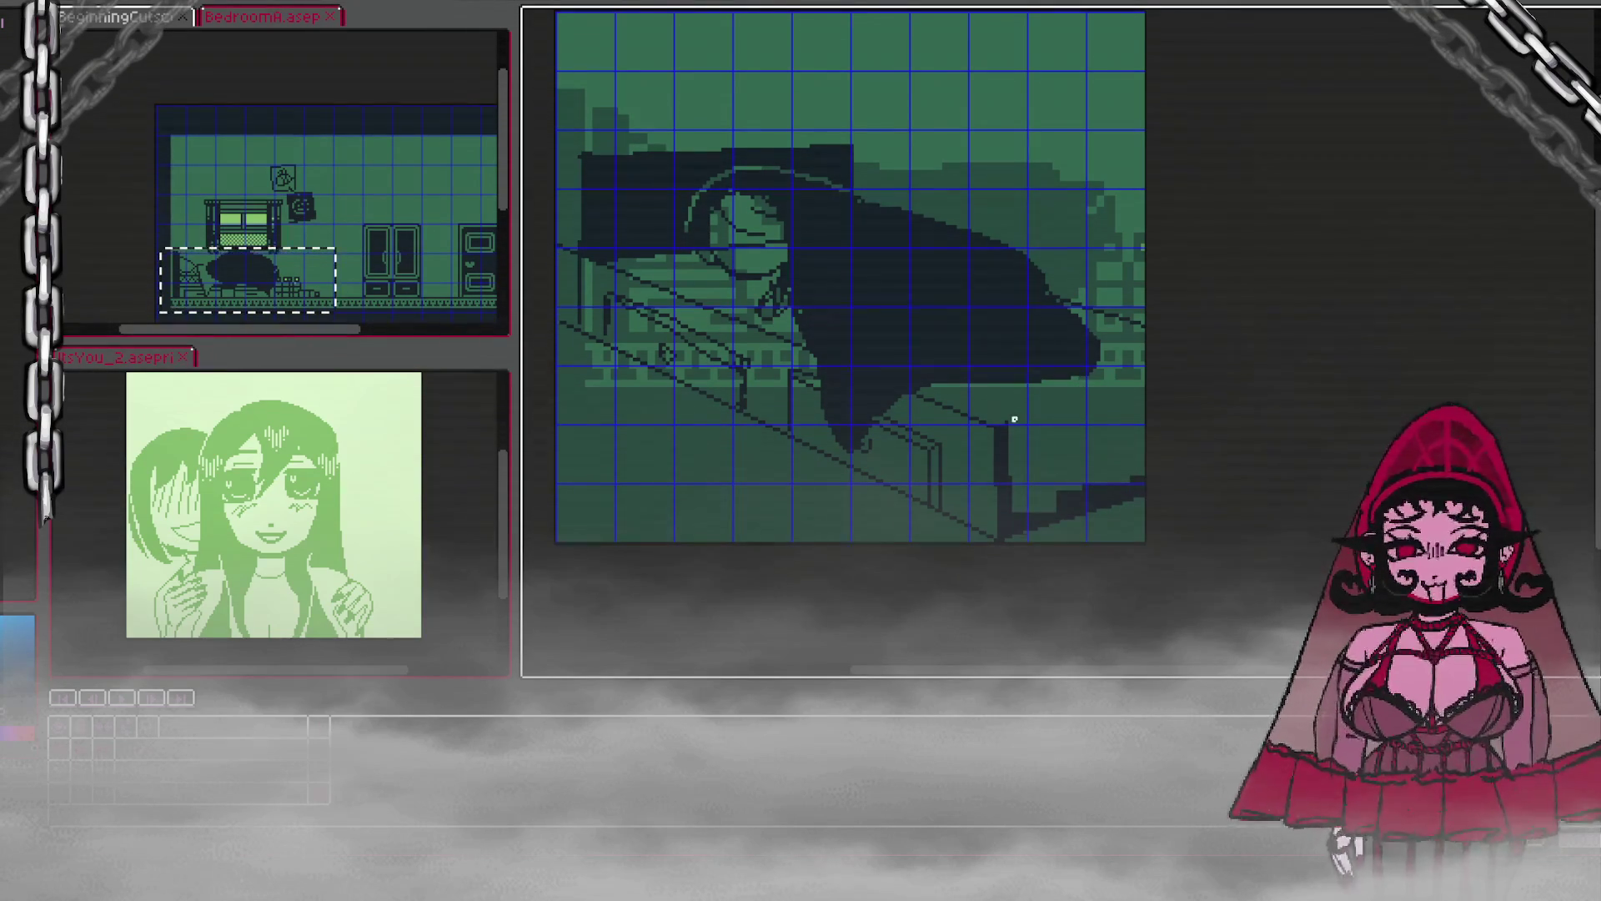
pyautogui.moveTo(1003, 498); pyautogui.dragTo(1003, 430)
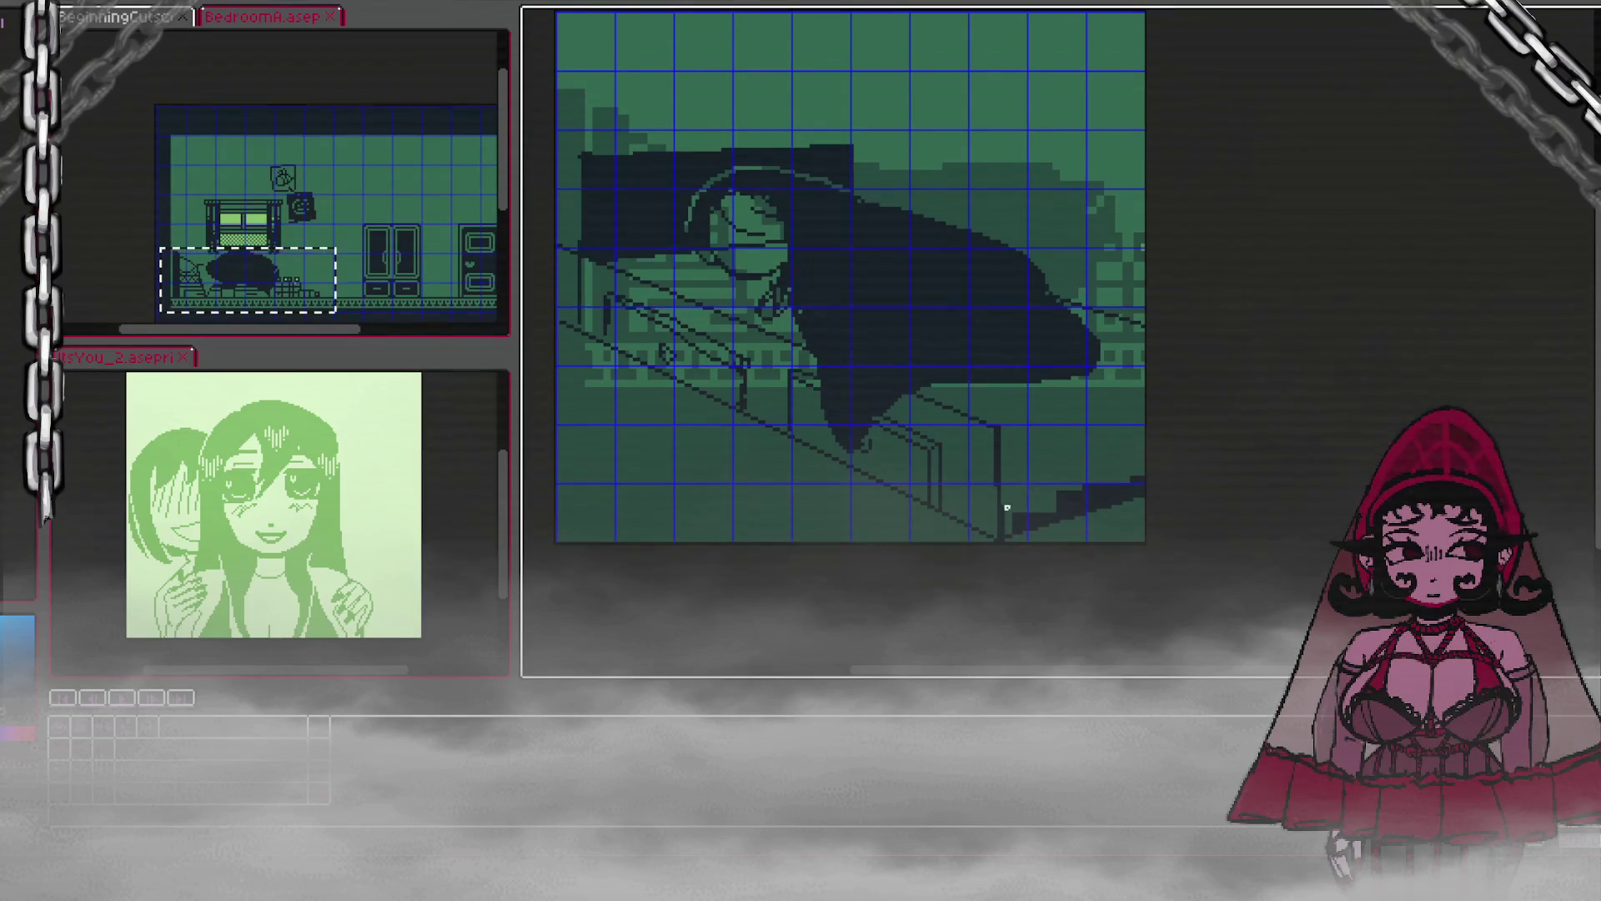
pyautogui.moveTo(1021, 518)
pyautogui.mouseDown()
pyautogui.moveTo(1117, 486)
pyautogui.moveTo(1055, 507)
pyautogui.mouseUp()
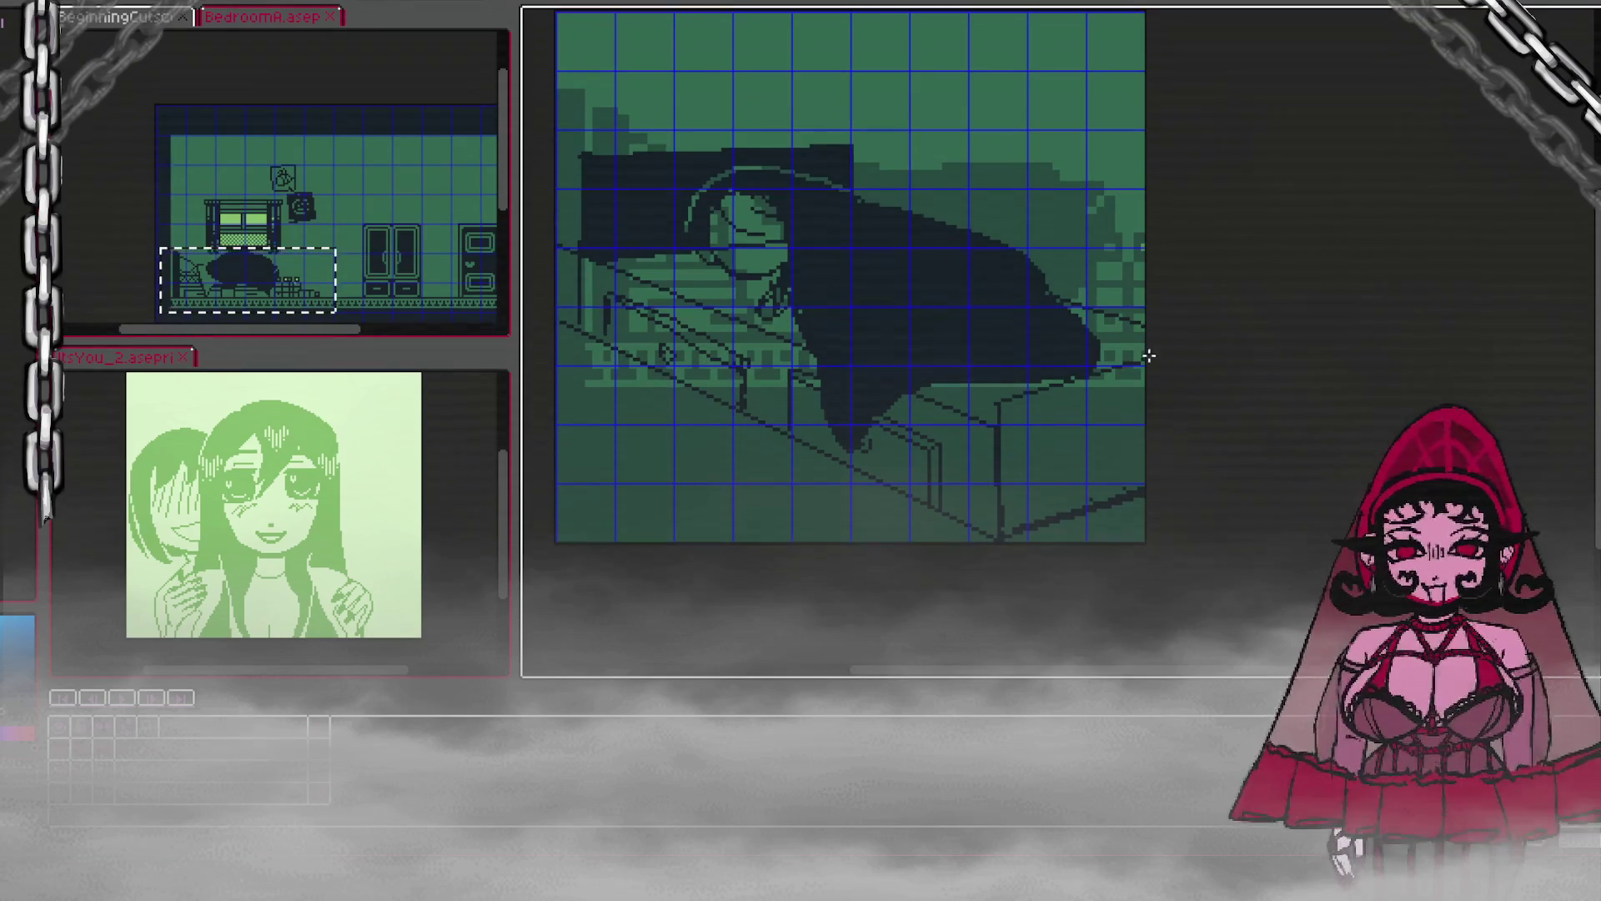
pyautogui.moveTo(987, 422); pyautogui.dragTo(986, 538)
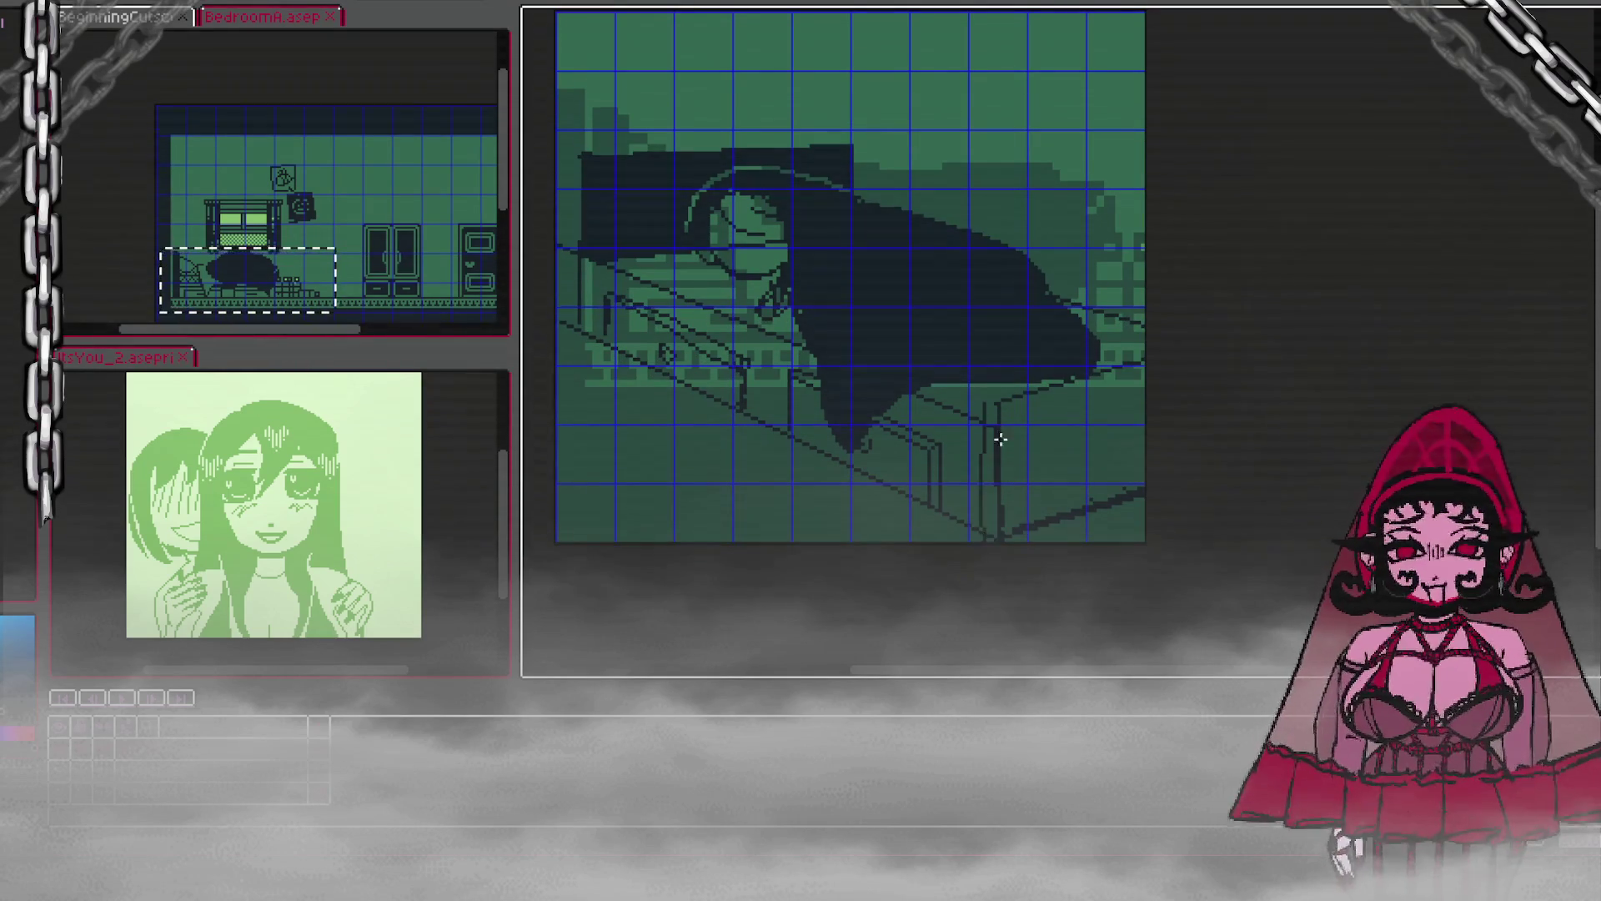
pyautogui.hotkey('ctrl', 'z')
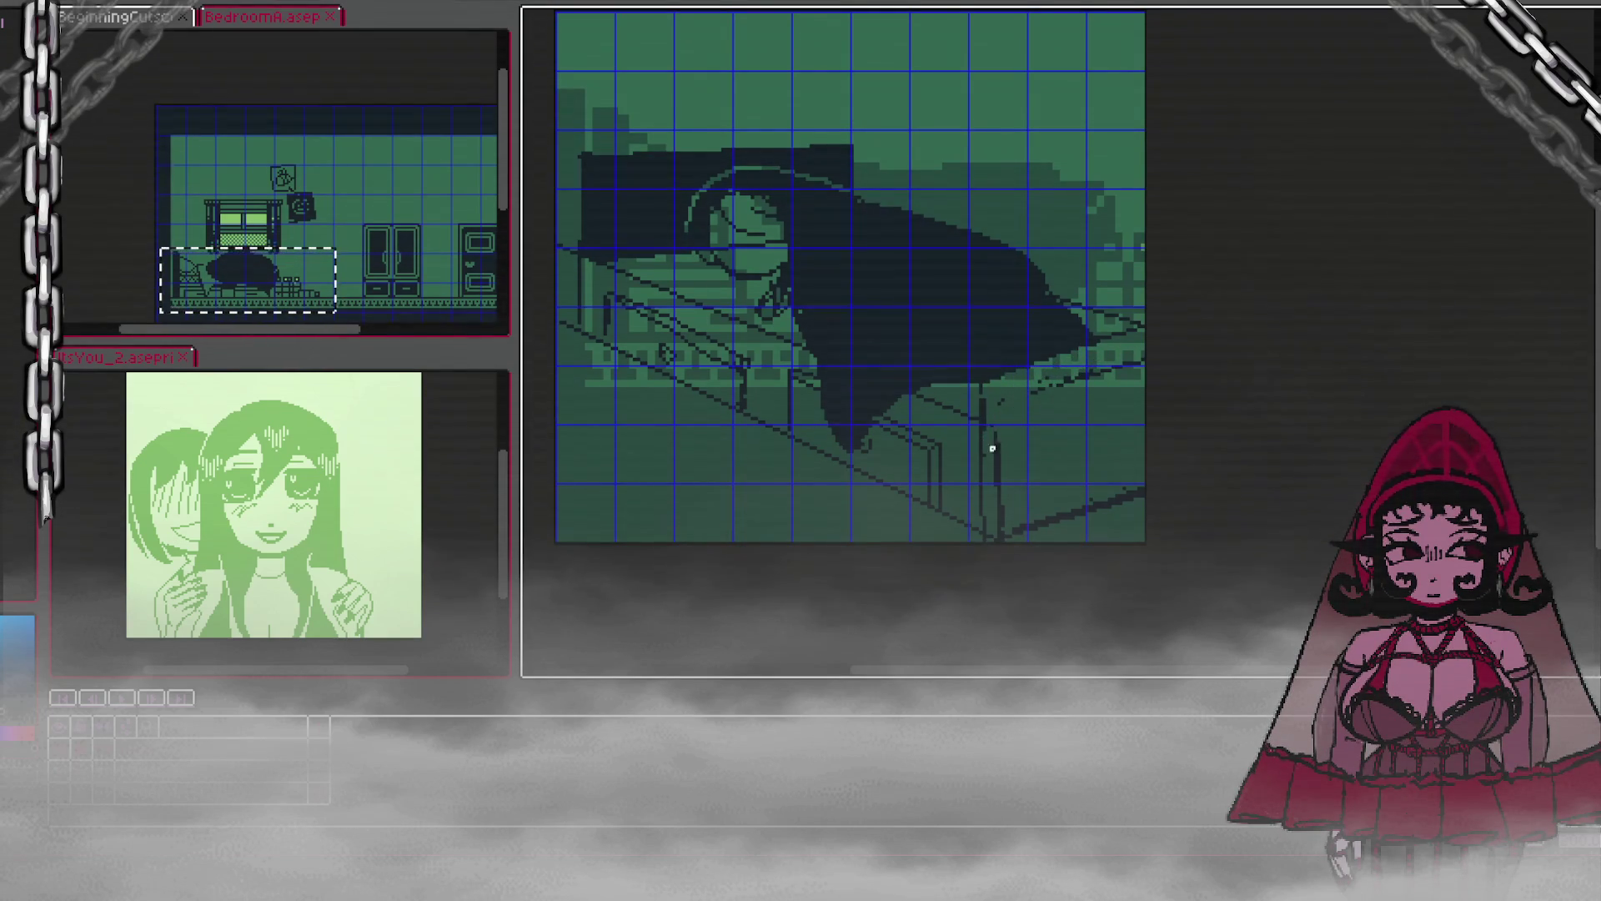
pyautogui.click(995, 399)
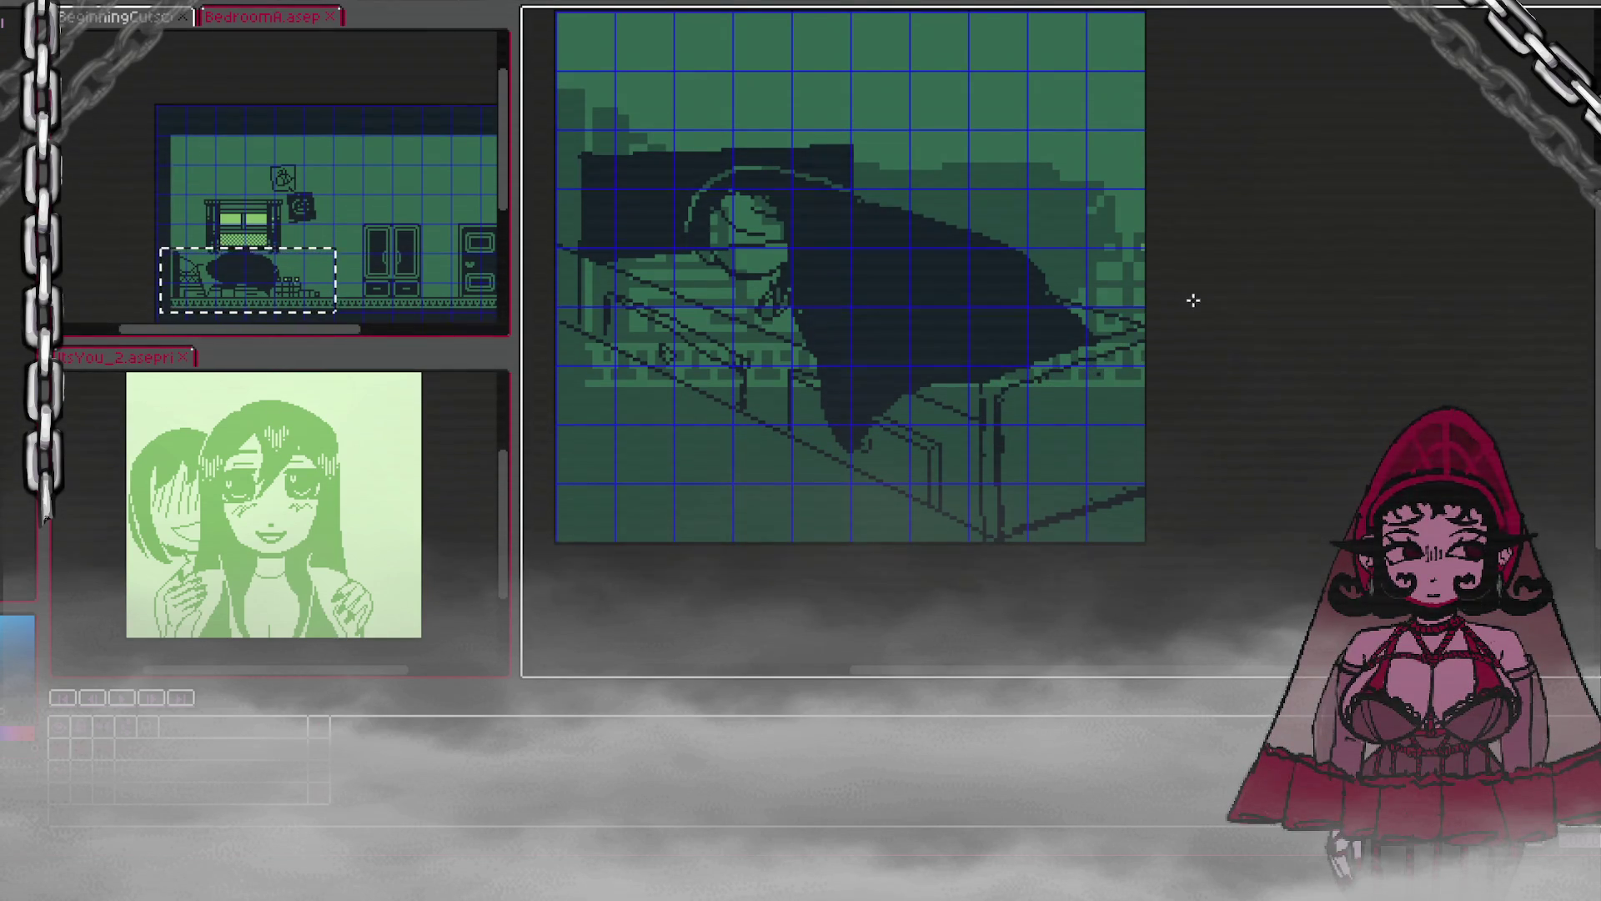
pyautogui.hotkey('ctrl', 's')
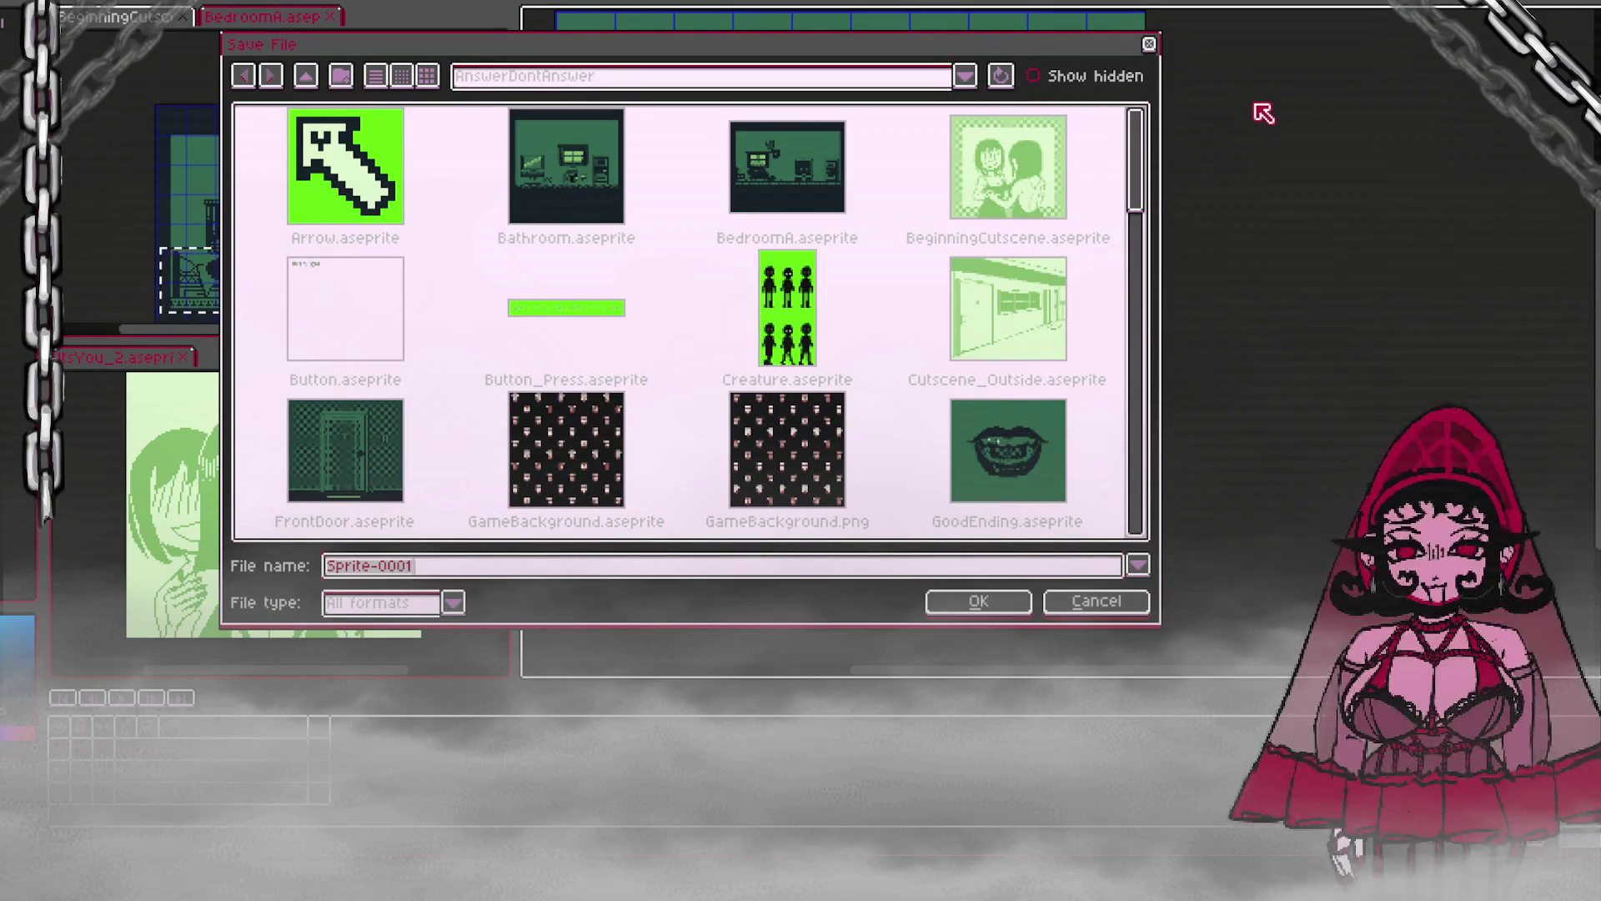
# Step: Save the bed close-up under the name 'CutsceneInside'
pyautogui.write('Cutscene')
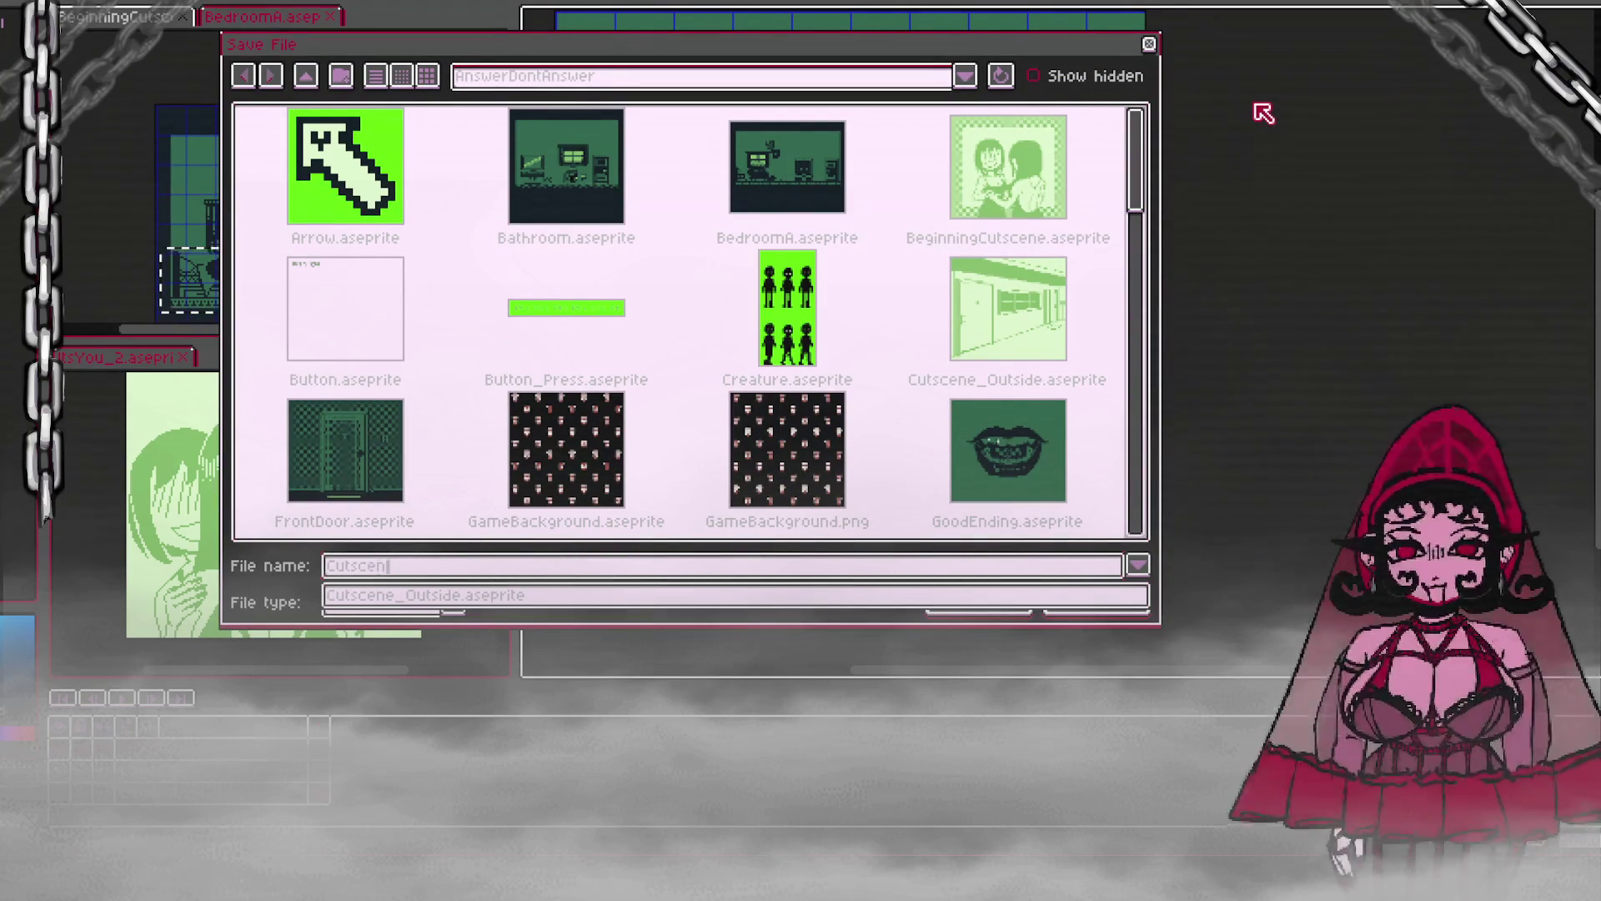
pyautogui.write('Inside')
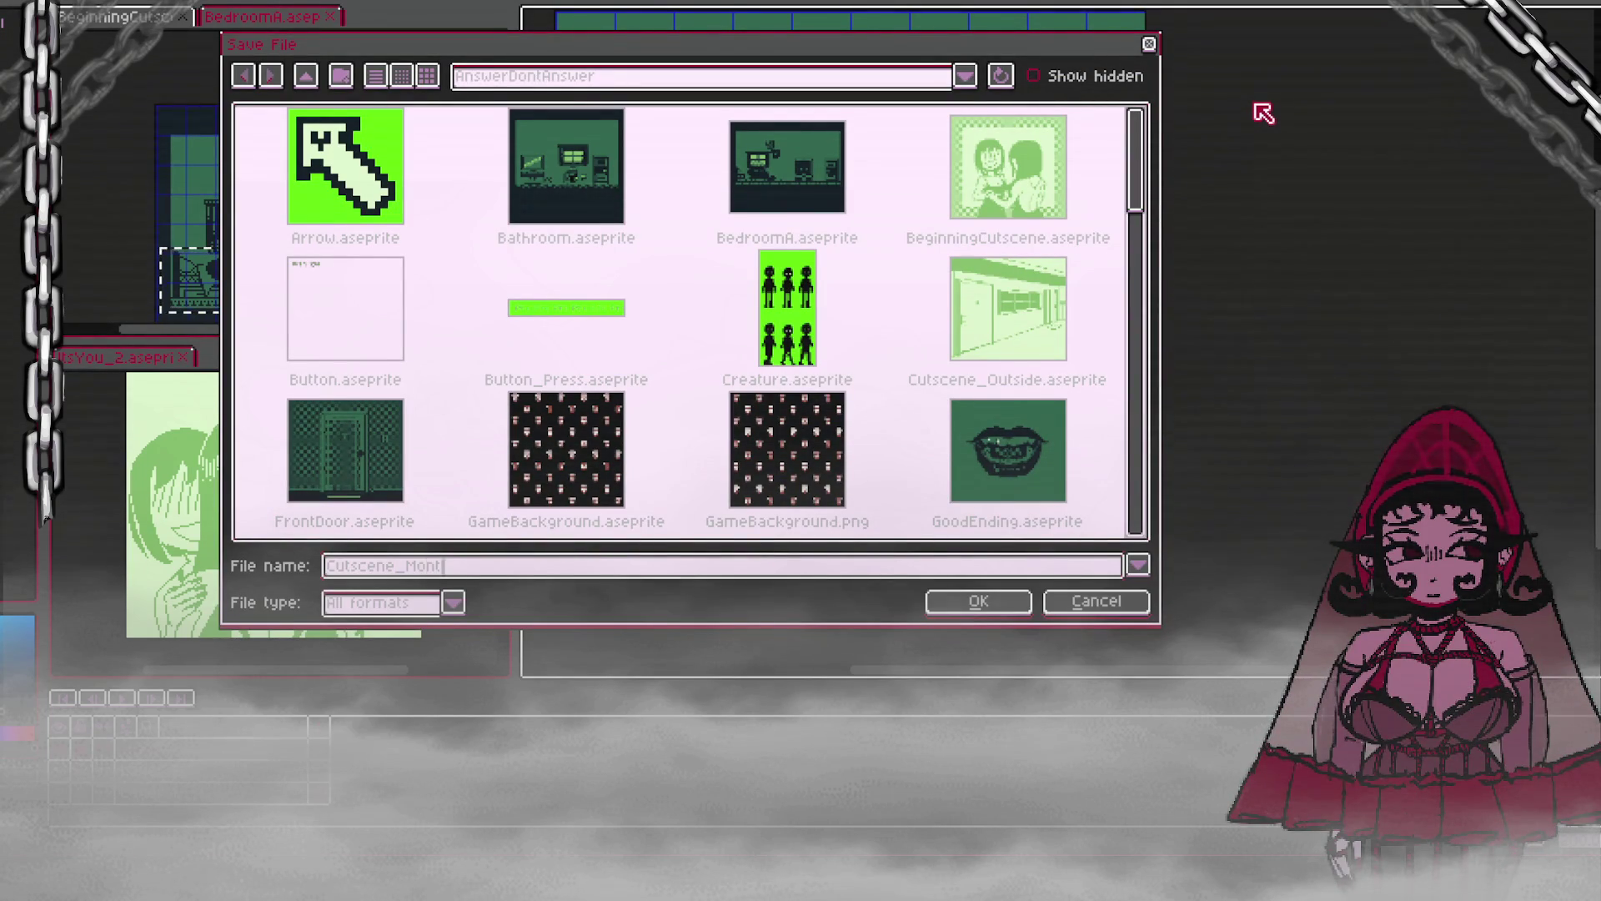
pyautogui.press('Return')
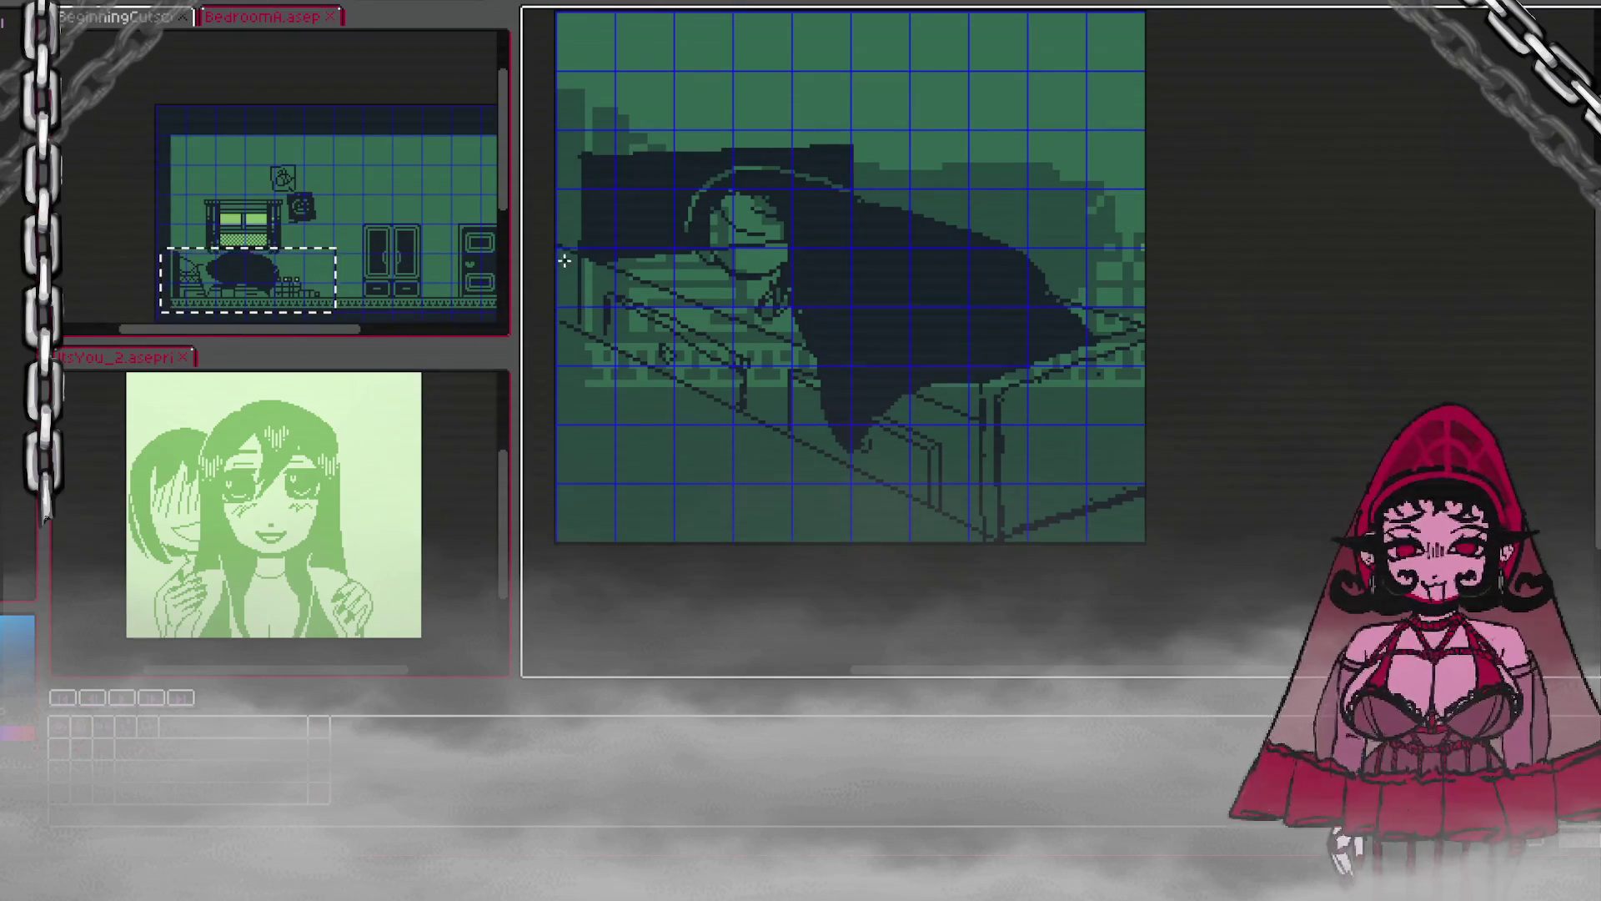
# Step: Draw a thin vertical line running up the headboard's left end
pyautogui.moveTo(571, 234); pyautogui.dragTo(570, 275)
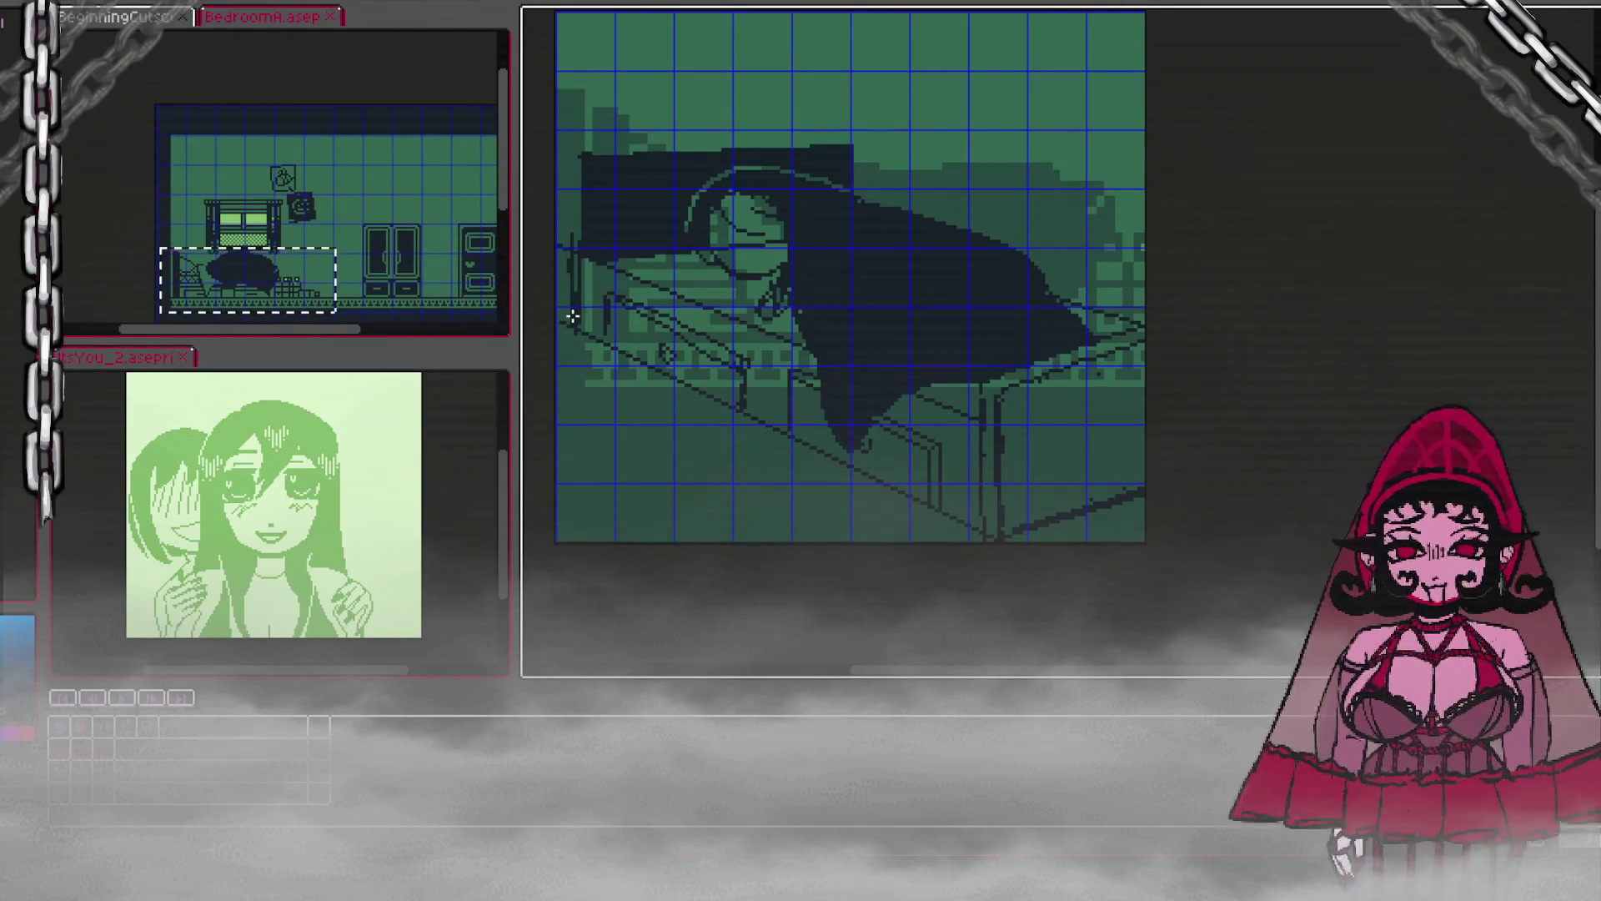
pyautogui.moveTo(571, 180)
pyautogui.mouseDown()
pyautogui.moveTo(571, 237)
pyautogui.moveTo(573, 165)
pyautogui.mouseUp()
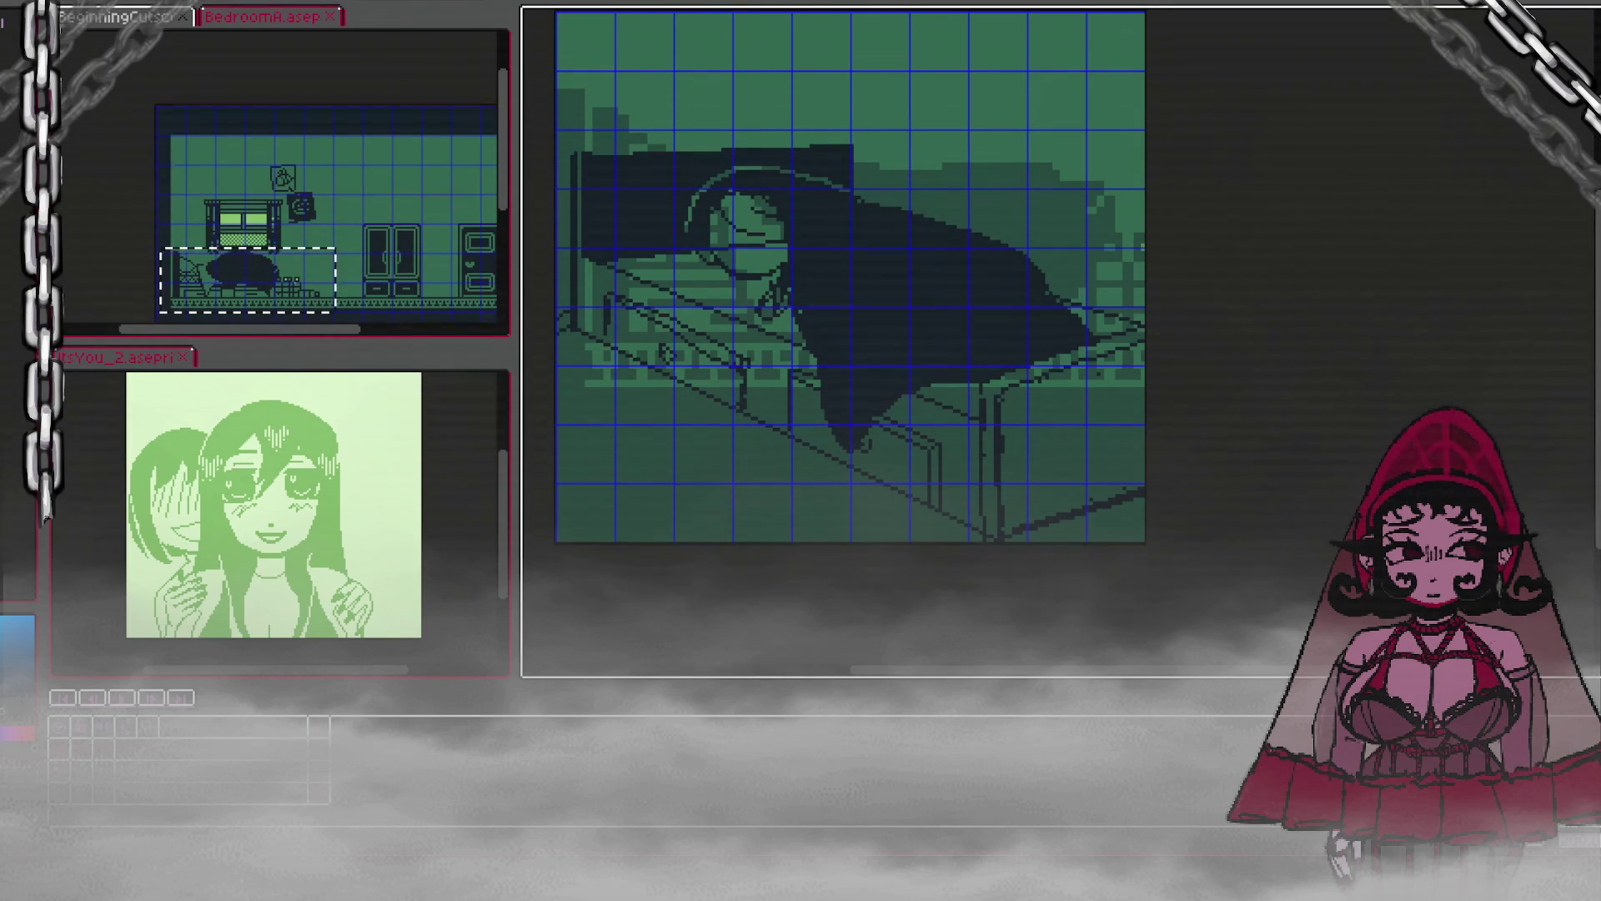
pyautogui.scroll(2, 1247, 166)
# Step: Darken the figure's eye area and add dark shading to the hair
pyautogui.scroll(-1, 1248, 167)
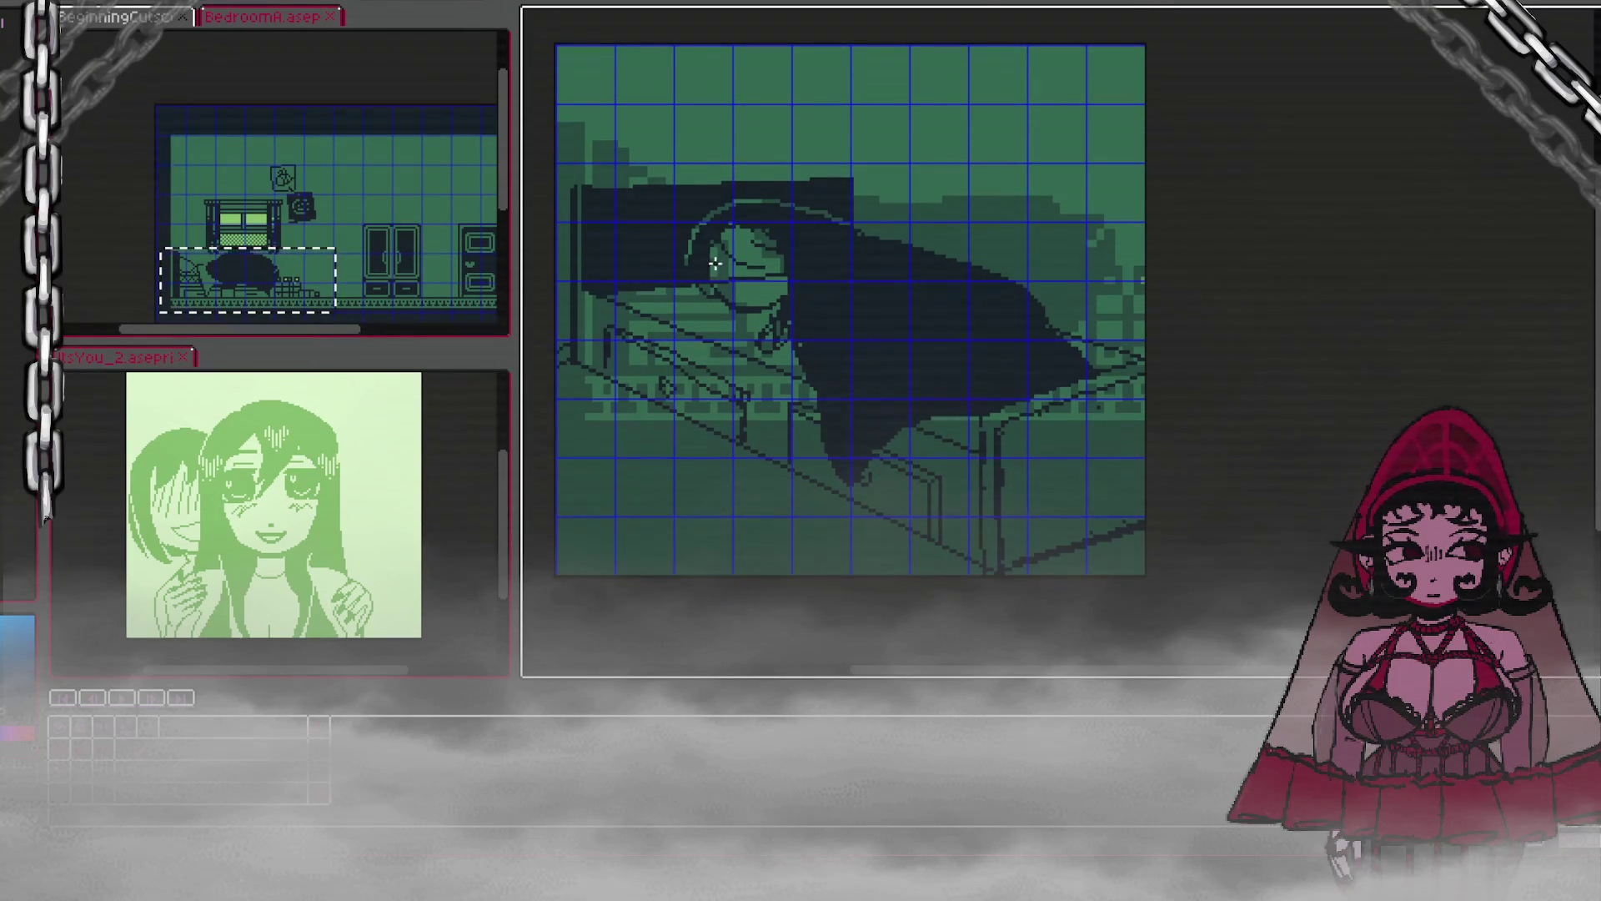
pyautogui.moveTo(715, 268)
pyautogui.mouseDown()
pyautogui.moveTo(730, 242)
pyautogui.moveTo(747, 280)
pyautogui.mouseUp()
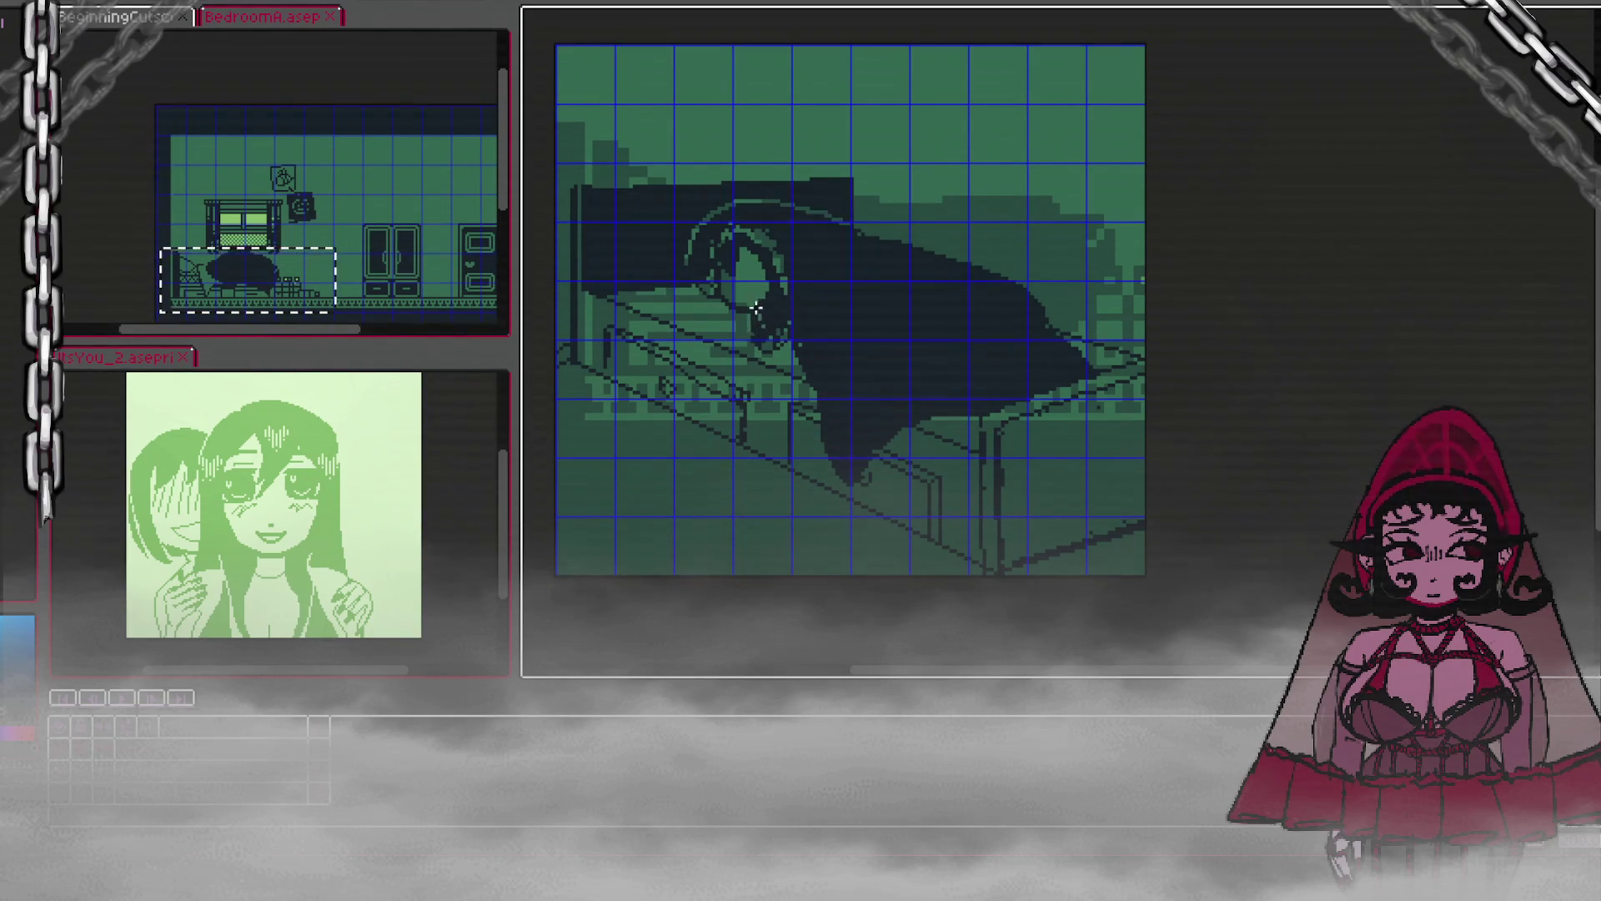
pyautogui.moveTo(729, 315); pyautogui.dragTo(707, 288)
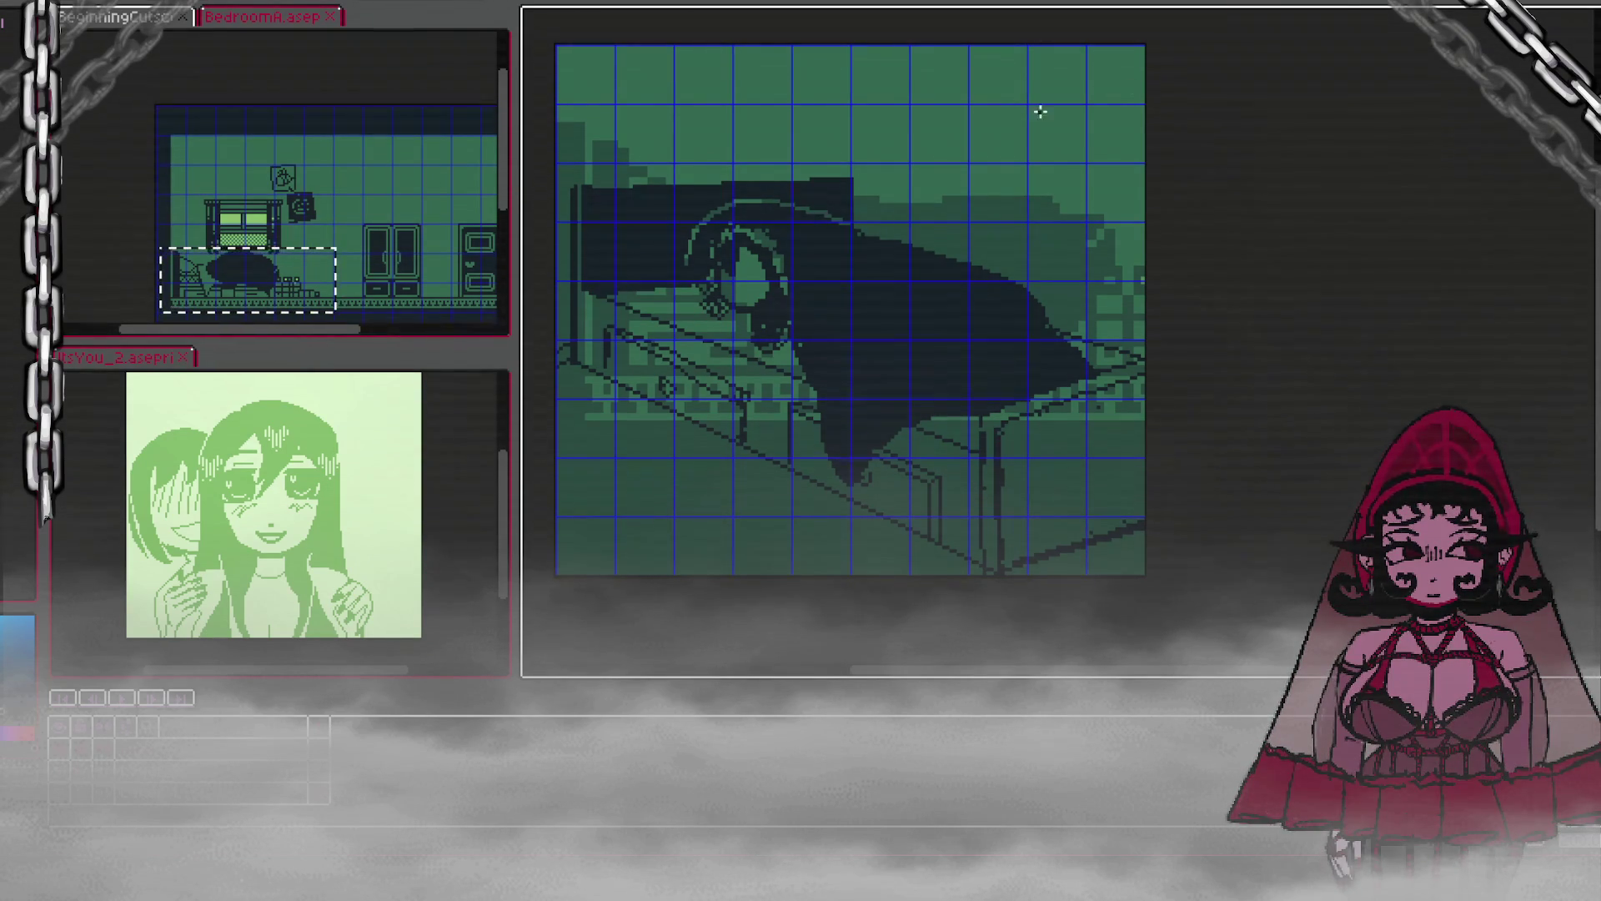
# Step: Sketch a vertical stroke above the bed with a shallow diagonal running right from its base
pyautogui.moveTo(957, 74)
pyautogui.mouseDown()
pyautogui.moveTo(946, 194)
pyautogui.moveTo(1123, 267)
pyautogui.mouseUp()
pyautogui.hotkey('ctrl', 'z')
pyautogui.moveTo(943, 200); pyautogui.dragTo(1123, 254)
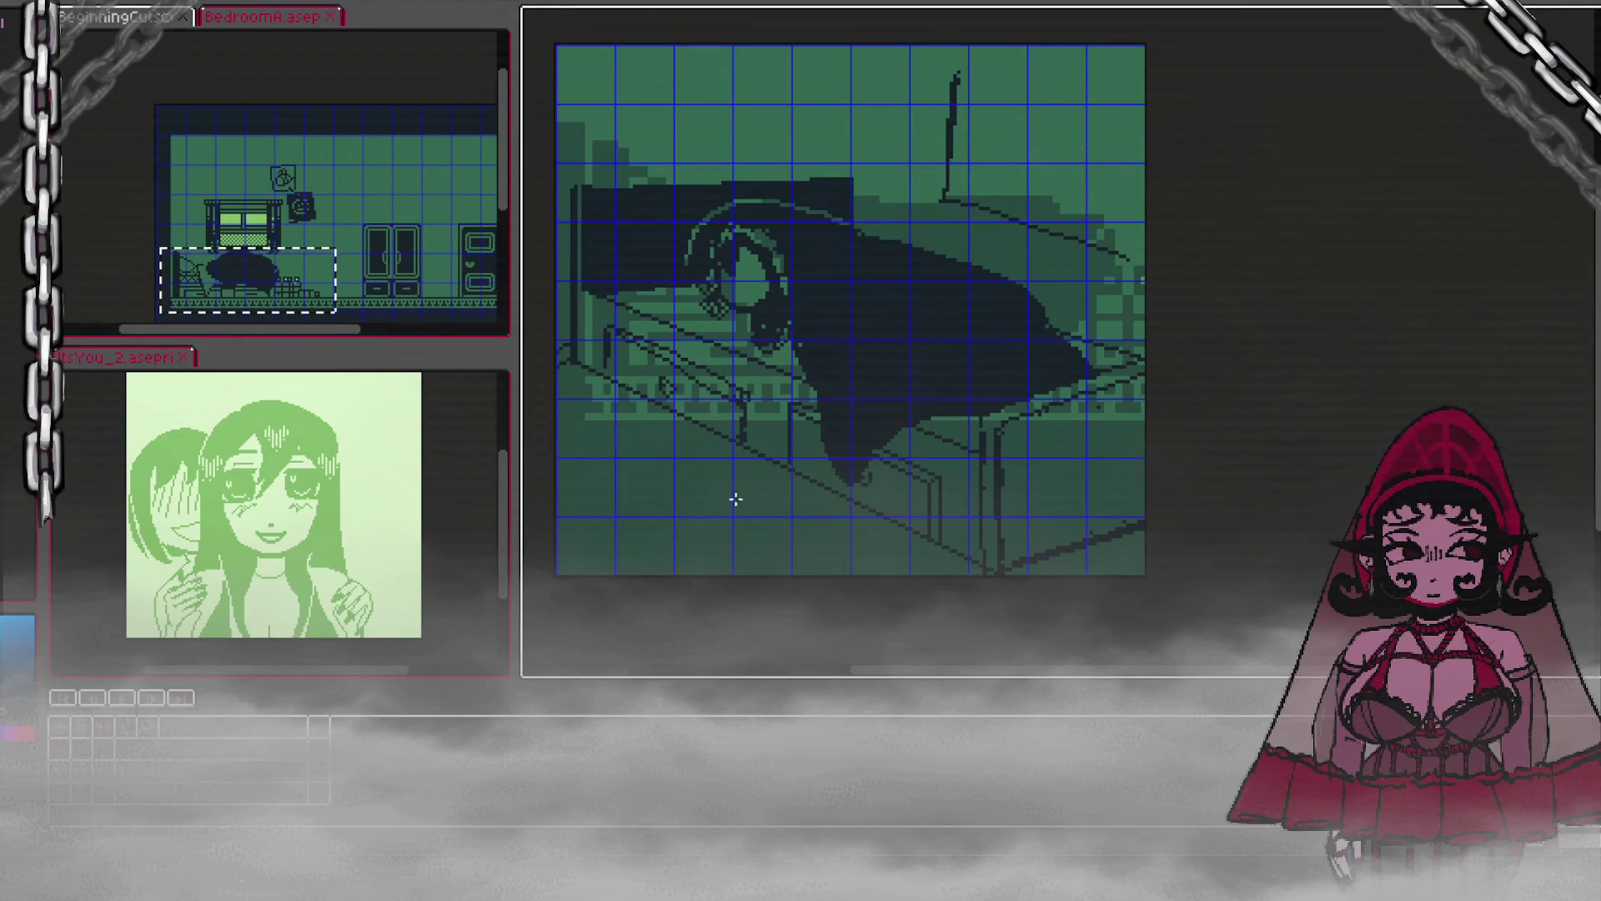